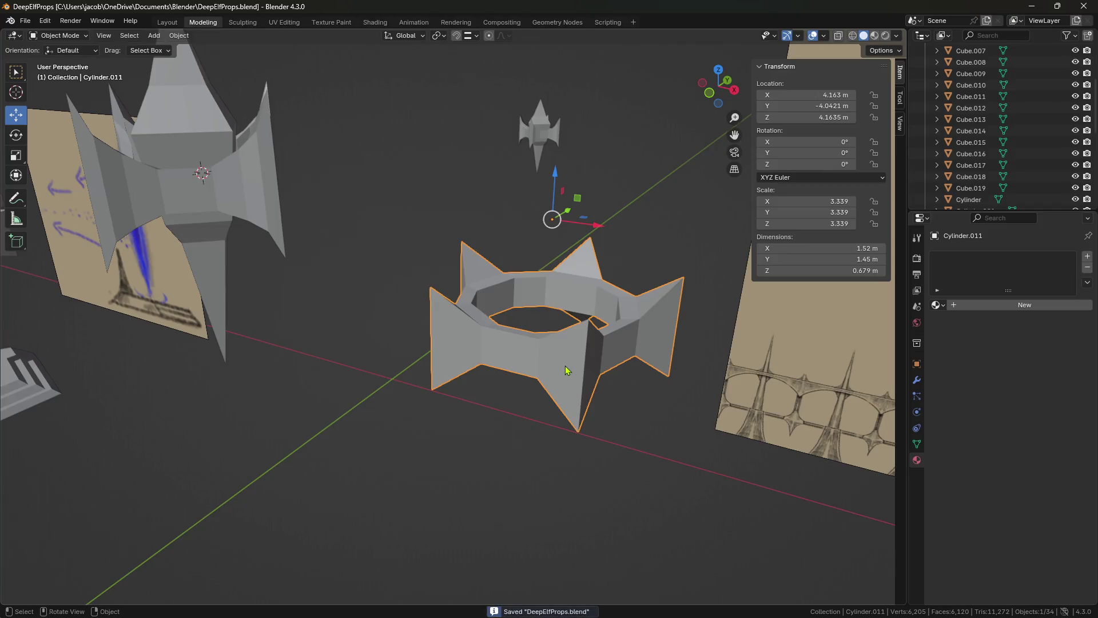
- Set the ring's origin to its center of mass (surface)
click(179, 36)
mouse_move(201, 64)
click(343, 102)
- Raise the ring about 0.56 m and shift it 1 m along X to X 5.1635 m
middle_drag(532, 320, 559, 280)
drag(560, 279, 558, 229)
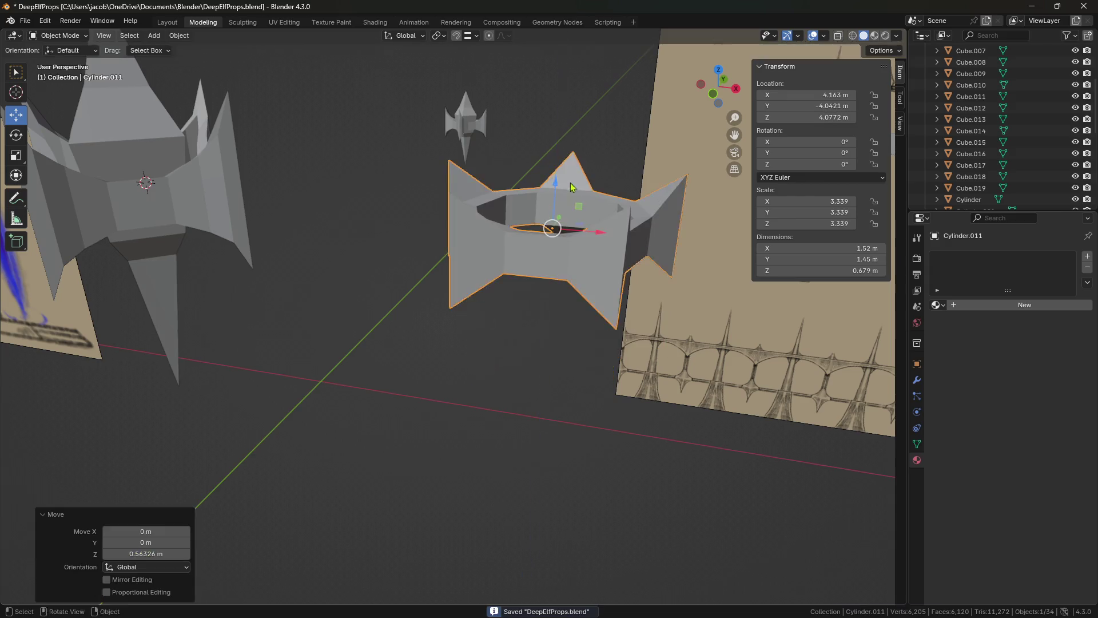
middle_drag(557, 229, 471, 298)
ctrl+drag(470, 298, 623, 407)
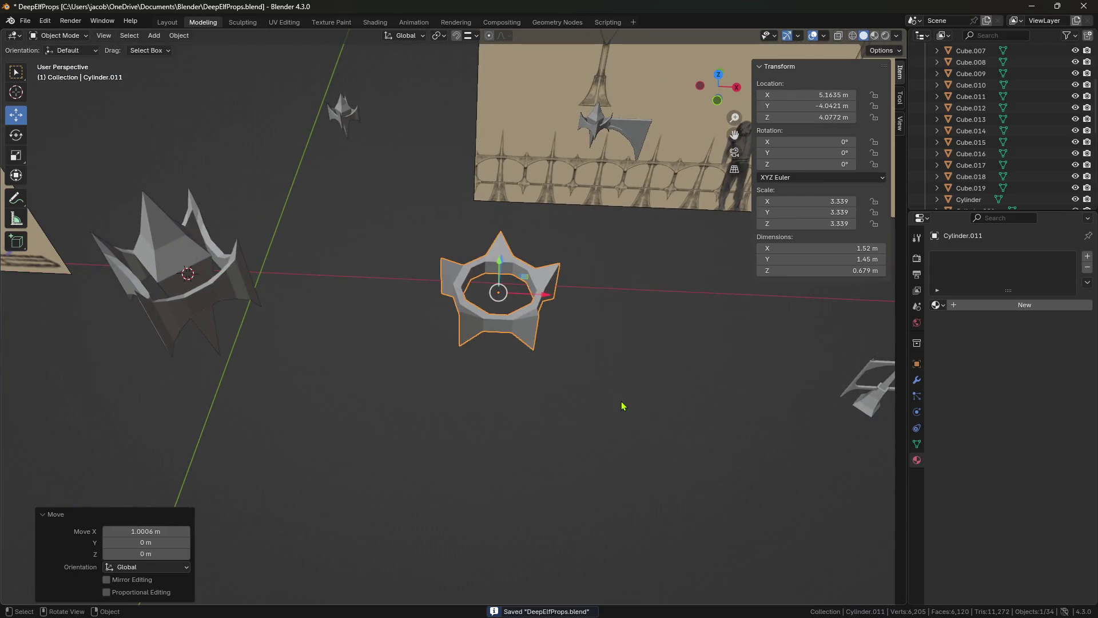
- Deselect the ring and select the small spiked piece Cube.015
click(623, 407)
middle_drag(623, 407, 633, 367)
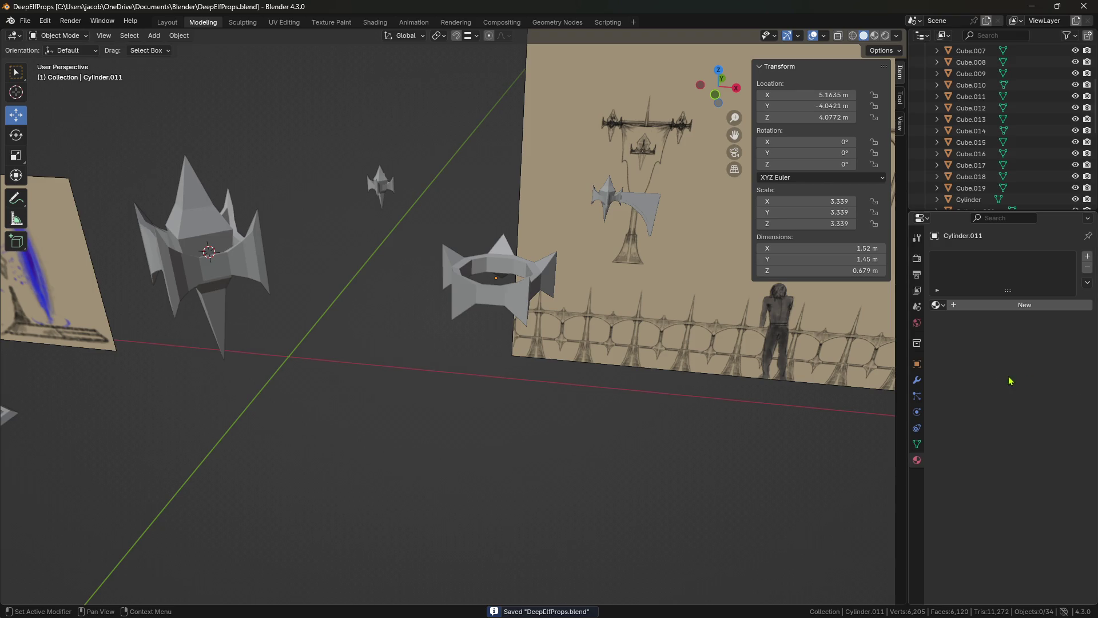
middle_drag(546, 377, 517, 351)
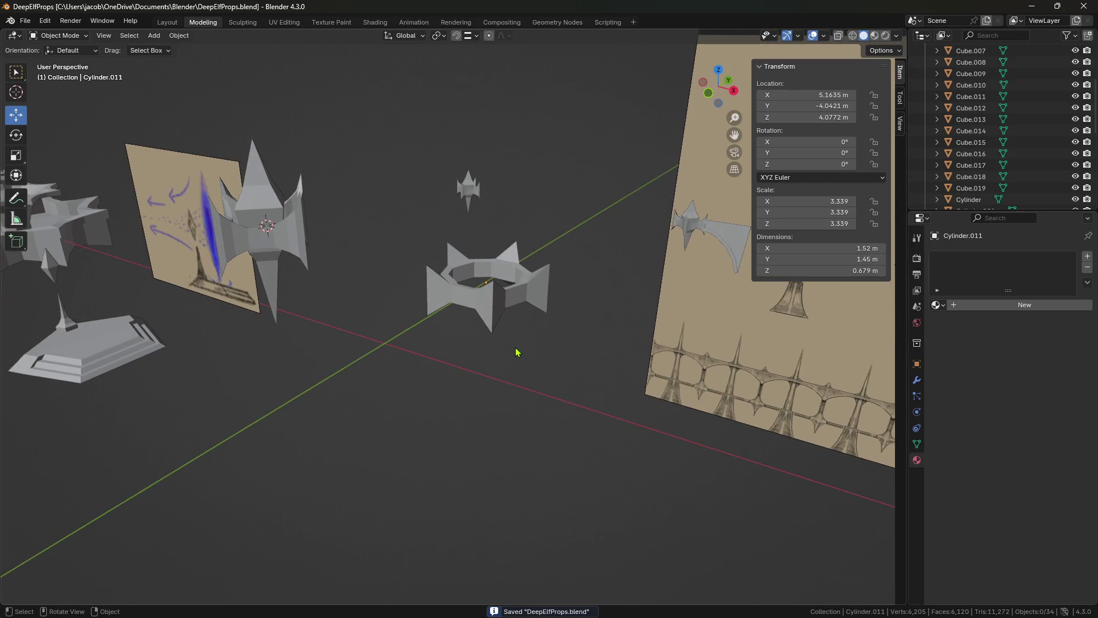
mouse_move(560, 294)
middle_down()
mouse_move(554, 314)
mouse_move(522, 331)
middle_up()
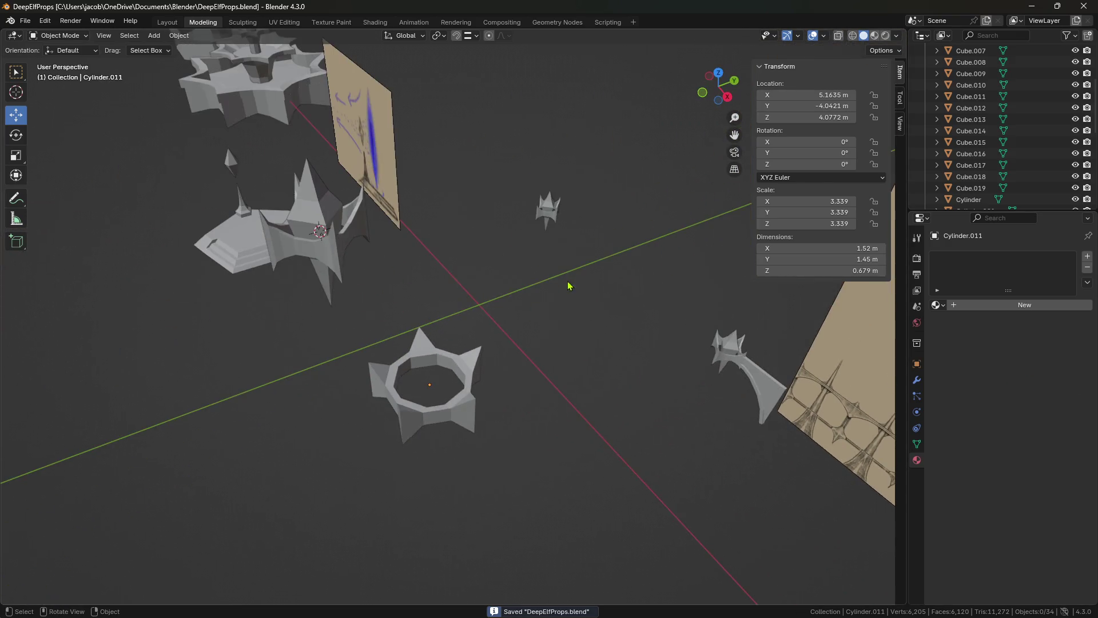
middle_drag(570, 286, 656, 219)
click(657, 219)
- Copy and paste Cube.015, moving the copy along Y and 3.69 m along X
key(ctrl+c)
key(ctrl+v)
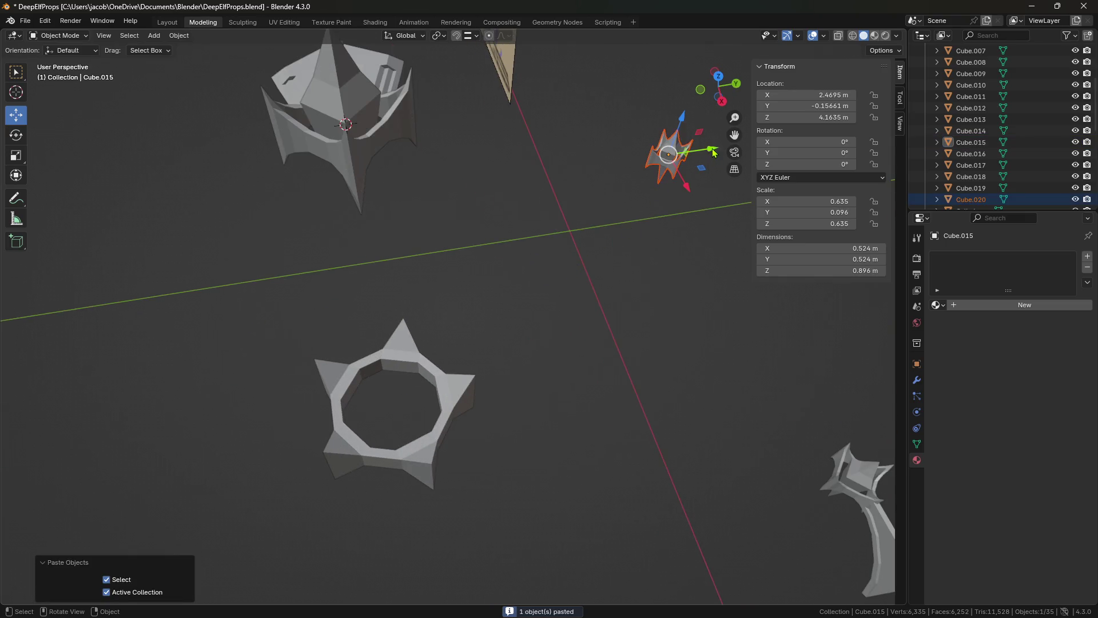
key(g)
key(y)
click(412, 240)
key(g)
key(x)
click(435, 544)
mouse_move(435, 544)
middle_down()
mouse_move(475, 382)
mouse_move(455, 421)
middle_up()
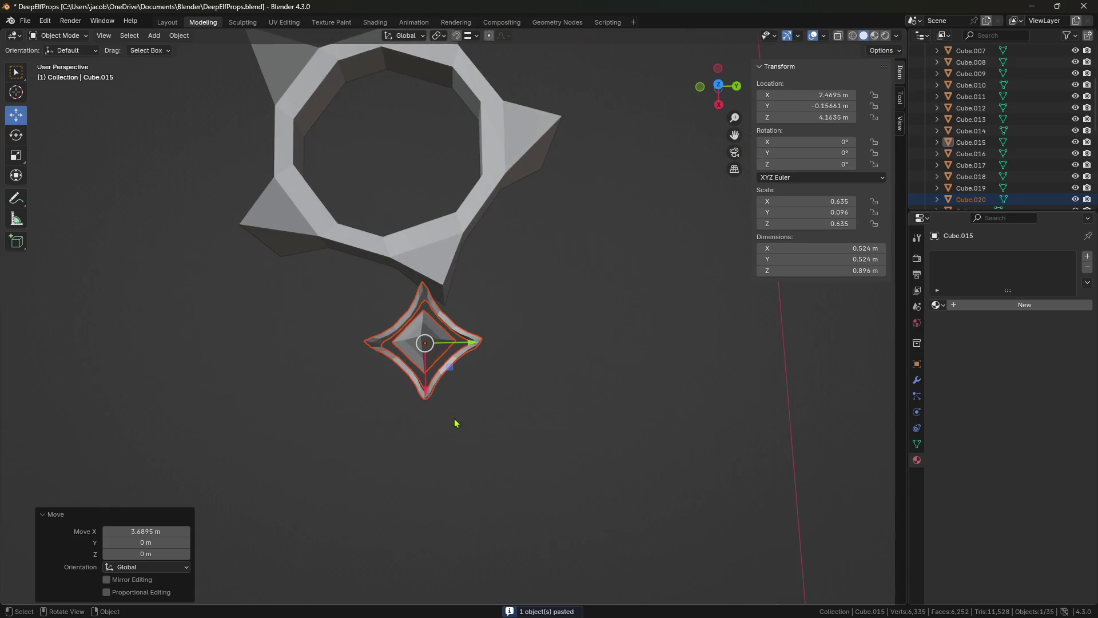
- Nudge the copy slightly along Y and X toward the ring
key(g)
key(y)
click(511, 378)
key(g)
key(x)
click(484, 407)
middle_drag(484, 408, 523, 235)
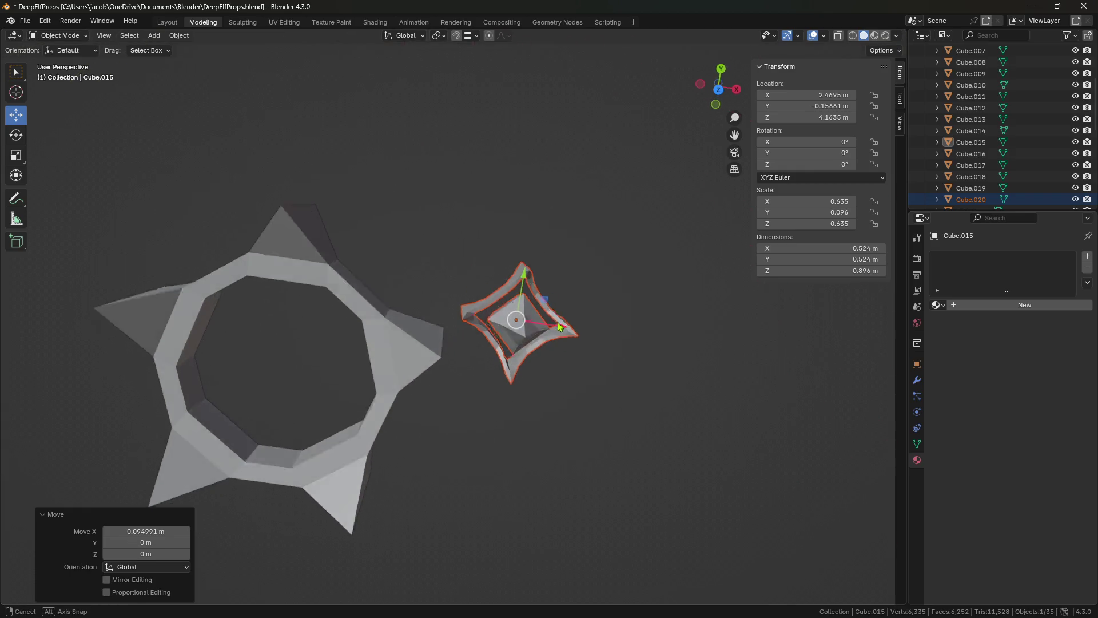
drag(522, 236, 524, 243)
- Reselect Cube.020 and fine-tune its position along Y and X beside the ring
click(544, 388)
mouse_move(544, 387)
middle_down()
mouse_move(445, 426)
mouse_move(437, 443)
middle_up()
click(482, 399)
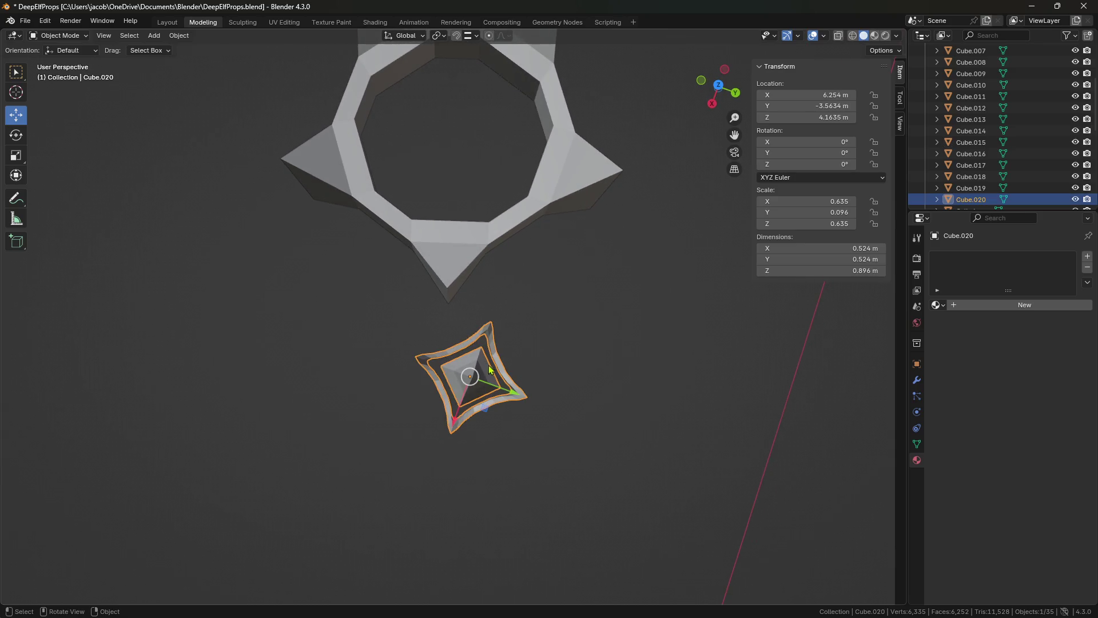
drag(512, 396, 472, 369)
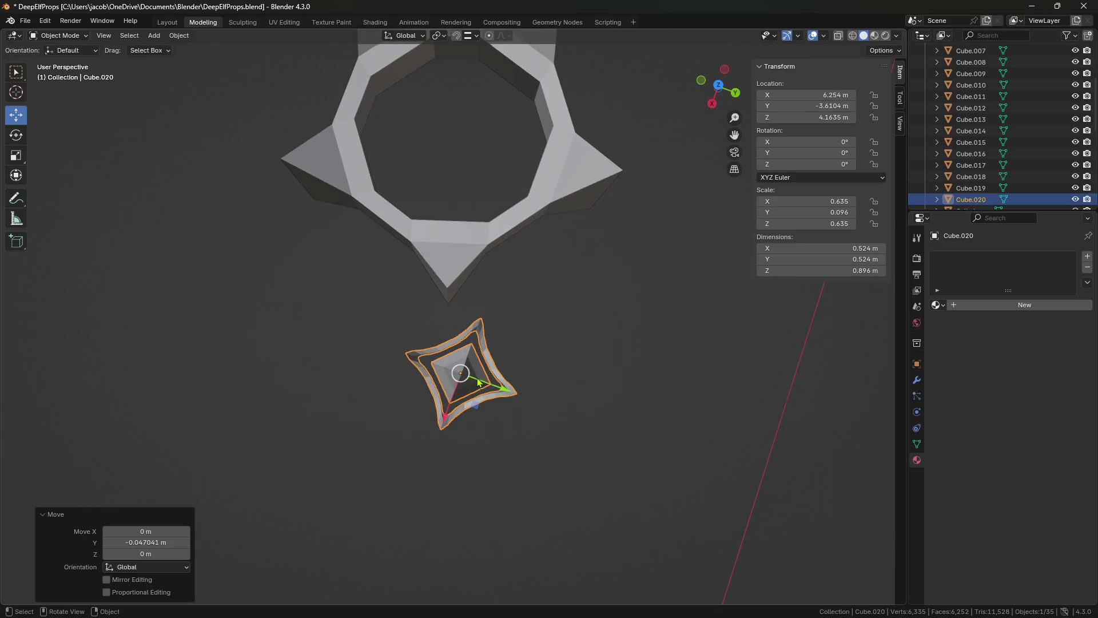
middle_drag(479, 382, 446, 358)
drag(403, 358, 408, 361)
mouse_move(409, 361)
middle_down()
mouse_move(554, 447)
mouse_move(544, 427)
middle_up()
scroll(515, 309, up, 4)
middle_drag(515, 309, 512, 300)
- Toggle Edit Mode on Cube.020, then paste a second star copy, Cube.021
key(Tab)
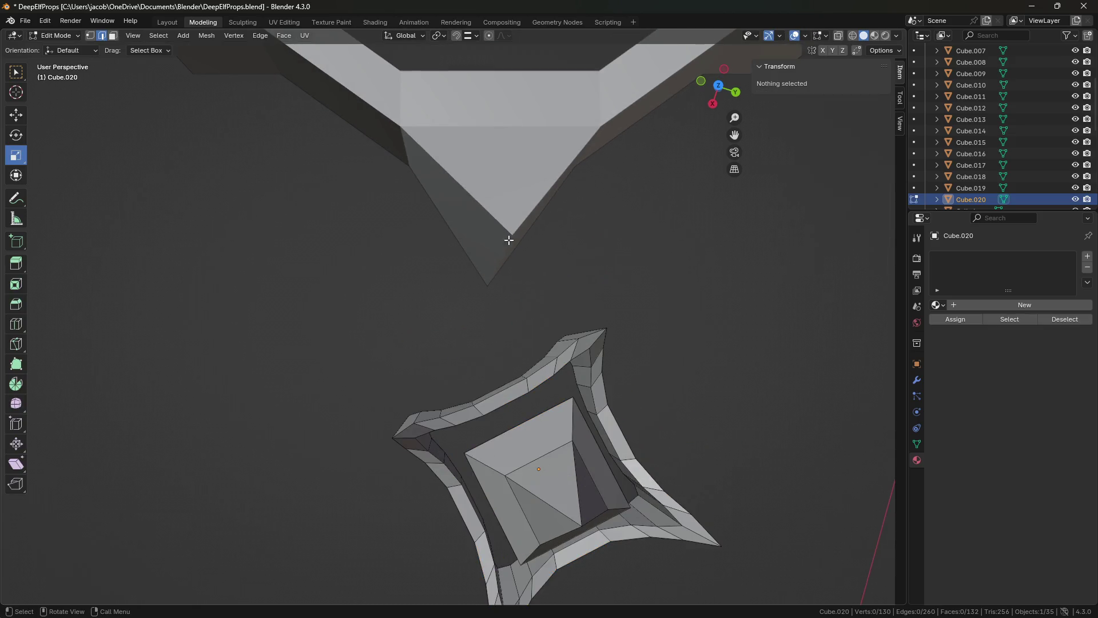
key(Tab)
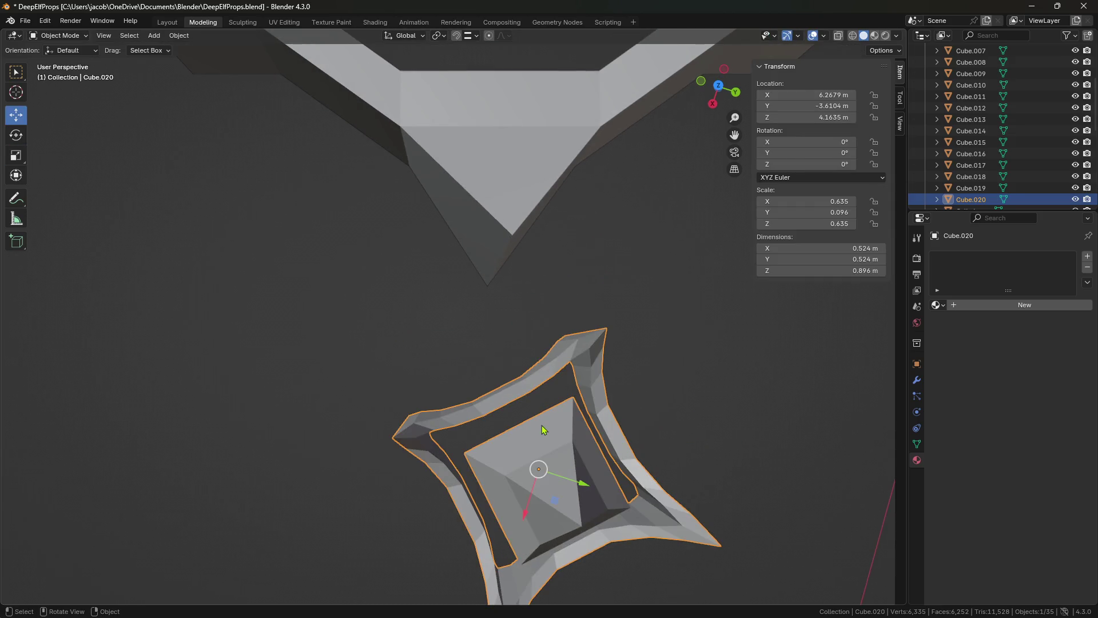
scroll(544, 429, down, 5)
key(ctrl+v)
click(519, 448)
- Select both star copies, cancel a trial scale, and save DeepElfProps
click(476, 356)
shift+click(605, 399)
key(s)
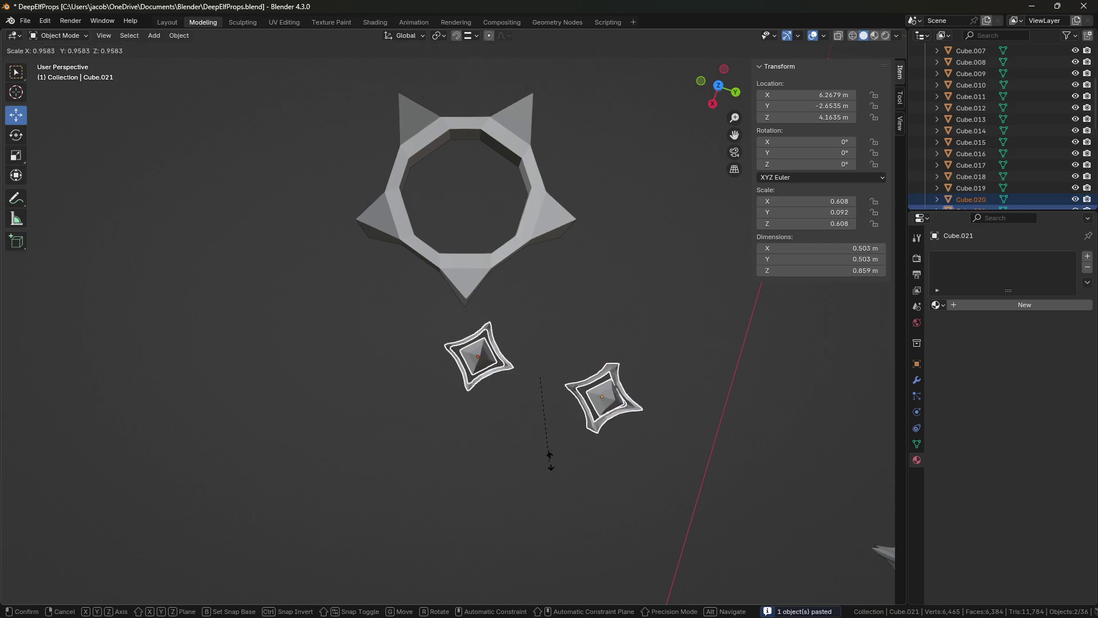
click(558, 462)
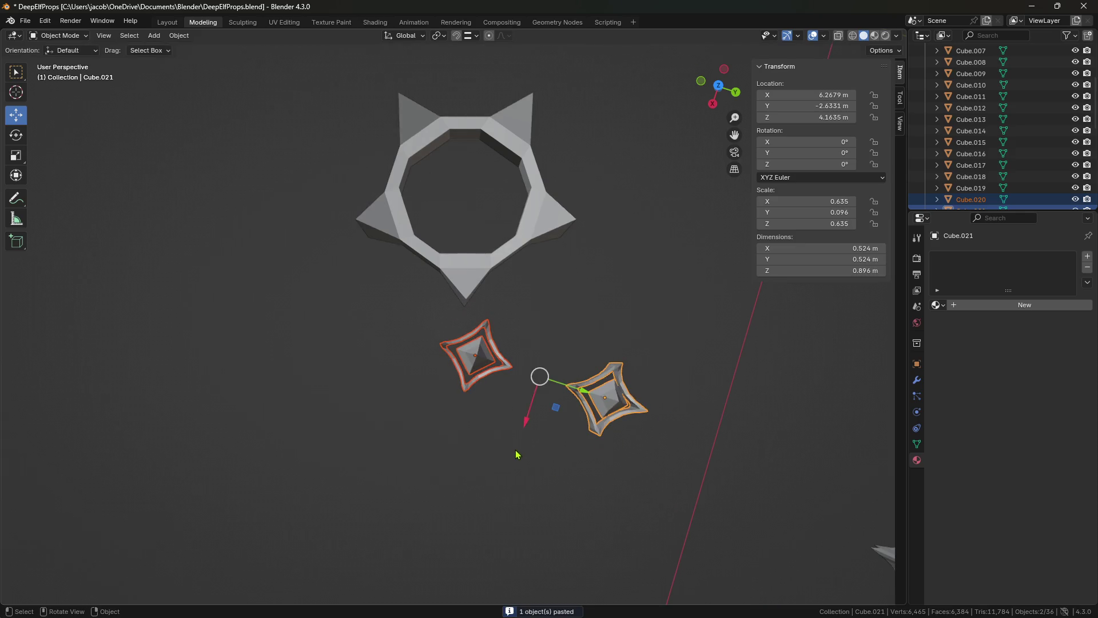
scroll(509, 452, up, 4)
key(ctrl+s)
- Delete the extra right-hand star copy
click(498, 400)
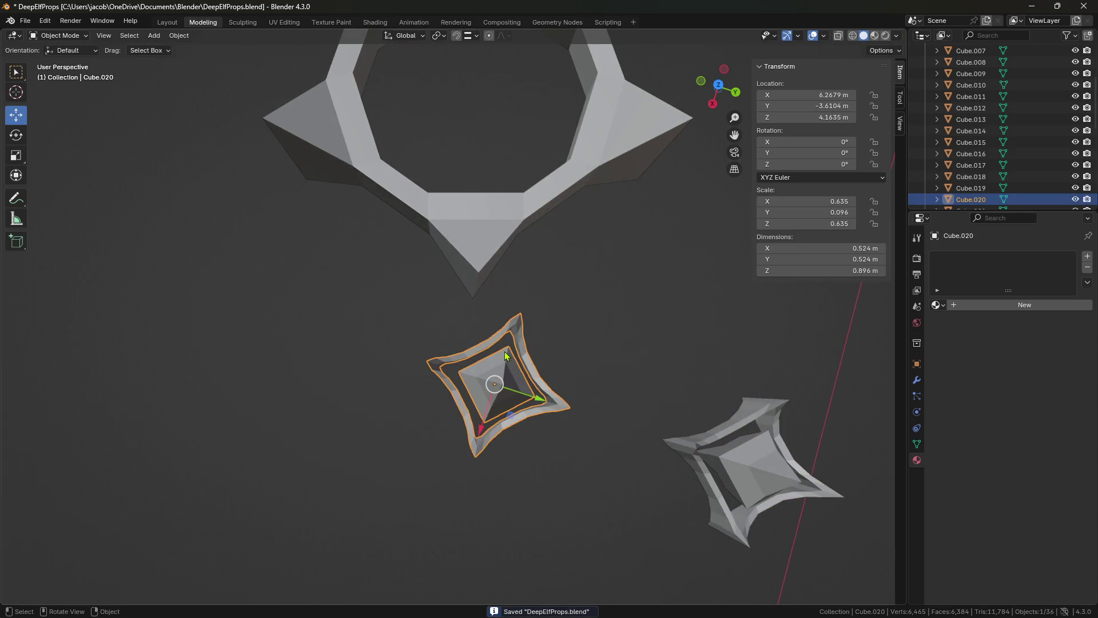
middle_drag(506, 356, 504, 329)
click(755, 321)
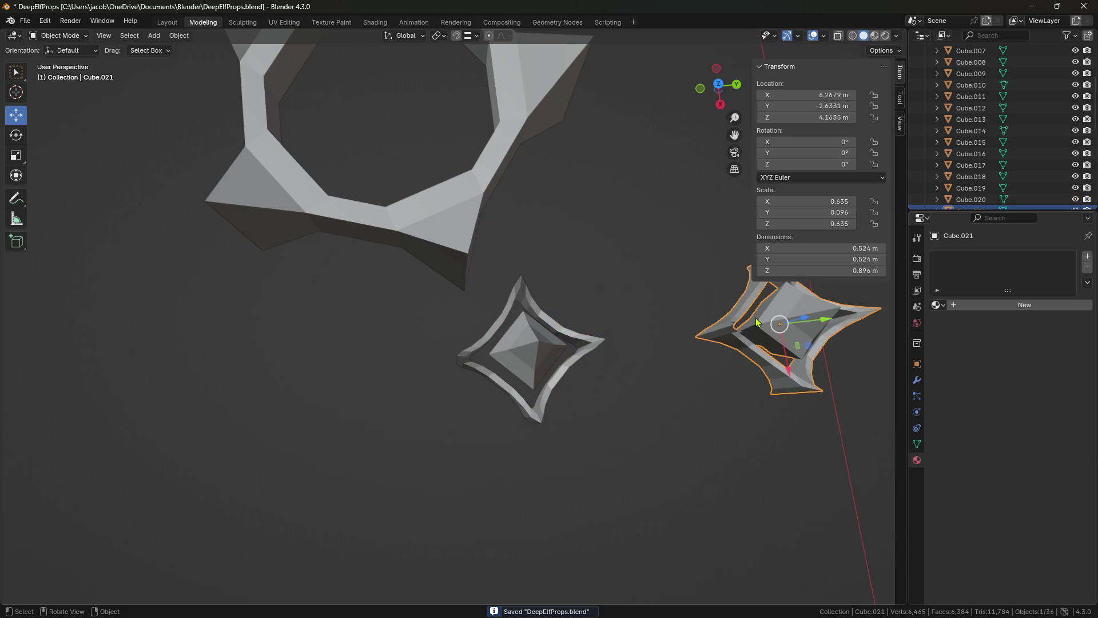
key(KP_7)
scroll(562, 335, down, 3)
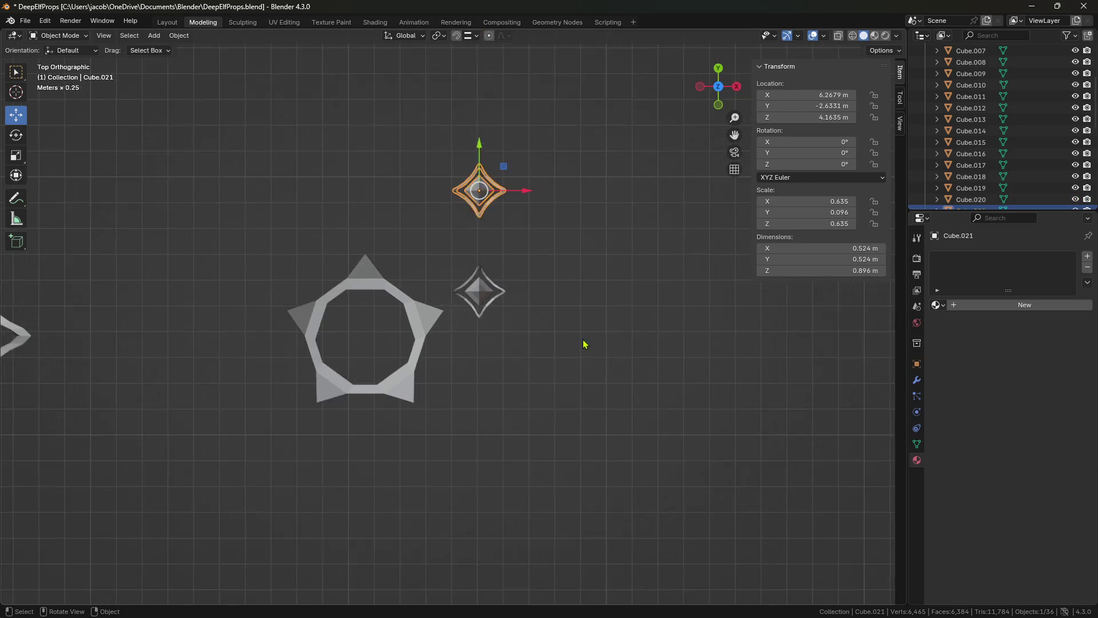
middle_drag(584, 343, 561, 306)
key(Delete)
- Open the ring Cylinder.011 in Edit Mode and select one vertical edge
click(428, 277)
key(Tab)
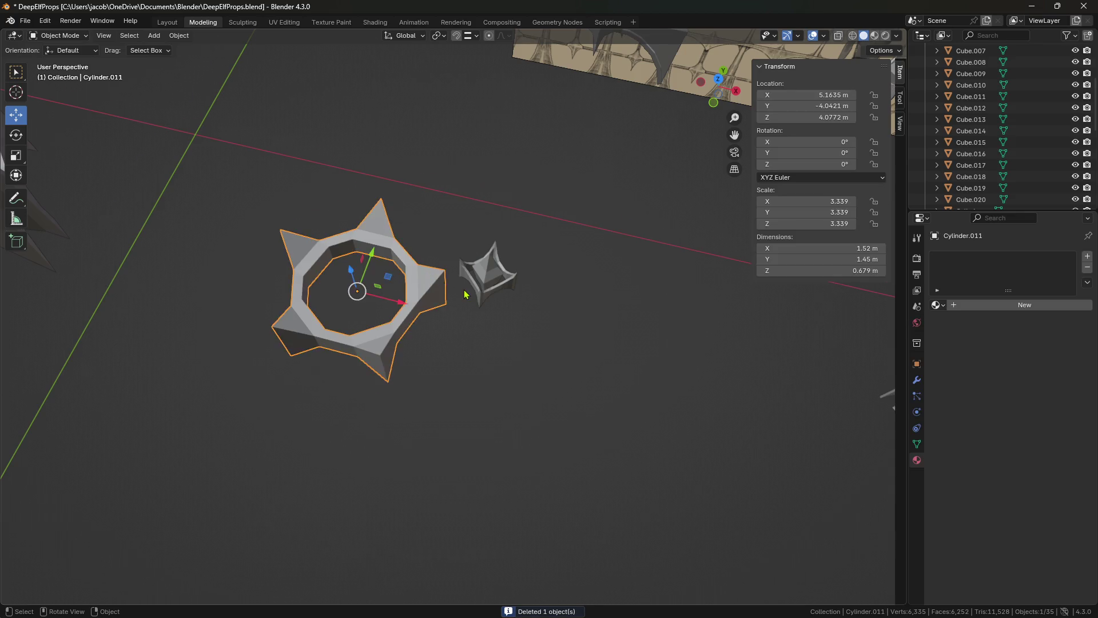
scroll(466, 295, up, 4)
mouse_move(498, 360)
middle_down()
mouse_move(461, 331)
mouse_move(481, 315)
middle_up()
click(482, 315)
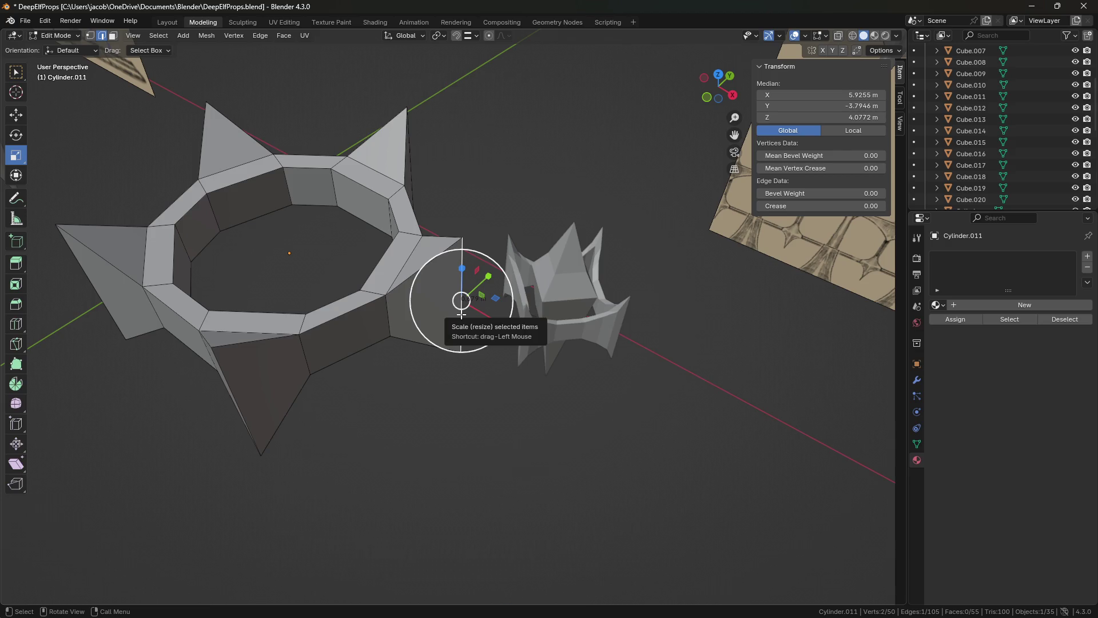
- Snap the spike piece onto the selected ring corner using the 3D cursor
key(shift+s)
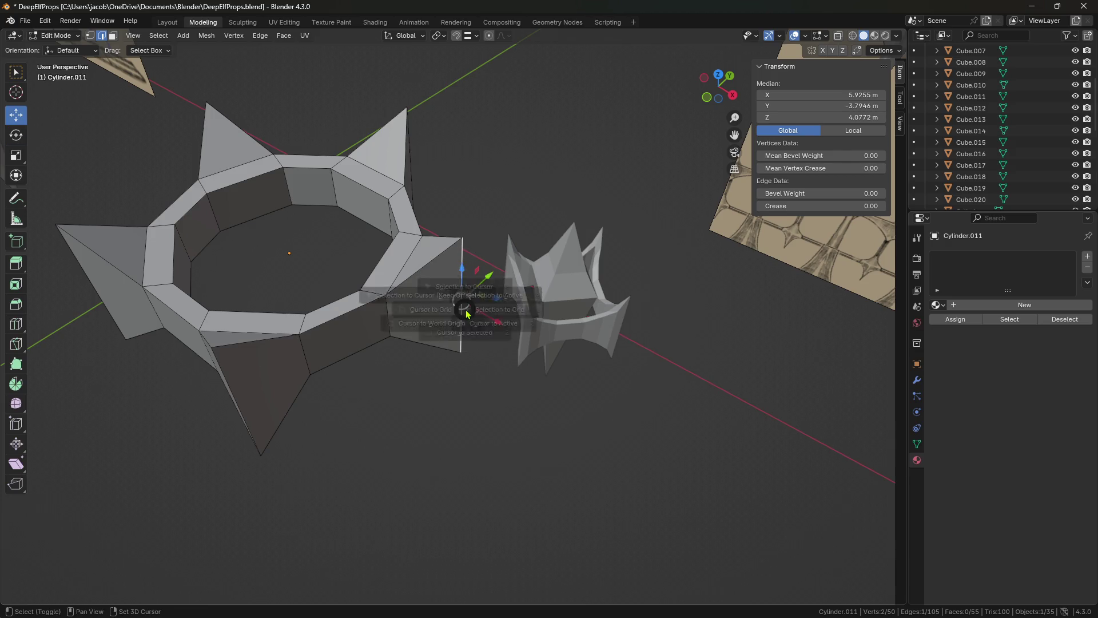
click(467, 325)
key(Tab)
click(577, 324)
key(shift+s)
click(574, 284)
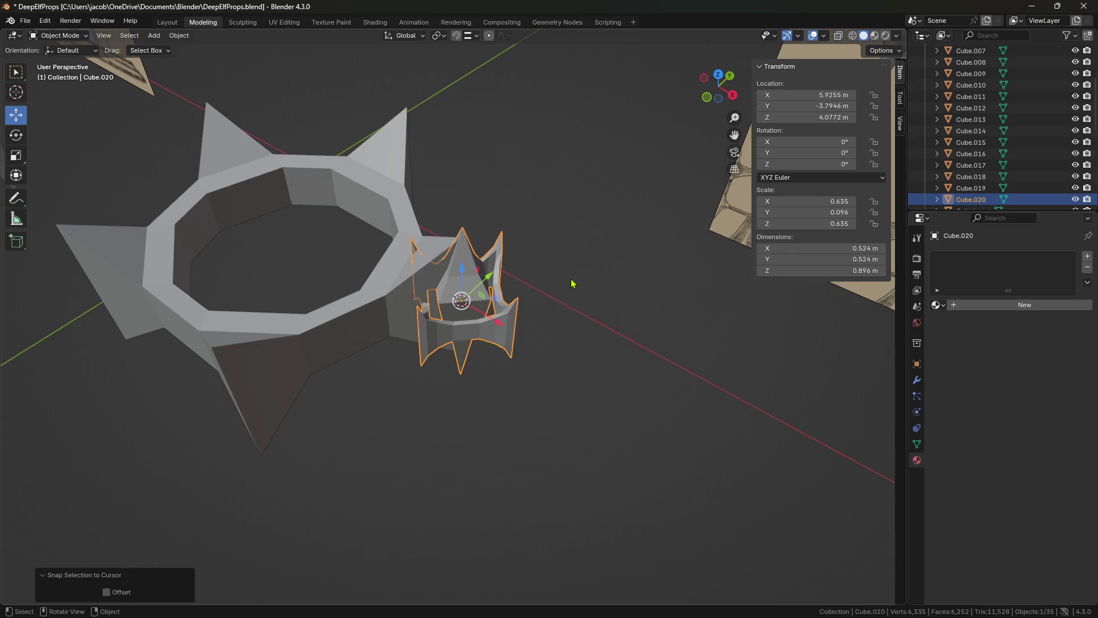
middle_drag(573, 282, 550, 269)
- Duplicate the spike and snap the copy onto a second ring corner
key(ctrl+c)
key(ctrl+v)
drag(497, 278, 361, 438)
middle_drag(362, 438, 514, 303)
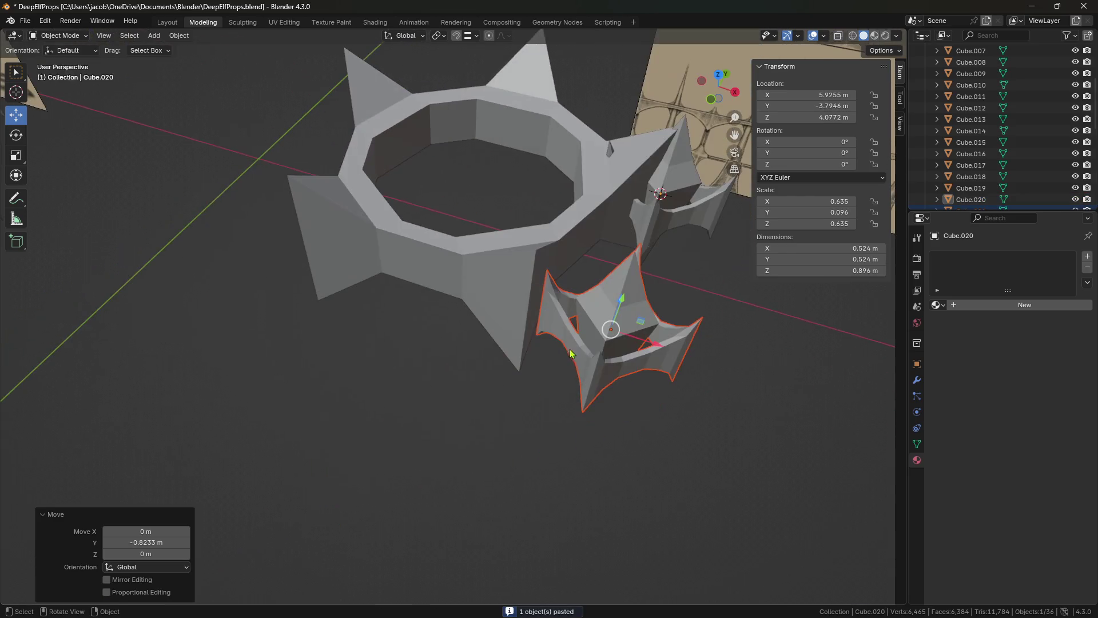
click(514, 303)
click(527, 314)
key(shift+s)
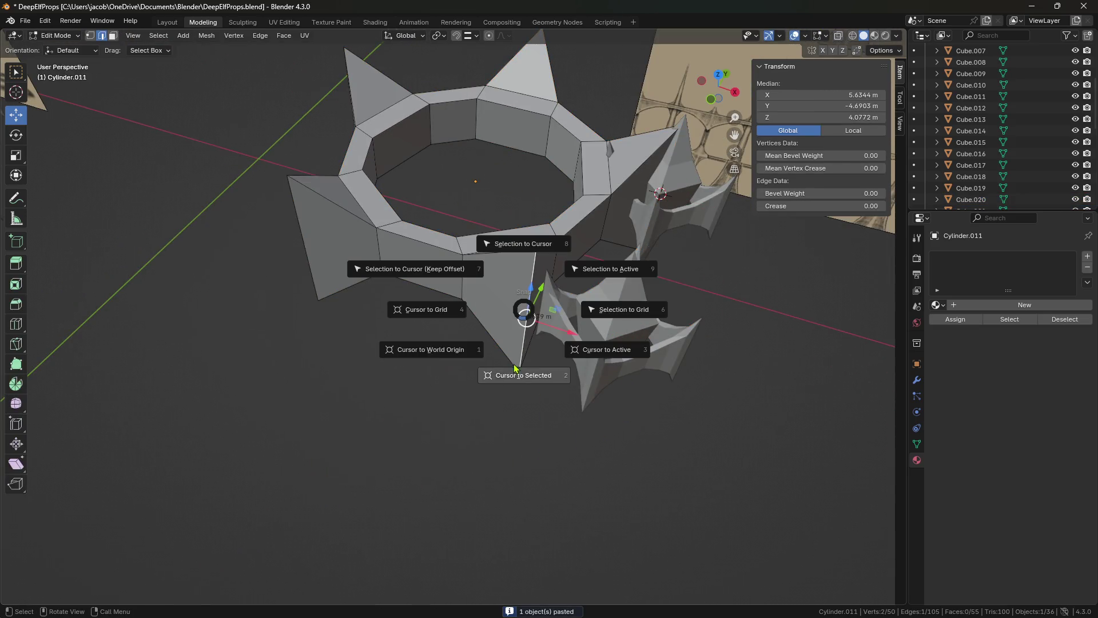
key(ctrl+z)
click(599, 339)
key(shift+s)
click(602, 309)
middle_drag(424, 337, 606, 282)
- Paste another spike copy, slide it along X, and pick a third ring edge
key(ctrl+c)
key(ctrl+v)
drag(607, 282, 383, 371)
middle_drag(383, 371, 421, 311)
click(422, 311)
key(Tab)
click(399, 309)
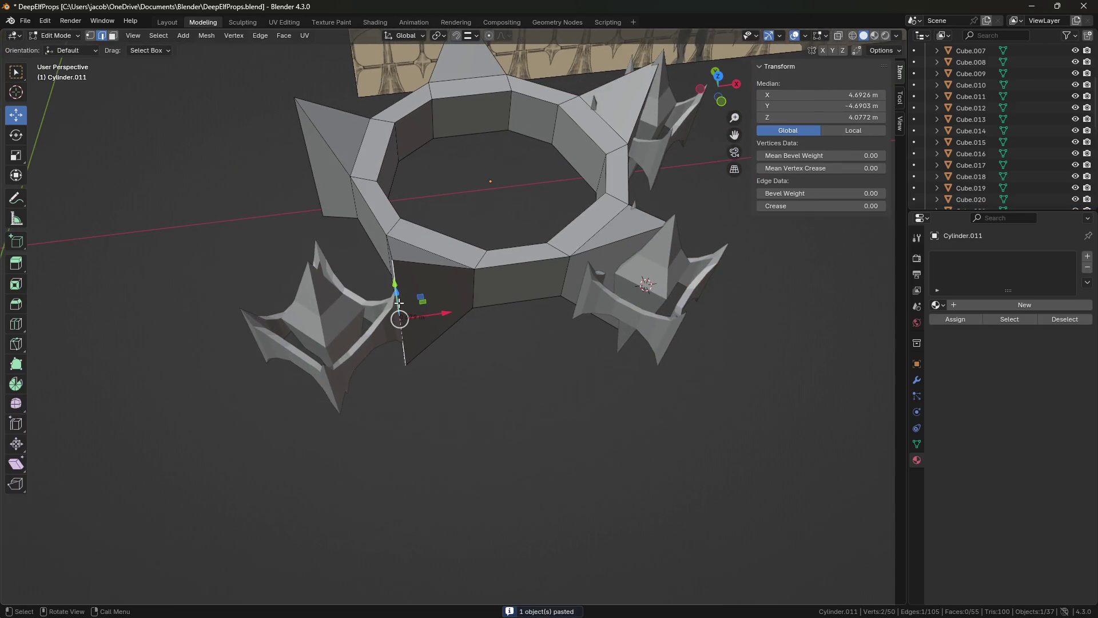
key(shift+s)
click(395, 239)
key(ctrl+z)
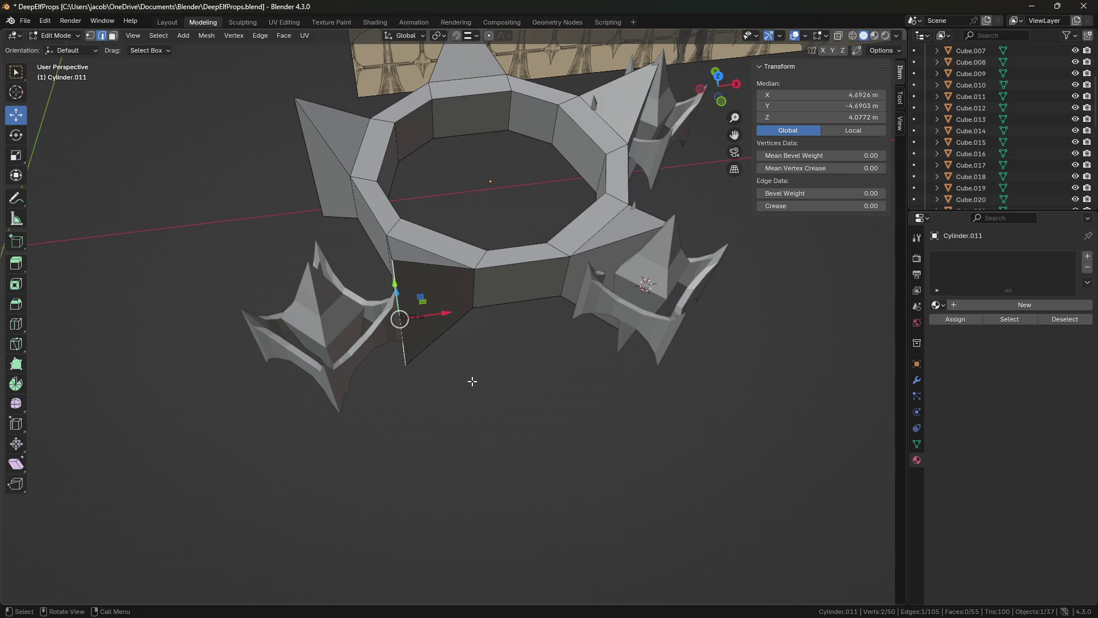
- Snap that spike copy onto the third ring corner via the 3D cursor
key(shift+s)
click(478, 441)
key(Tab)
click(335, 354)
key(shift+s)
click(339, 346)
- Paste a further spike copy, Cube.023, and move it along Y
middle_drag(358, 372, 286, 320)
key(ctrl+c)
key(ctrl+v)
key(g)
key(y)
click(403, 369)
- Snap Cube.023 onto a ring corner at X 4.4016 m, Y −3.7946 m
click(436, 321)
key(Tab)
key(shift+s)
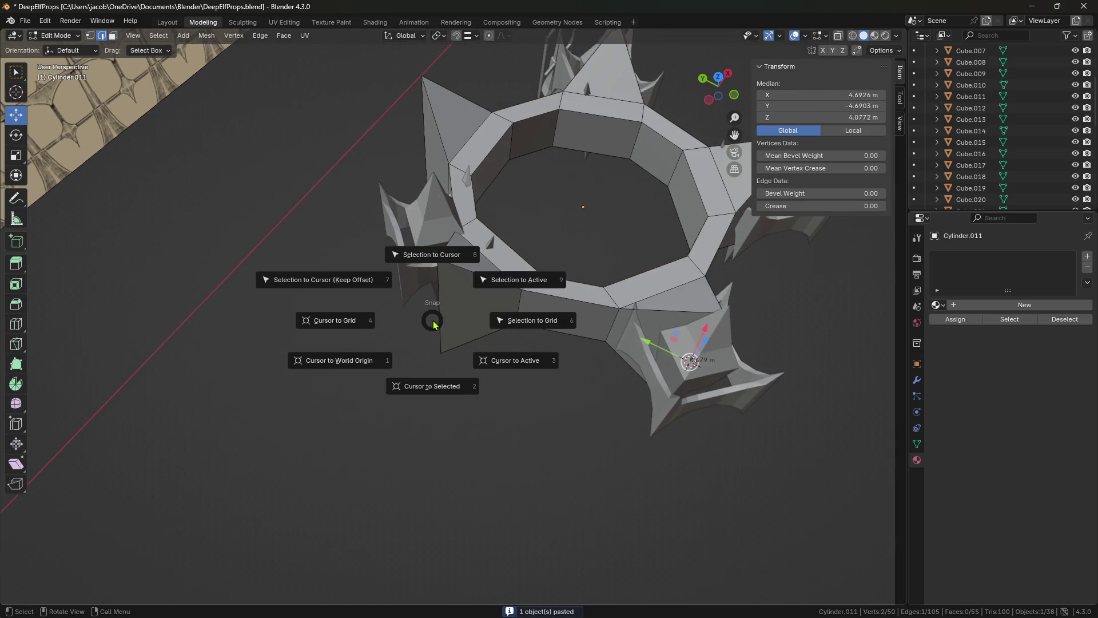
click(435, 400)
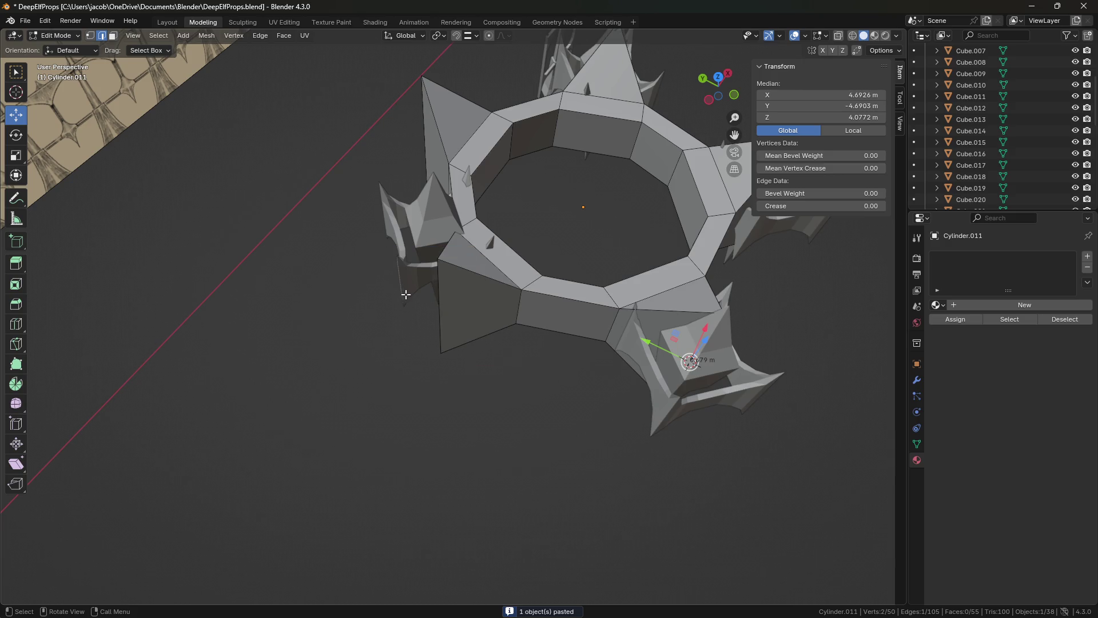
middle_drag(406, 294, 458, 293)
key(shift+s)
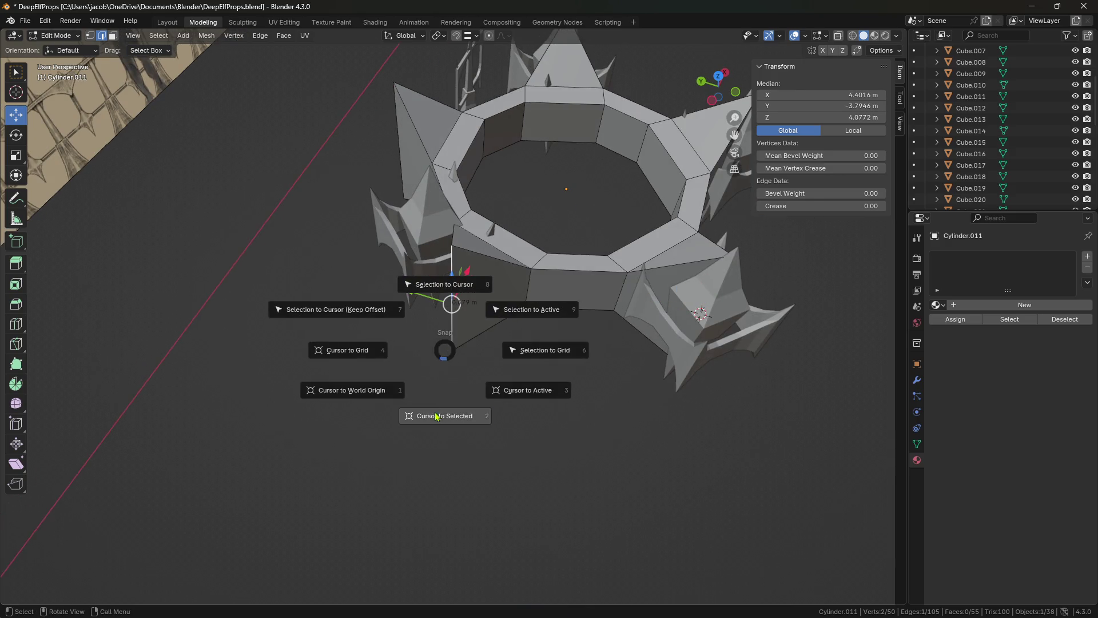
click(441, 419)
key(Tab)
click(416, 289)
key(shift+s)
click(411, 201)
scroll(489, 302, down, 5)
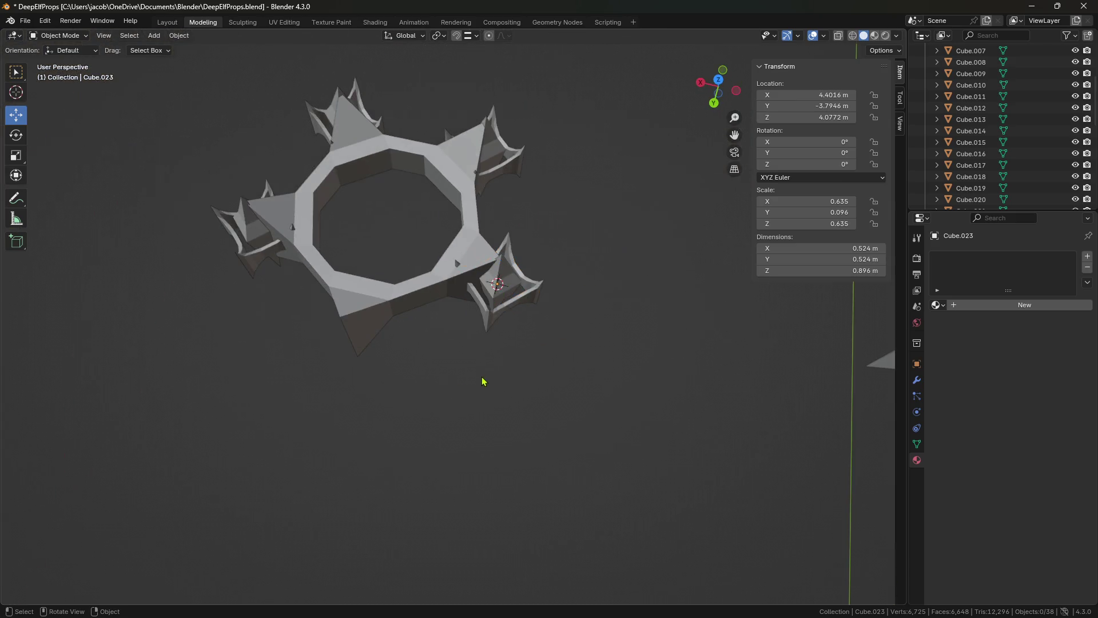
- Paste a copy of the spike piece and move it along the Y axis
middle_drag(486, 381, 469, 344)
key(ctrl+v)
key(g)
key(y)
click(407, 380)
shift+middle_drag(407, 380, 467, 383)
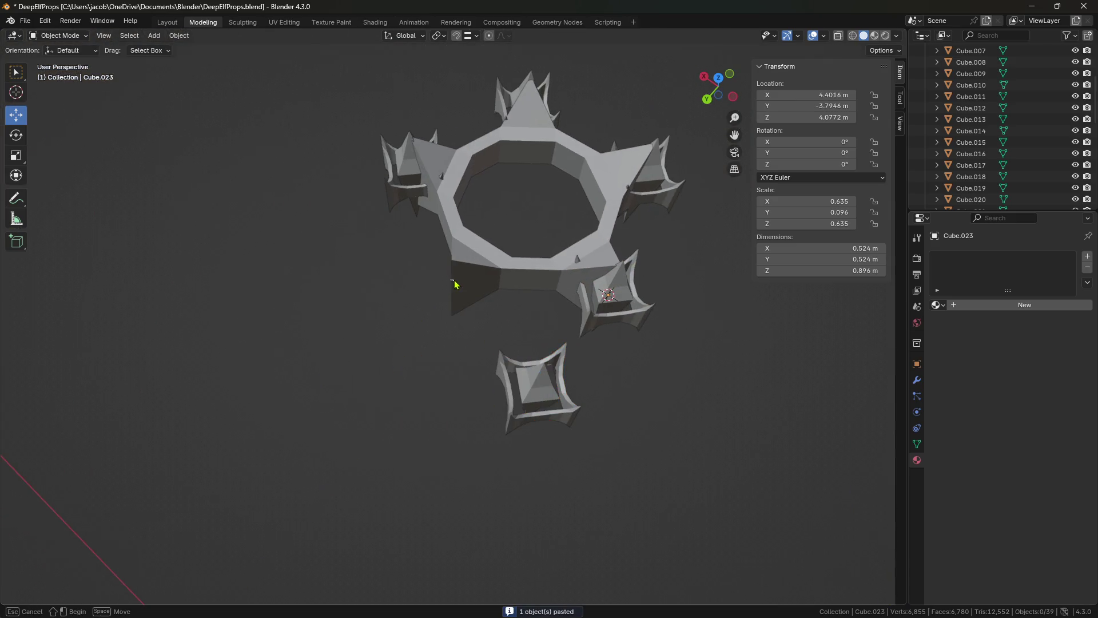
- Snap the pasted spike onto a corner of the octagonal ring using the 3D cursor
click(456, 284)
key(Tab)
key(shift+s)
click(454, 356)
key(Tab)
click(527, 382)
key(shift+s)
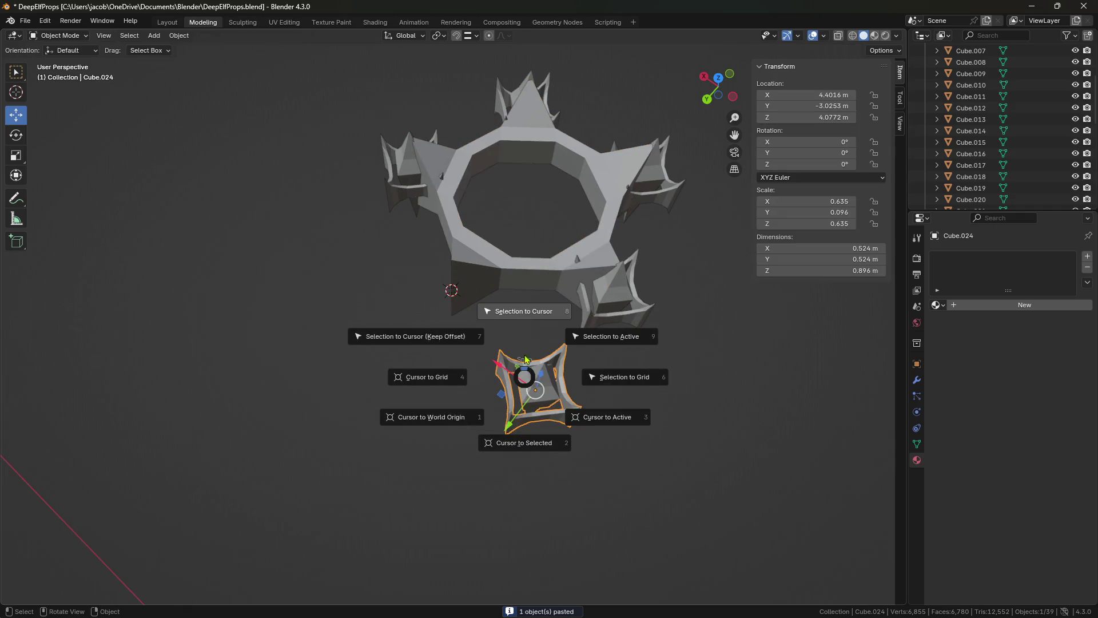
click(535, 377)
- Select the top and right spikes and scale them together
click(578, 397)
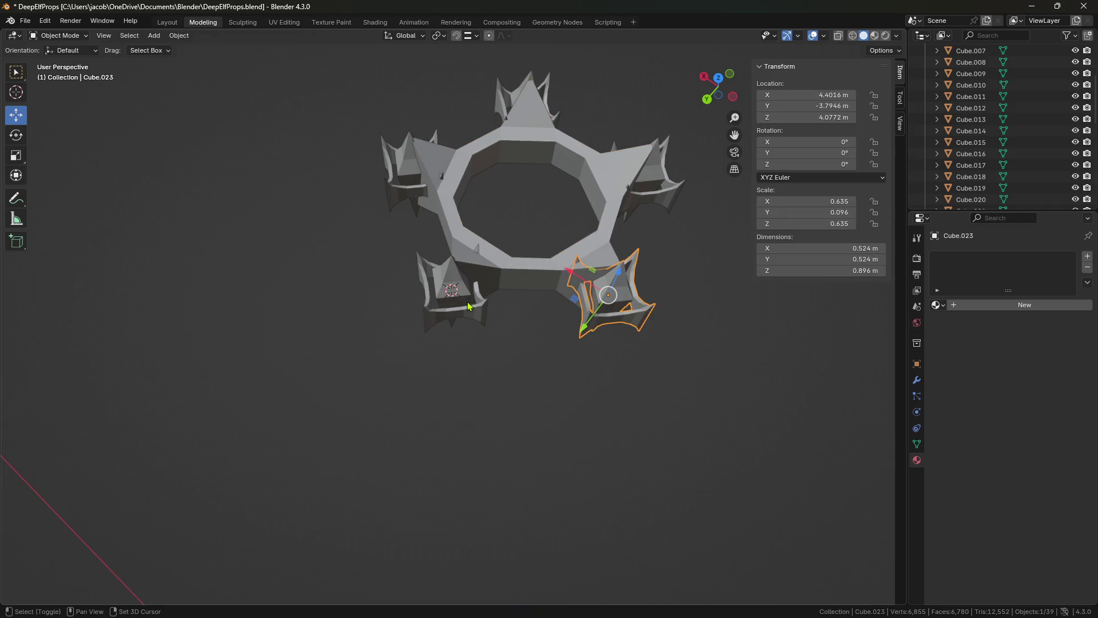
shift+click(508, 99)
shift+click(662, 191)
middle_drag(663, 192, 596, 366)
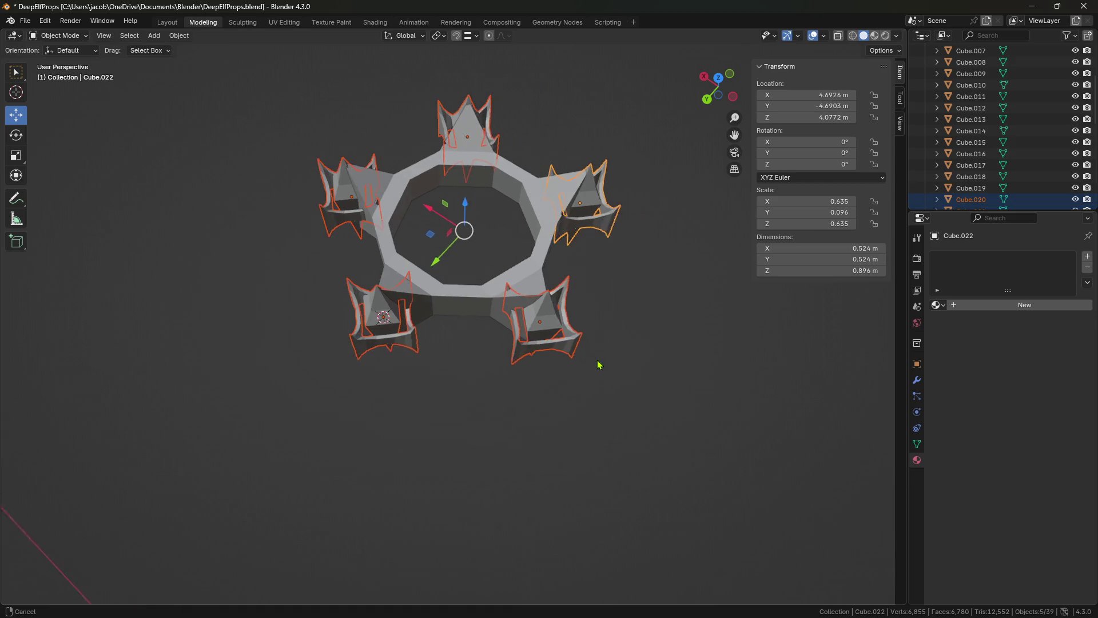
key(s)
click(650, 446)
mouse_move(650, 446)
middle_down()
mouse_move(600, 453)
mouse_move(568, 476)
mouse_move(504, 333)
middle_up()
key(s)
click(596, 473)
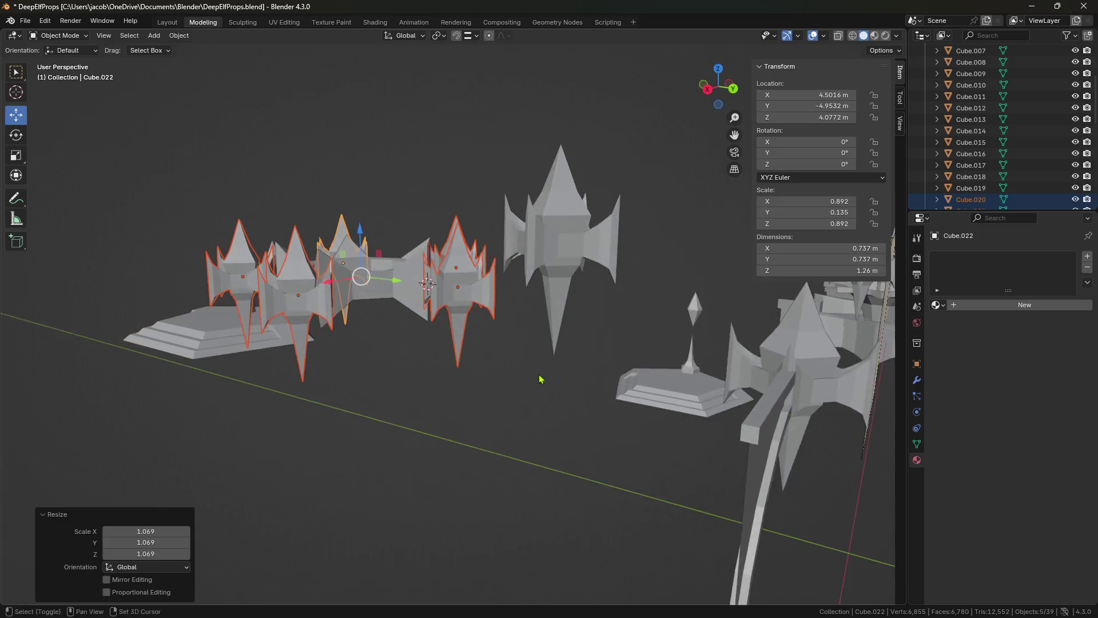
- Rescale the selected spikes twice more to fine-tune their size
middle_drag(505, 332, 595, 393)
key(s)
click(527, 411)
middle_drag(527, 412, 552, 459)
key(s)
click(573, 471)
click(572, 472)
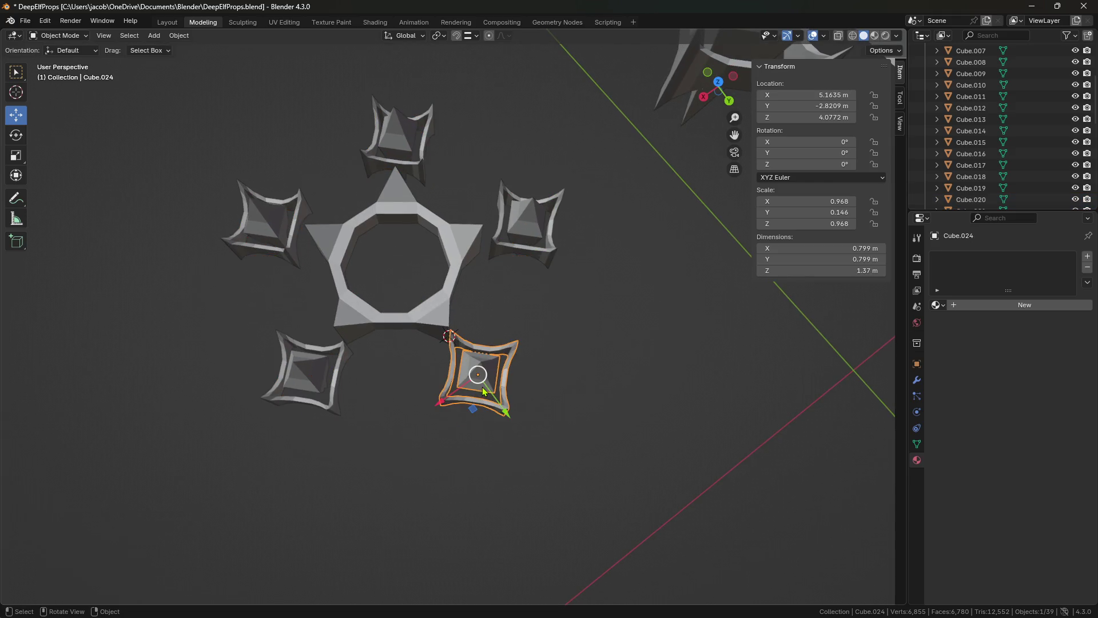
- Undo an accidental eightfold spike enlargement and a group resize of the spikes
text(s8)
key(Return)
key(ctrl+z)
key(ctrl+z)
key(ctrl+shift+z)
click(296, 383)
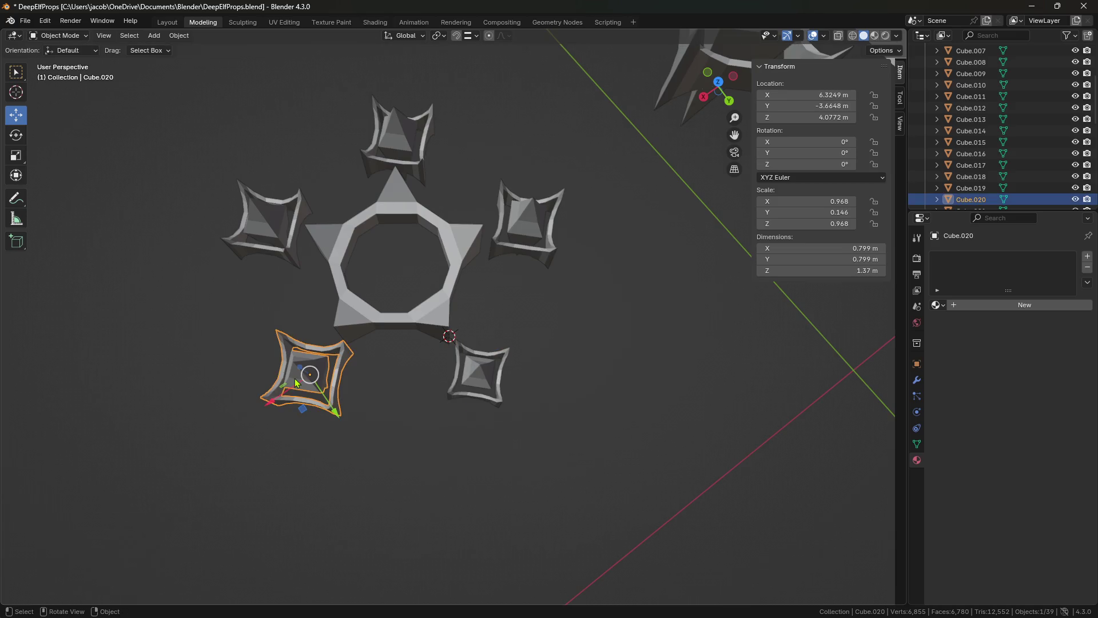
shift+click(283, 251)
shift+click(395, 140)
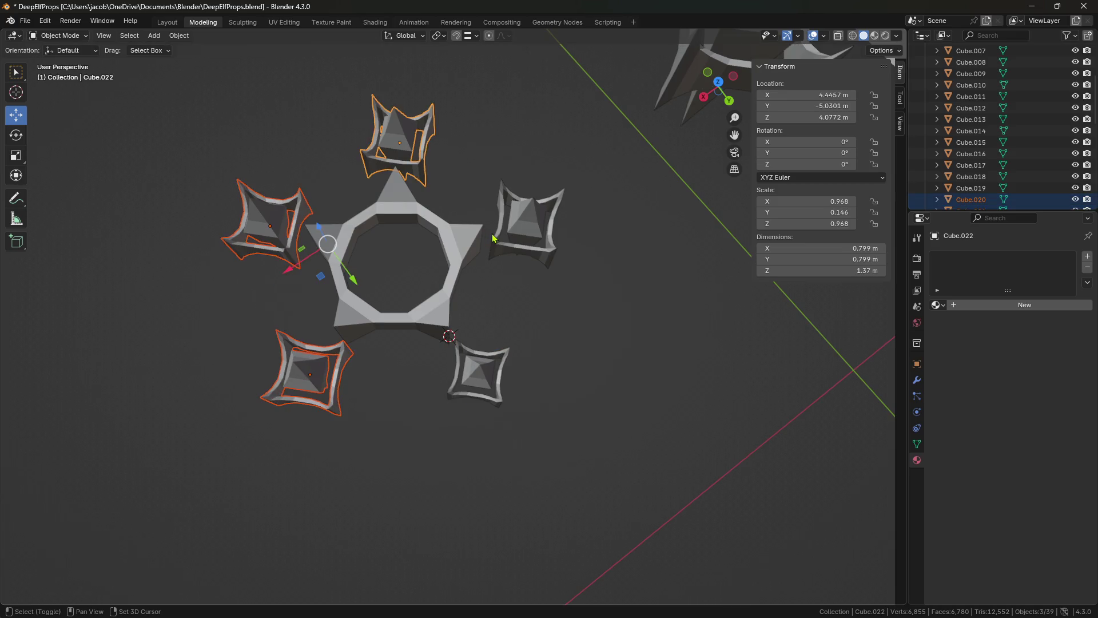
key(ctrl+z)
key(ctrl+shift+z)
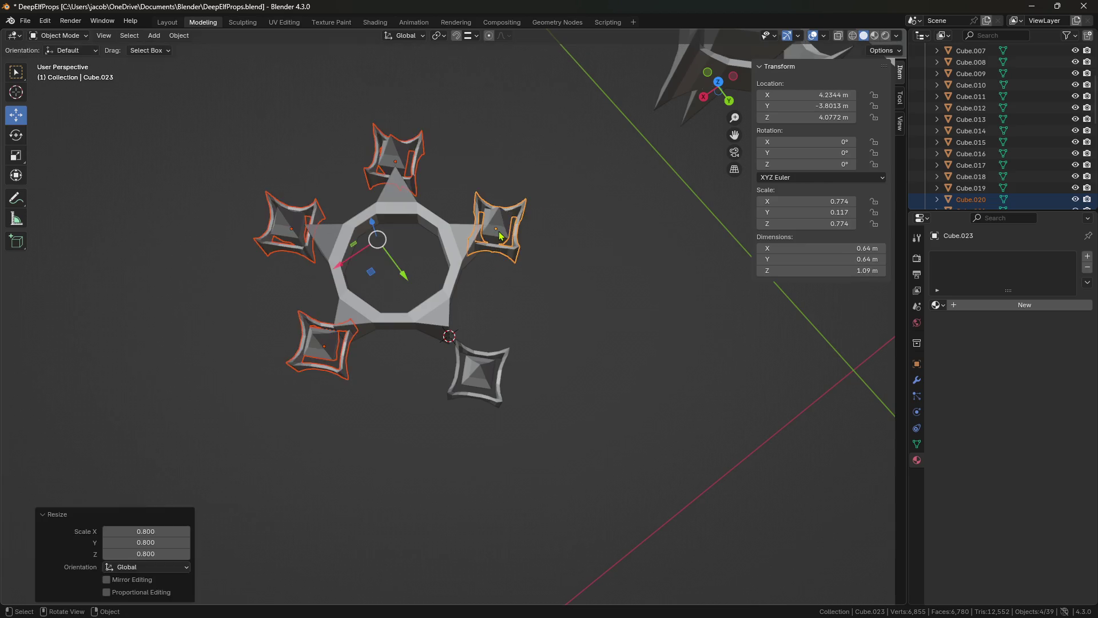
- Shrink the lower-left, left, top and right spikes to 0.8 and save DeepElfProps.blend
click(320, 373)
text(s.8)
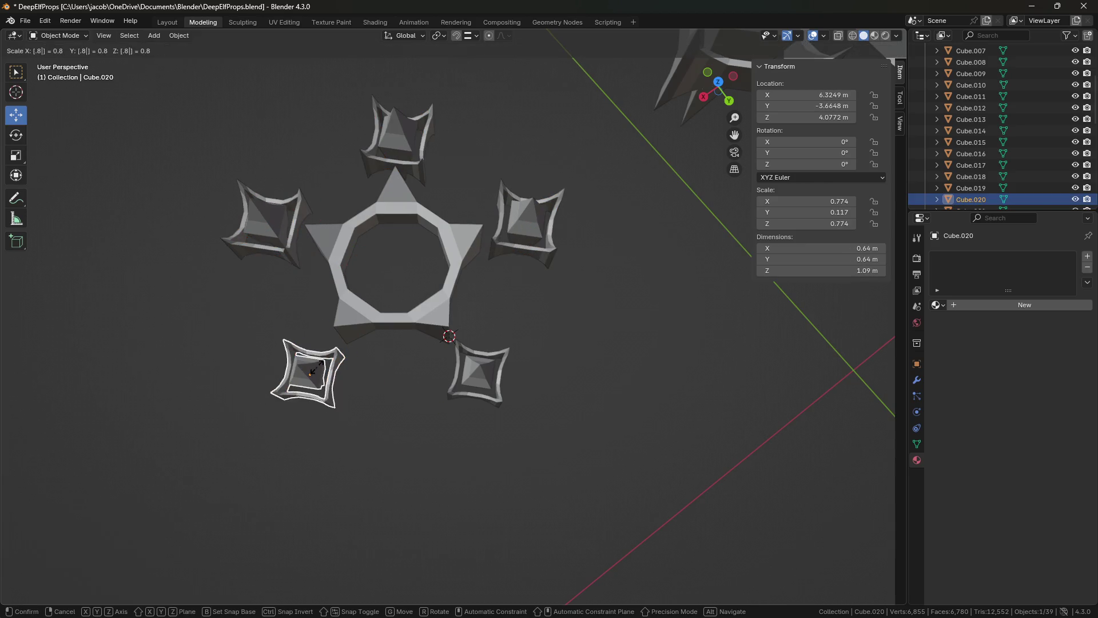
key(Return)
drag(281, 243, 282, 247)
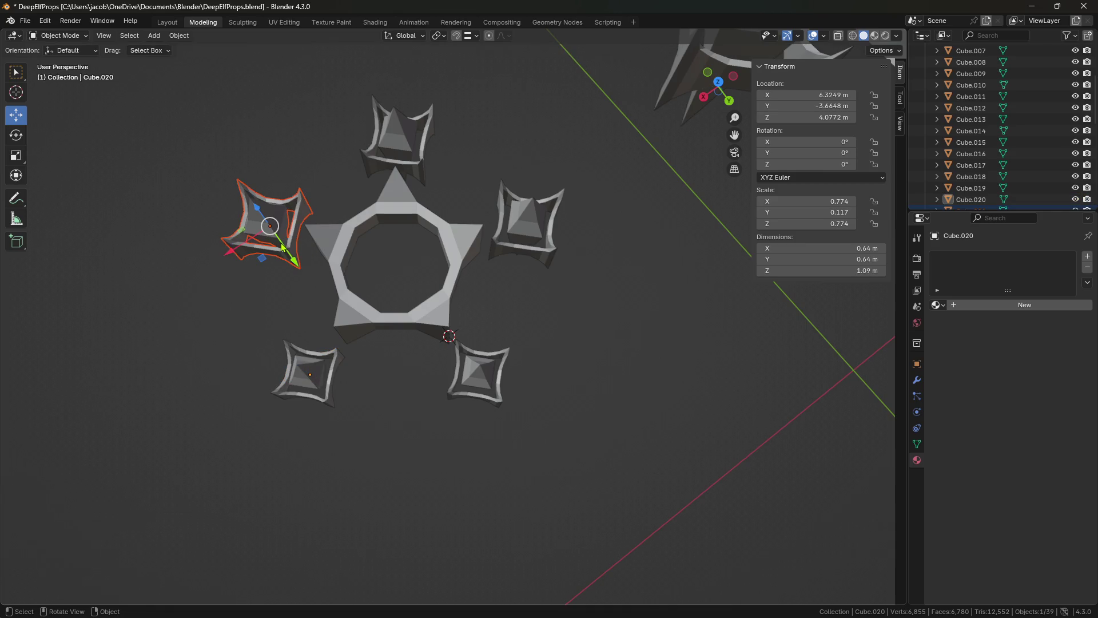
click(387, 170)
key(shift+r)
click(544, 213)
key(shift+r)
click(367, 443)
mouse_move(368, 444)
middle_down()
mouse_move(404, 462)
mouse_move(473, 364)
mouse_move(606, 431)
mouse_move(454, 404)
middle_up()
key(ctrl+s)
mouse_move(639, 453)
middle_down()
mouse_move(550, 412)
mouse_move(657, 456)
middle_up()
click(540, 291)
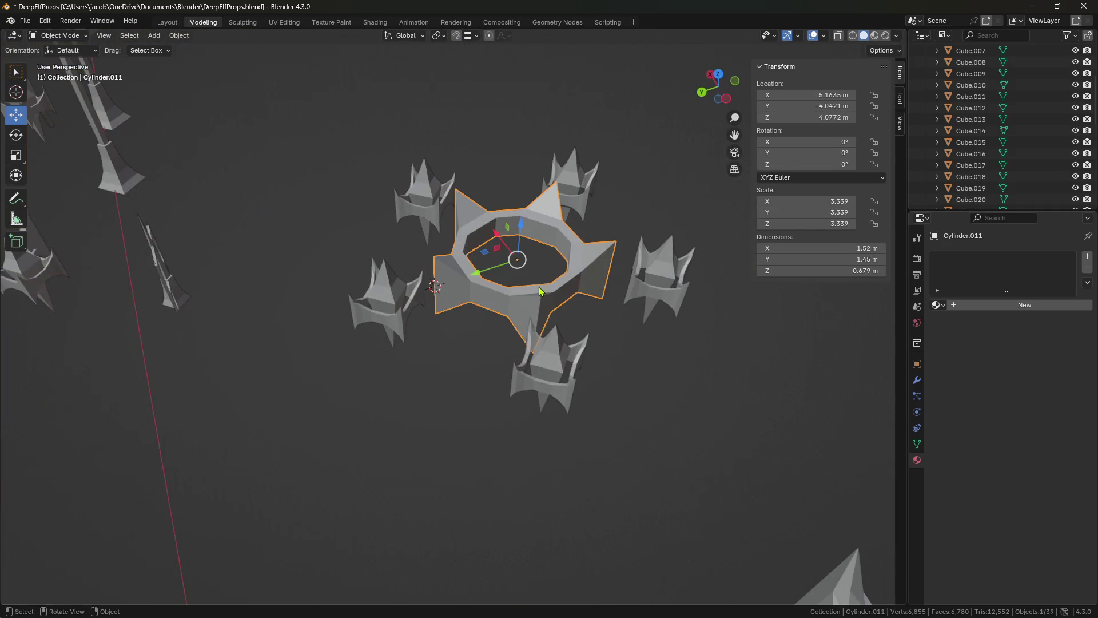
key(ctrl+s)
mouse_move(540, 292)
middle_down()
mouse_move(515, 343)
mouse_move(527, 366)
mouse_move(521, 402)
mouse_move(491, 380)
mouse_move(460, 328)
mouse_move(472, 308)
mouse_move(438, 239)
mouse_move(396, 312)
middle_up()
scroll(483, 389, up, 4)
scroll(483, 388, down, 5)
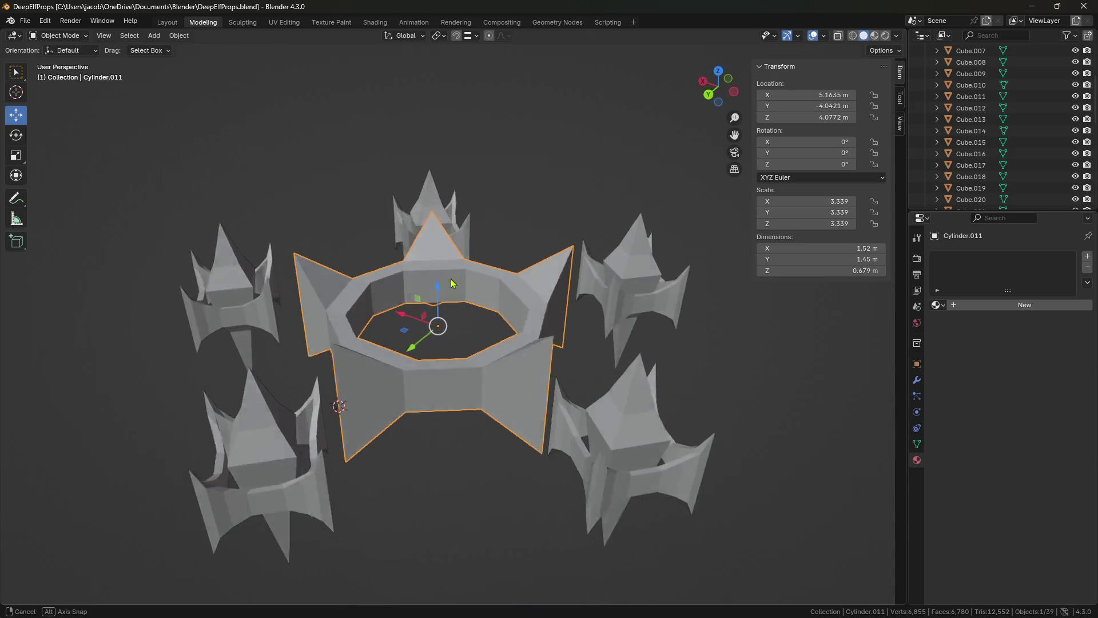
mouse_move(514, 350)
middle_down()
mouse_move(559, 351)
mouse_move(409, 355)
mouse_move(412, 269)
mouse_move(449, 290)
mouse_move(459, 319)
middle_up()
key(Tab)
scroll(459, 319, down, 5)
key(Tab)
scroll(474, 358, up, 3)
key(ctrl+s)
middle_drag(473, 357, 494, 370)
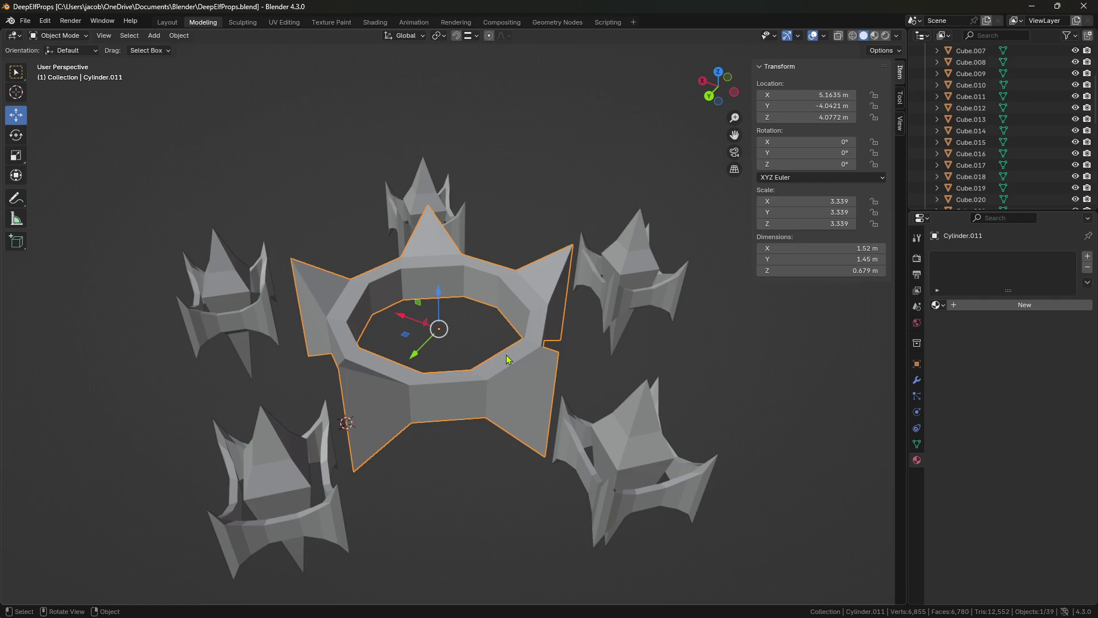
click(467, 474)
mouse_move(466, 509)
middle_down()
mouse_move(391, 496)
mouse_move(477, 477)
middle_up()
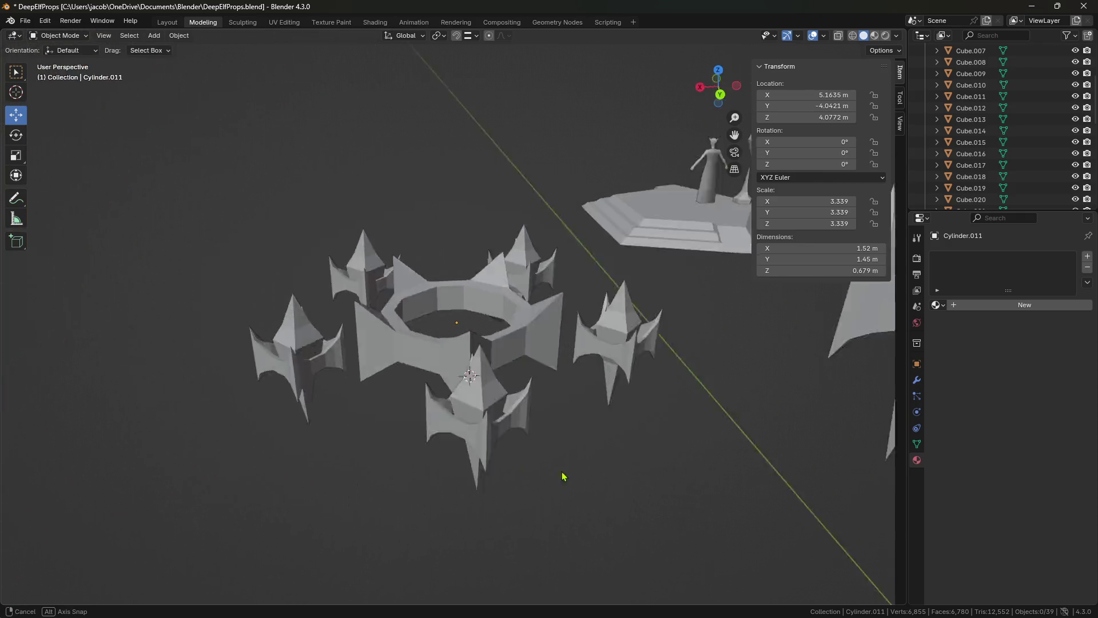
click(423, 400)
middle_drag(423, 401, 390, 452)
scroll(395, 366, up, 3)
middle_drag(395, 367, 437, 416)
scroll(437, 417, down, 5)
mouse_move(540, 498)
middle_down()
mouse_move(519, 464)
mouse_move(541, 443)
middle_up()
click(523, 483)
click(541, 444)
mouse_move(541, 444)
middle_down()
mouse_move(539, 433)
mouse_move(525, 476)
mouse_move(480, 475)
mouse_move(465, 500)
mouse_move(548, 433)
mouse_move(563, 406)
middle_up()
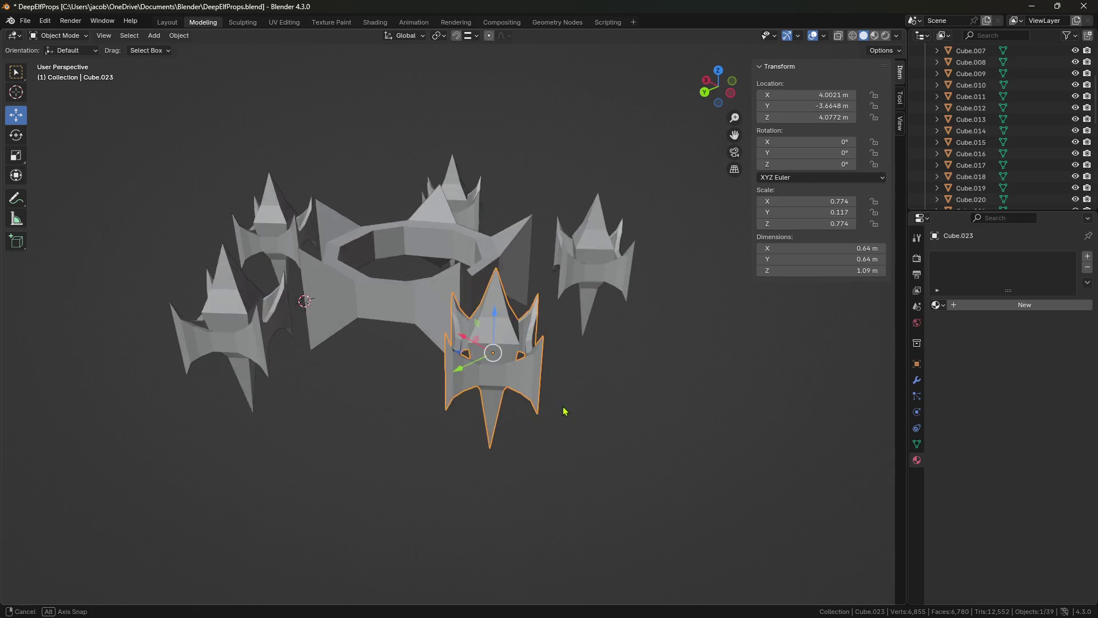
scroll(583, 446, up, 3)
key(Tab)
click(640, 472)
- Spin the spike's inner pyramid around the vertical axis in Edit Mode
key(alt+a)
key(l)
mouse_move(614, 467)
middle_down()
mouse_move(629, 509)
mouse_move(618, 523)
mouse_move(632, 422)
mouse_move(487, 371)
middle_up()
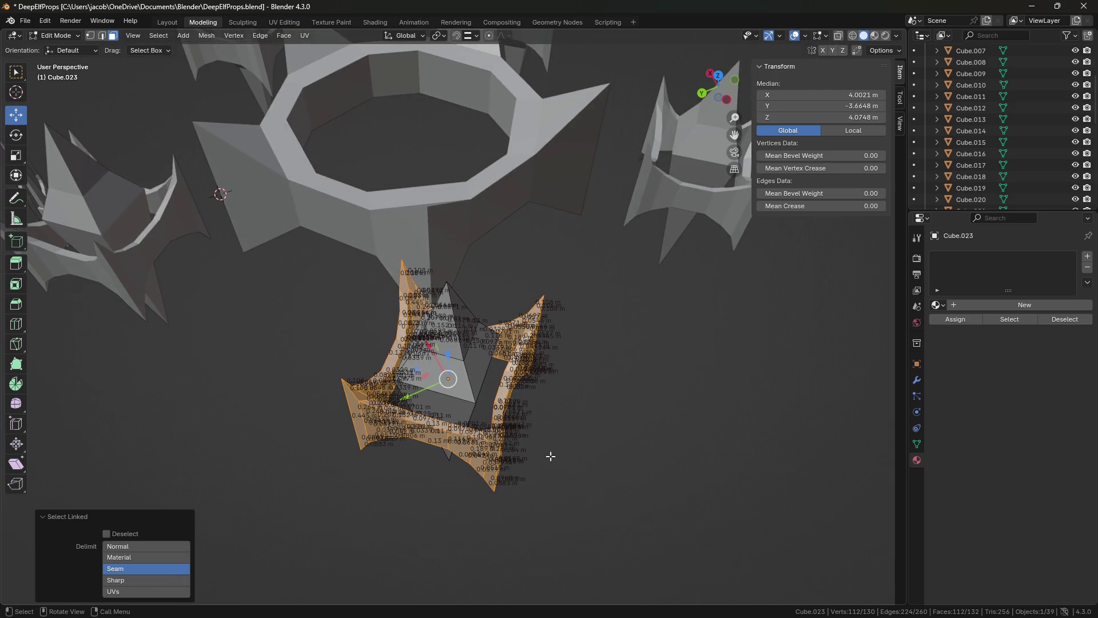
click(467, 385)
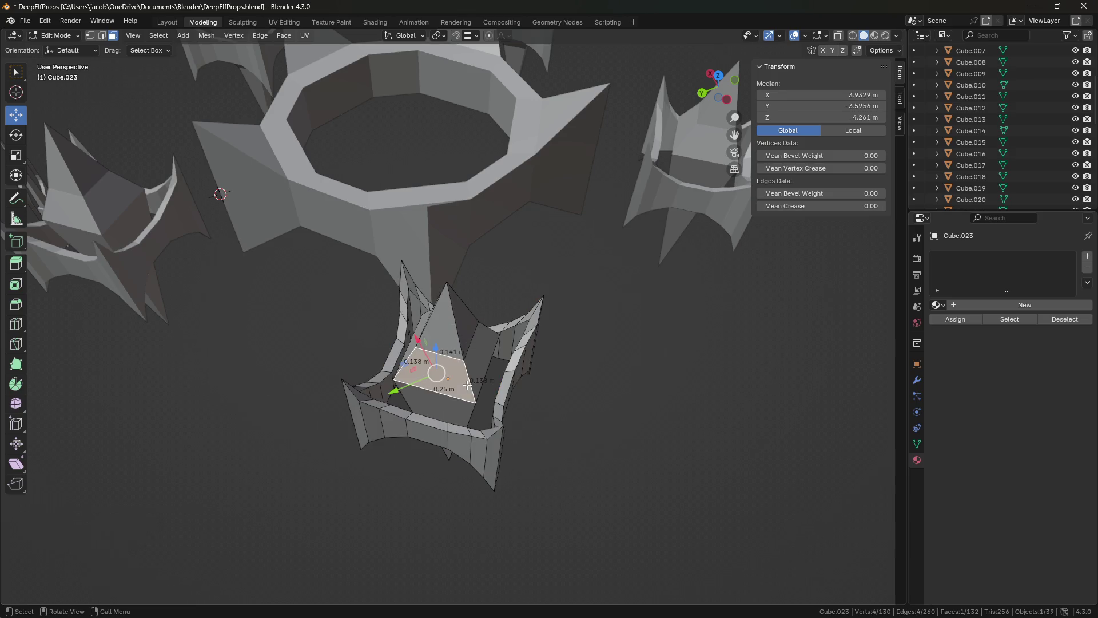
key(l)
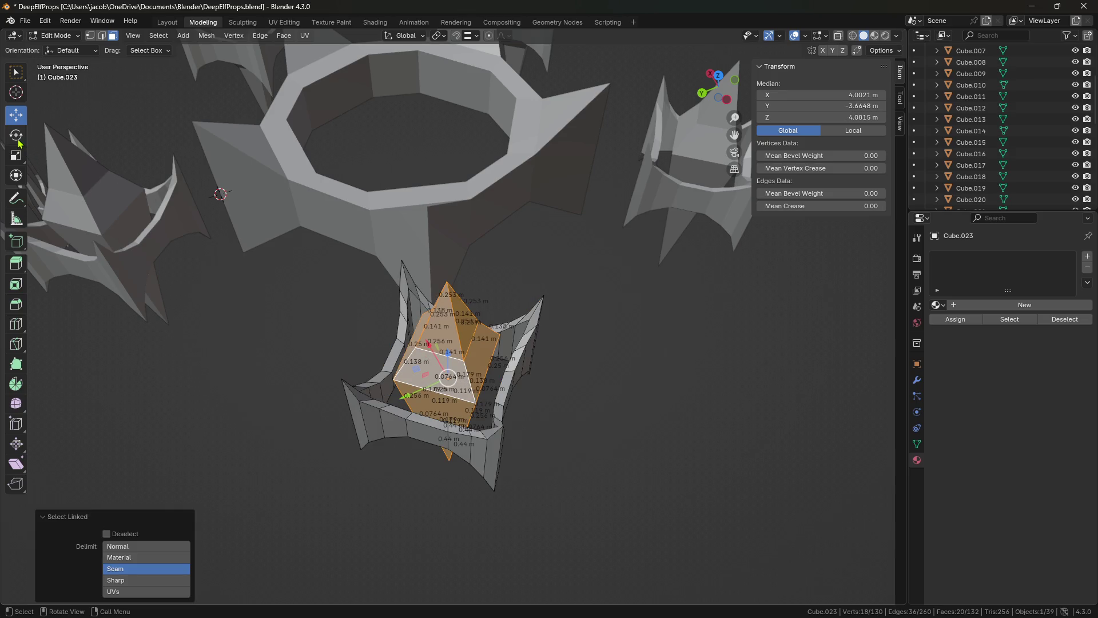
click(19, 142)
middle_drag(538, 372, 559, 387)
mouse_move(491, 418)
mouse_down()
mouse_move(487, 431)
mouse_move(417, 434)
mouse_move(530, 339)
mouse_up()
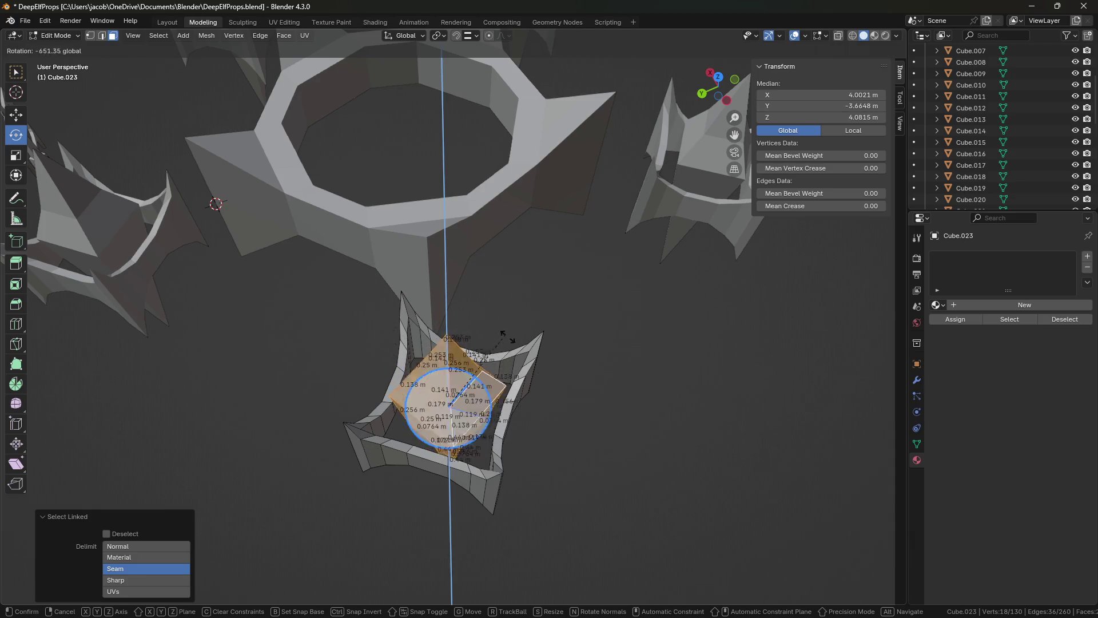
click(501, 435)
key(Tab)
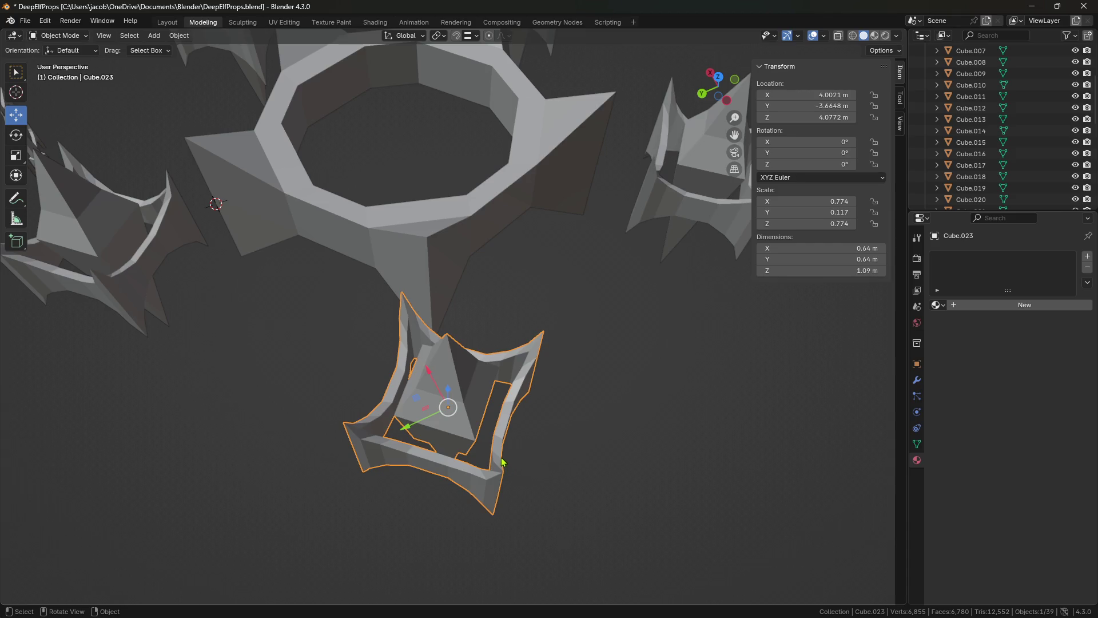
- Undo the spiked piece's rotation to keep Z at 0°, deselect it, and save
click(16, 136)
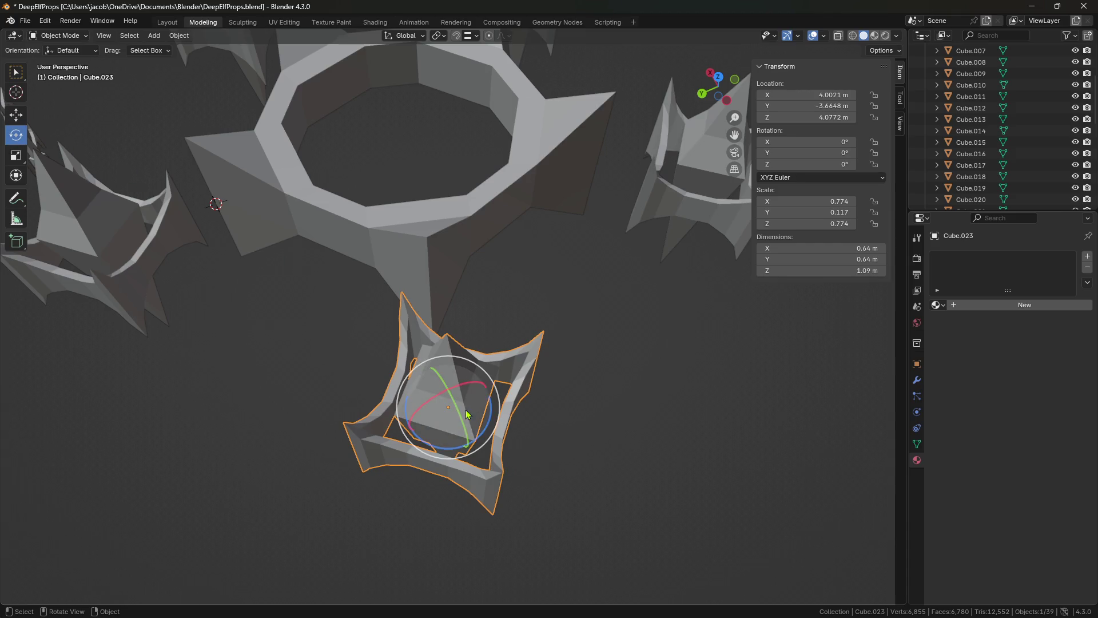
mouse_move(488, 435)
mouse_down()
mouse_move(499, 464)
mouse_move(391, 340)
mouse_move(503, 314)
mouse_up()
key(ctrl+z)
mouse_move(307, 392)
middle_down()
mouse_move(338, 394)
mouse_move(317, 412)
middle_up()
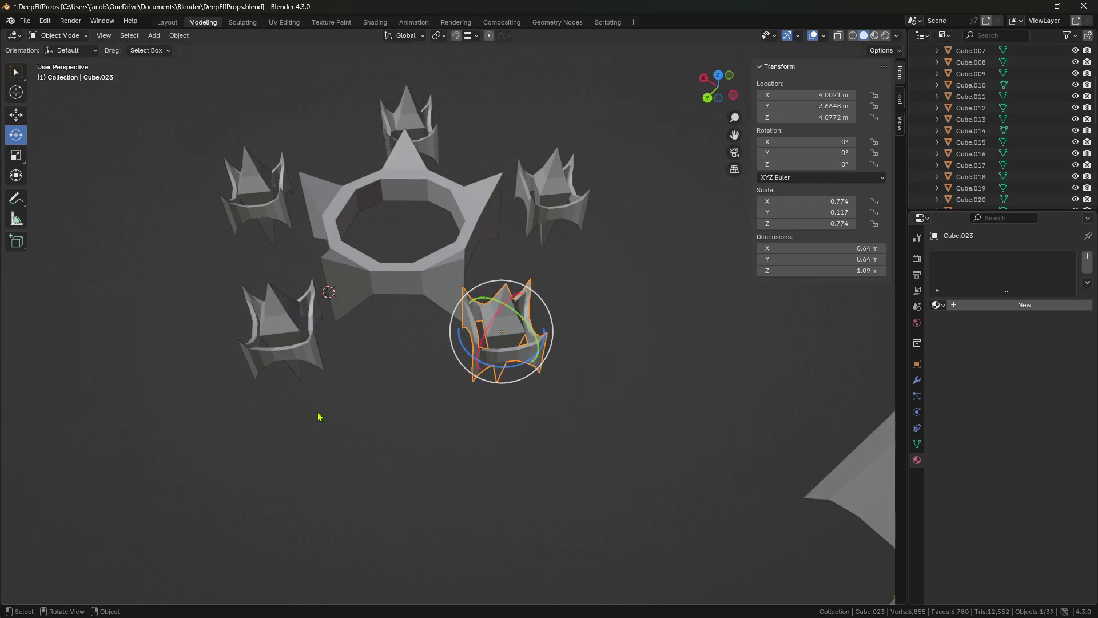
click(393, 431)
key(ctrl+s)
mouse_move(393, 431)
middle_down()
mouse_move(414, 405)
mouse_move(400, 368)
middle_up()
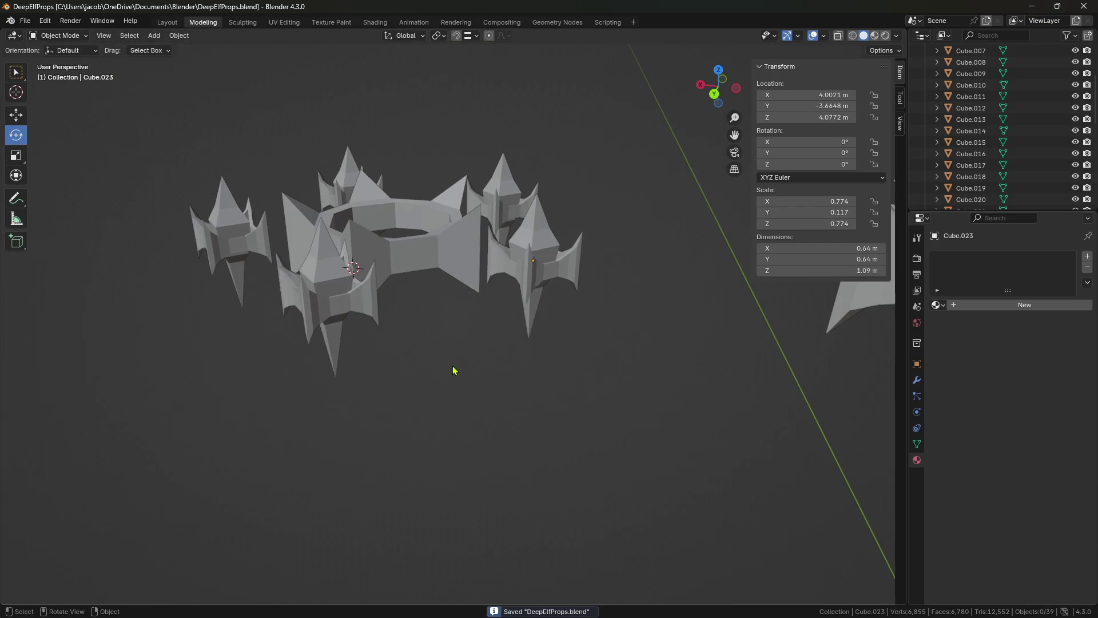
- Inspect a spiked piece beside the ring, deselect it, and save the file
click(400, 369)
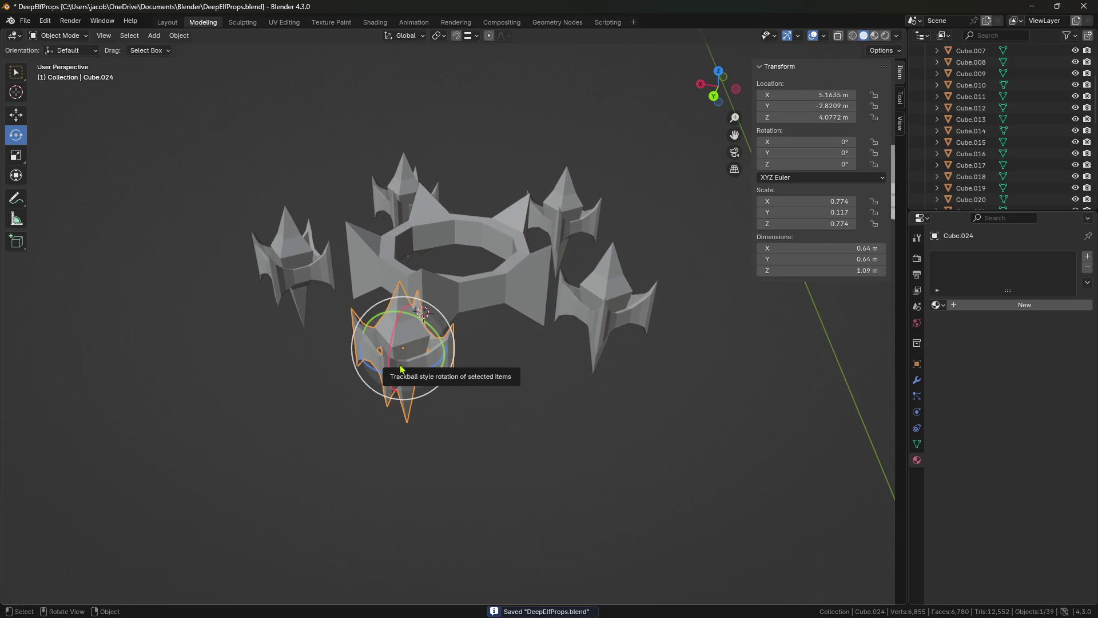
mouse_move(500, 404)
middle_down()
mouse_move(515, 379)
mouse_move(494, 420)
mouse_move(536, 456)
mouse_move(360, 421)
mouse_move(296, 449)
mouse_move(479, 407)
mouse_move(532, 422)
mouse_move(397, 409)
mouse_move(622, 419)
mouse_move(591, 463)
middle_up()
scroll(481, 412, up, 3)
click(591, 464)
key(ctrl+s)
- Select the five spiked pieces and the central octagonal ring
click(16, 115)
mouse_move(548, 402)
middle_down()
mouse_move(530, 372)
mouse_move(534, 449)
mouse_move(572, 420)
mouse_move(496, 423)
mouse_move(503, 458)
middle_up()
click(572, 421)
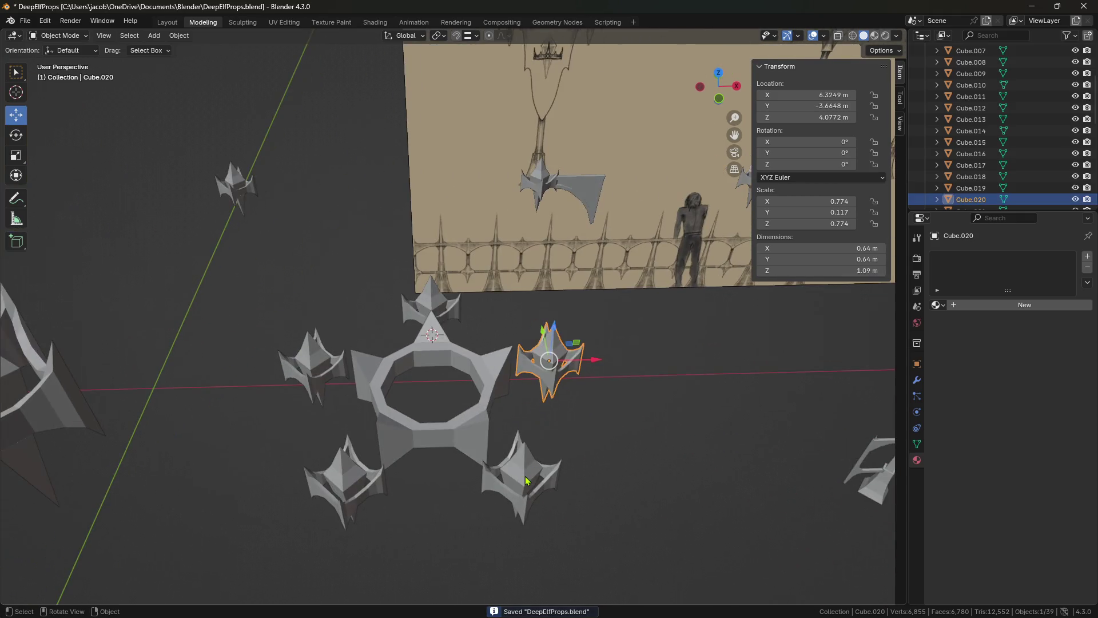
shift+click(521, 478)
shift+click(347, 483)
shift+click(315, 366)
shift+click(452, 318)
shift+click(475, 355)
- Copy the ring group and paste a duplicate offset about 4.49 m along −Y
mouse_move(475, 355)
middle_down()
mouse_move(530, 449)
mouse_move(515, 380)
mouse_move(517, 402)
middle_up()
key(ctrl+c)
key(ctrl+v)
drag(492, 330, 201, 334)
key(KP_Decimal)
click(543, 374)
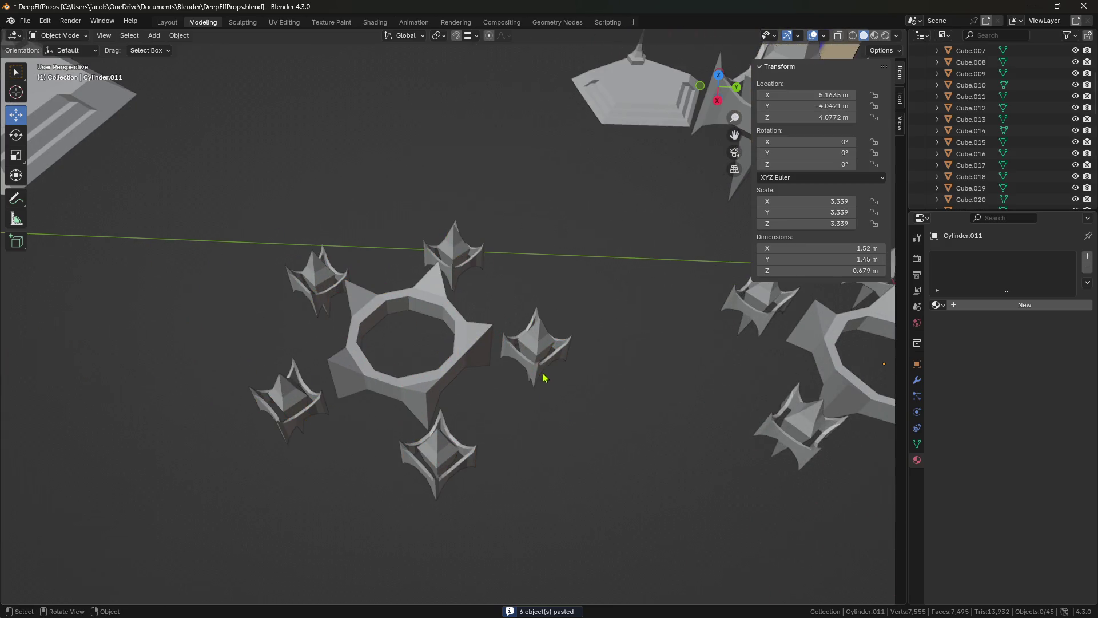
- Select the five spikes around the copied ring
click(552, 372)
key(KP_Decimal)
shift+click(240, 508)
shift+click(35, 410)
shift+click(174, 286)
shift+click(429, 228)
key(shift+space)
key(r)
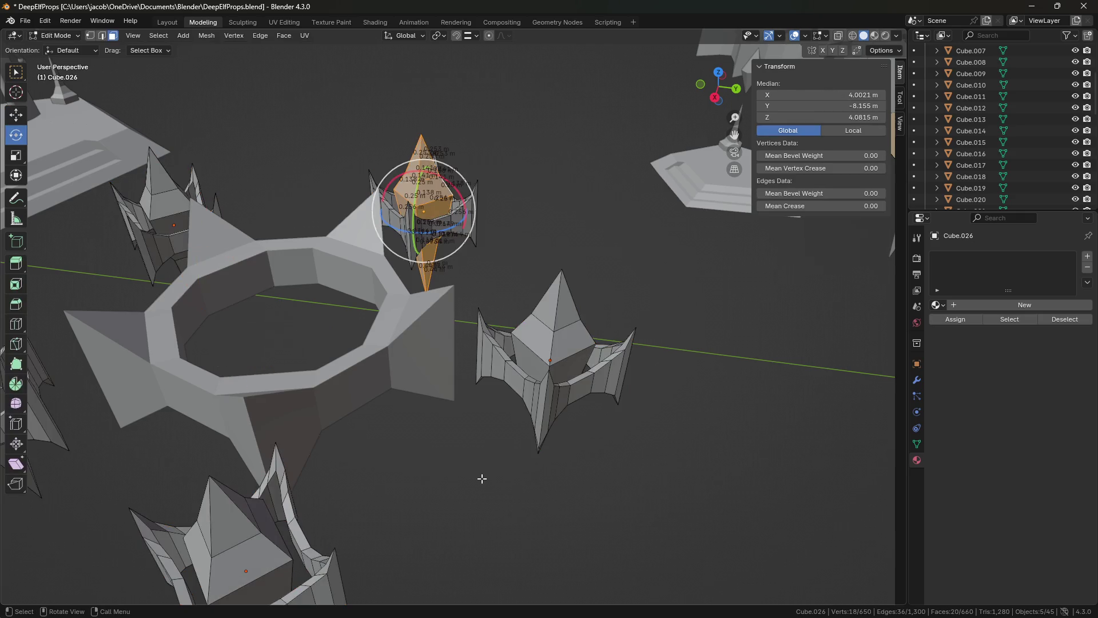
- Select the flared side wings of all five copied spikes in Edit Mode
key(Tab)
key(l)
key(l)
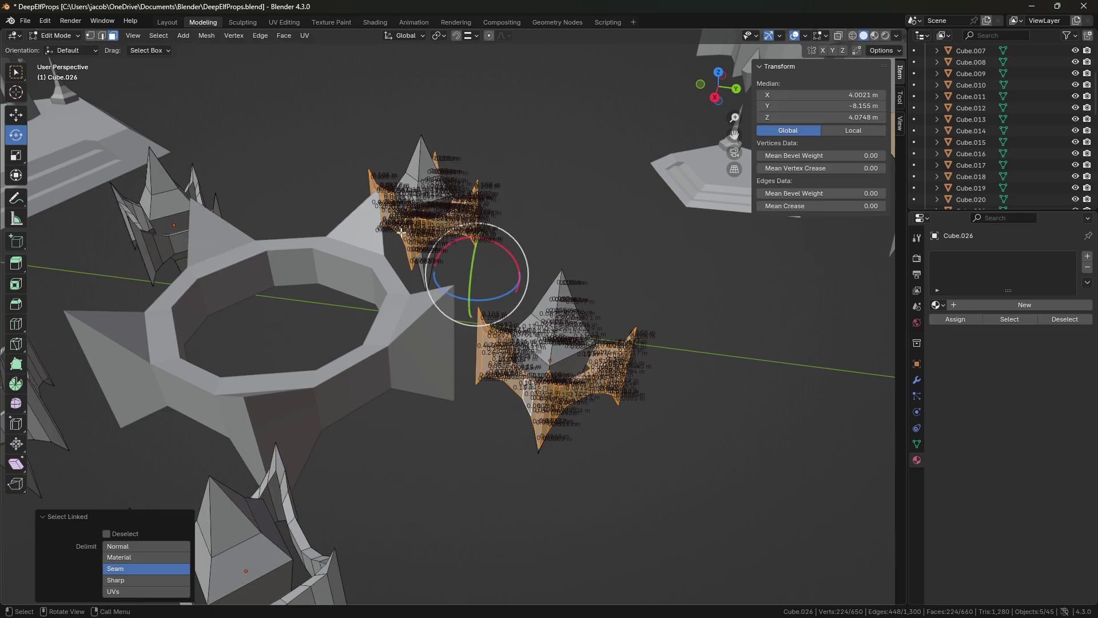
key(l)
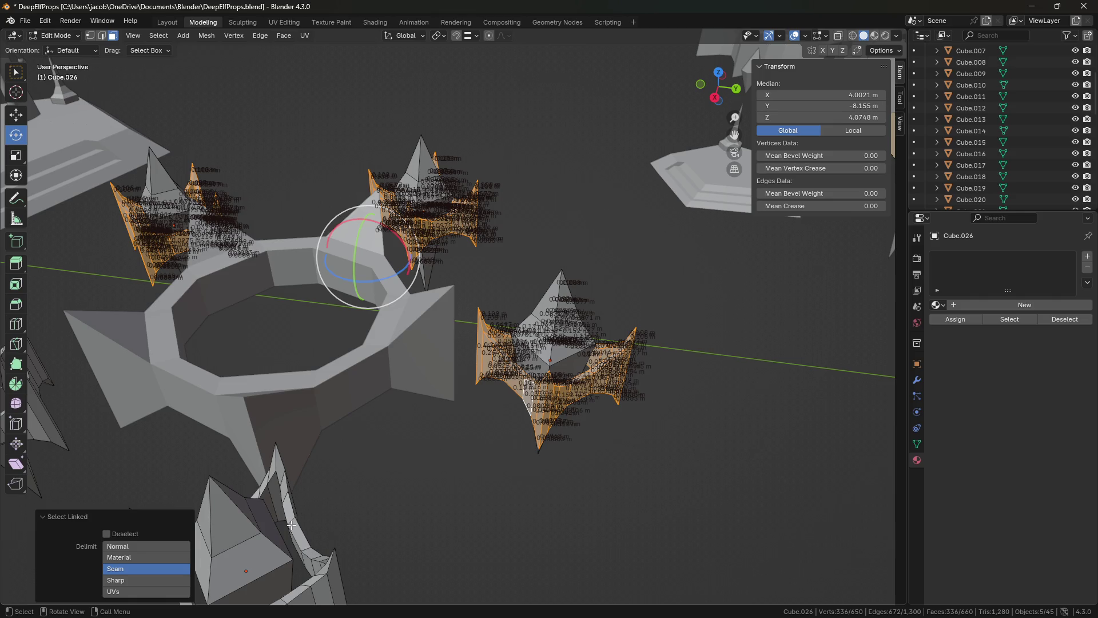
key(l)
middle_drag(292, 525, 101, 295)
key(l)
- Delete the selected wing faces to leave plain diamond spikes, and save the file
right_click(93, 294)
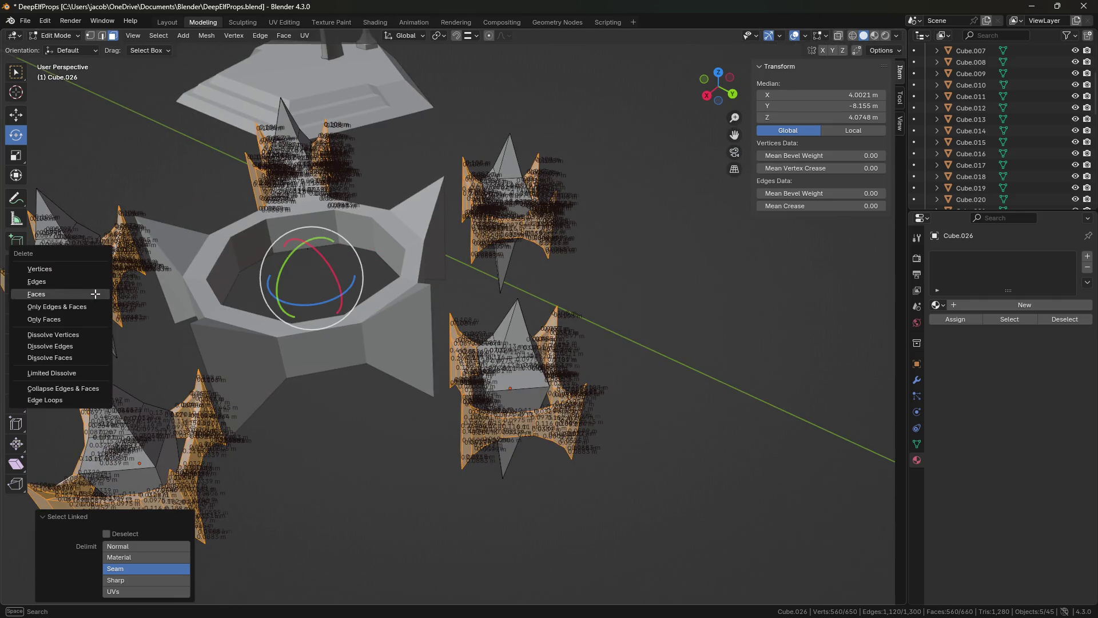
key(Escape)
key(Tab)
key(ctrl+s)
mouse_move(404, 503)
middle_down()
mouse_move(527, 503)
mouse_move(580, 518)
mouse_move(559, 465)
mouse_move(661, 413)
mouse_move(589, 503)
mouse_move(526, 429)
middle_up()
scroll(553, 491, up, 2)
scroll(554, 491, down, 4)
click(507, 393)
- Join the copied star ring and its five diamond spikes into one object
mouse_move(507, 393)
middle_down()
mouse_move(511, 469)
mouse_move(533, 326)
mouse_move(444, 248)
middle_up()
scroll(511, 470, up, 3)
shift+click(452, 252)
shift+click(293, 361)
shift+click(399, 405)
shift+click(347, 550)
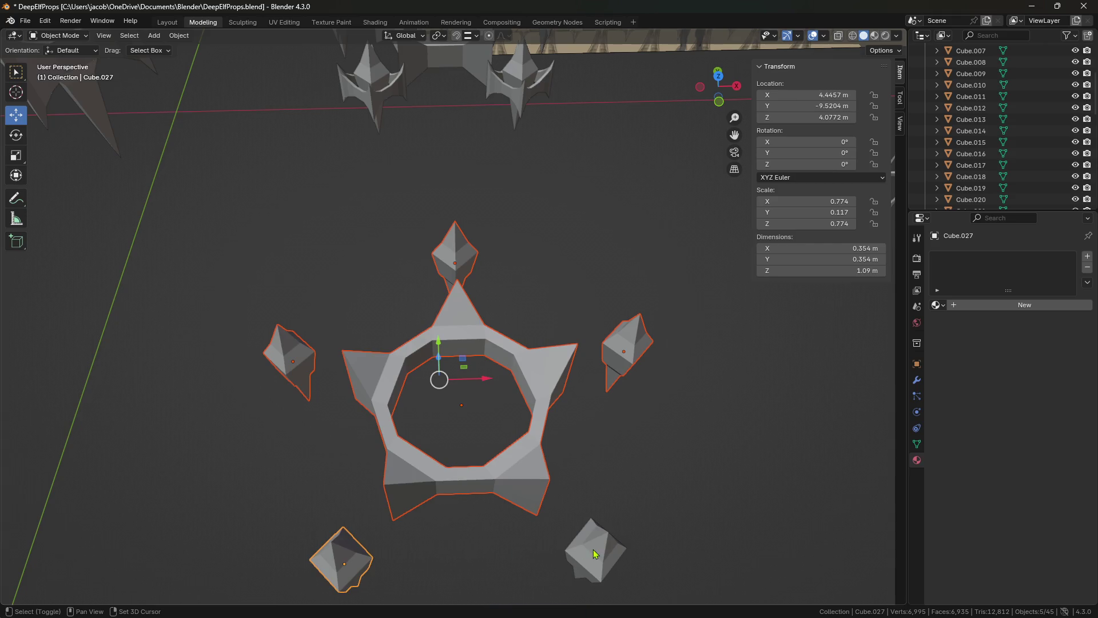
shift+click(592, 549)
right_click(486, 437)
click(508, 423)
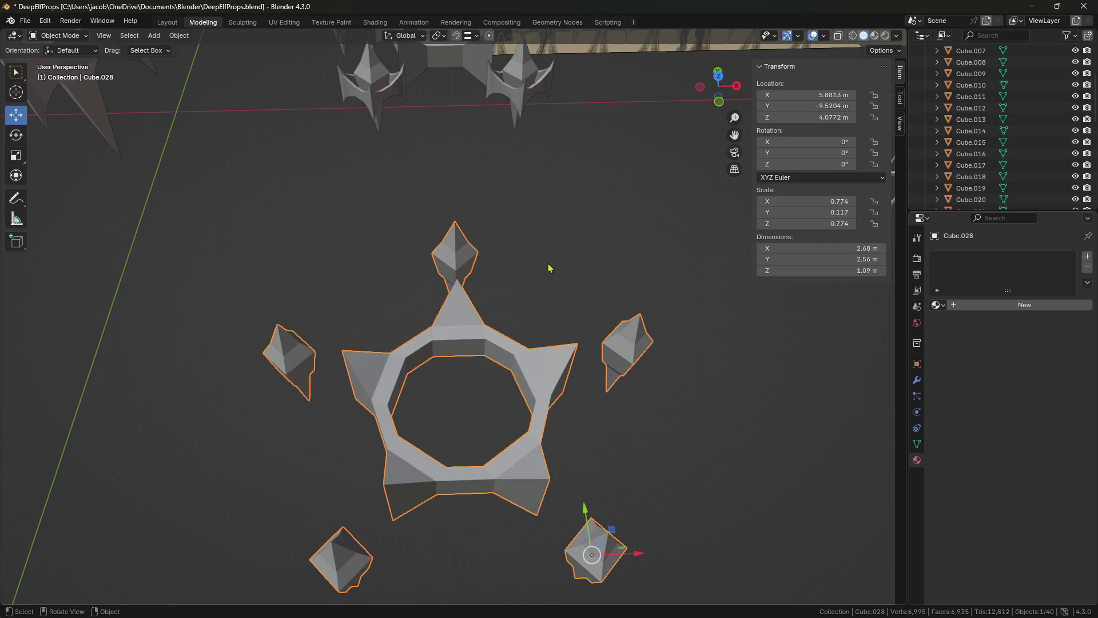
- Join the original ring and its five spiked pieces into one object
middle_drag(544, 303, 603, 465)
click(538, 333)
shift+click(407, 325)
shift+click(356, 223)
shift+click(455, 151)
shift+click(559, 220)
shift+click(503, 247)
right_click(503, 247)
click(503, 247)
- Delete the small stray star from the scene
mouse_move(468, 385)
middle_down()
mouse_move(345, 380)
mouse_move(387, 326)
middle_up()
click(378, 315)
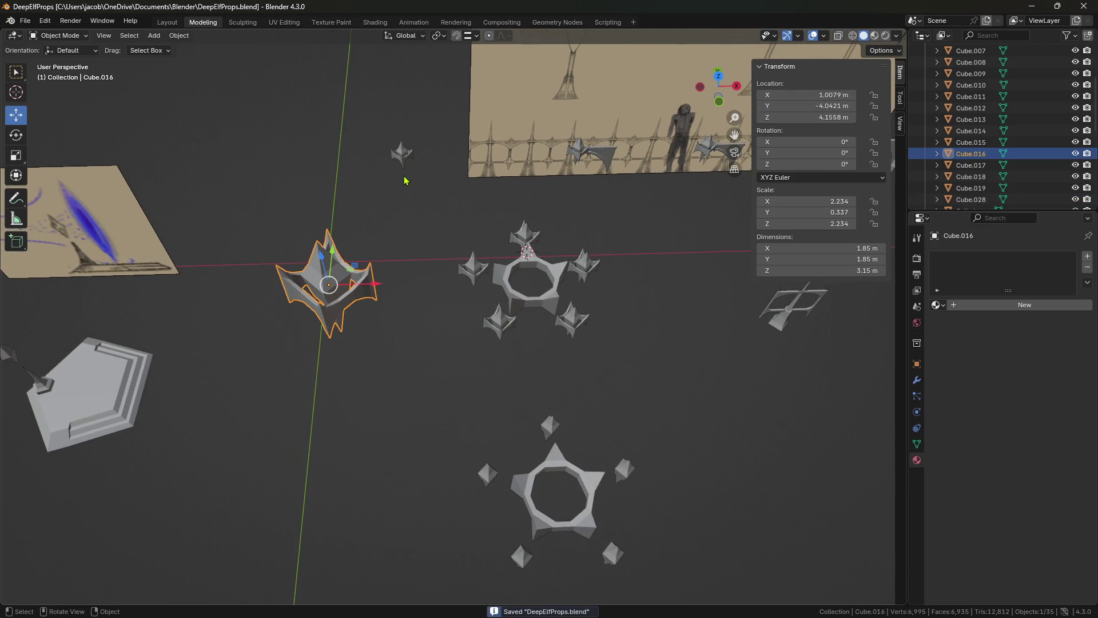
click(404, 156)
key(Delete)
- Move the merged star ring and the large spiked piece about 2.44 m along −X
mouse_move(689, 369)
middle_down()
mouse_move(666, 392)
mouse_move(640, 375)
middle_up()
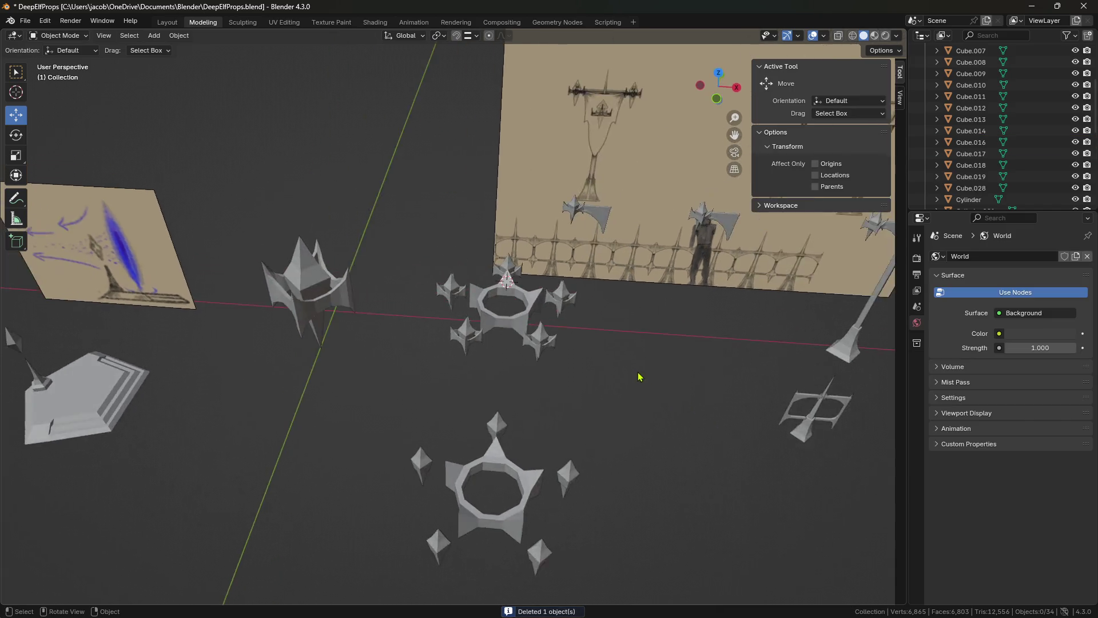
scroll(640, 375, down, 3)
mouse_move(585, 412)
middle_down()
mouse_move(586, 373)
mouse_move(719, 393)
mouse_move(638, 368)
mouse_move(538, 396)
middle_up()
scroll(586, 396, up, 3)
click(575, 361)
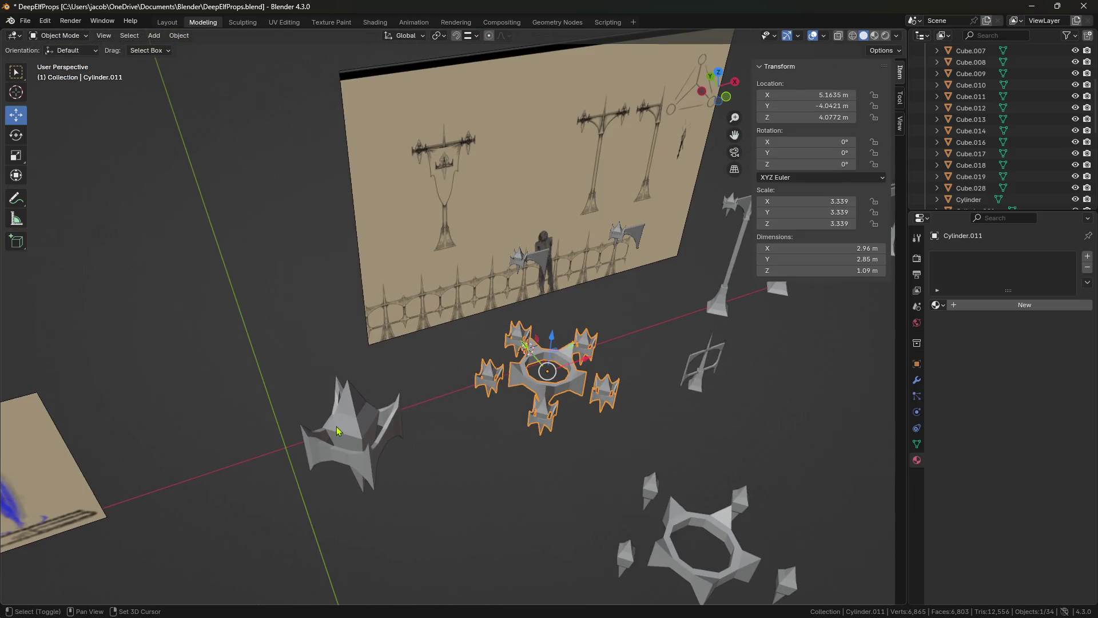
shift+click(355, 440)
drag(497, 389, 391, 435)
- Move the merged diamond ring about 2.35 m along −X and save the file
middle_drag(391, 435, 435, 423)
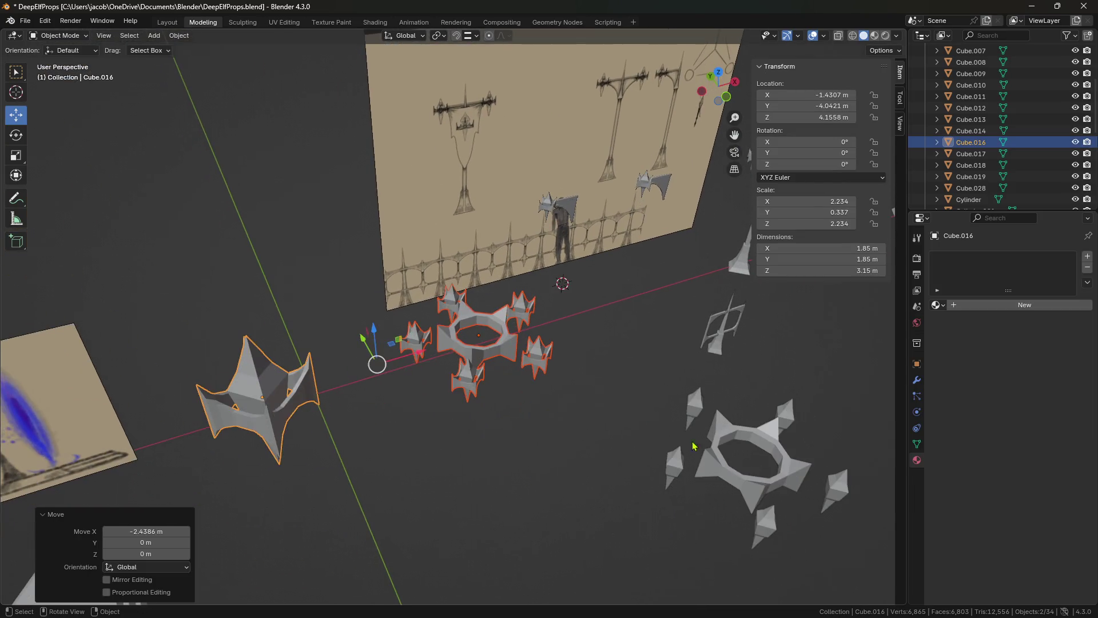
click(783, 470)
drag(871, 481, 744, 501)
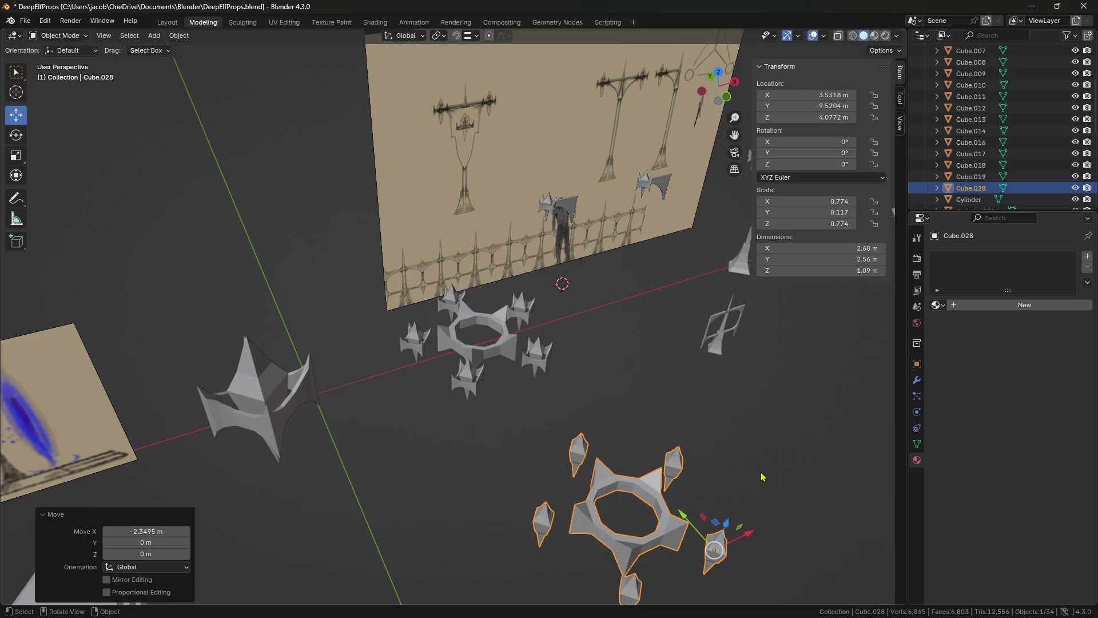
mouse_move(754, 495)
middle_down()
mouse_move(654, 456)
mouse_move(610, 476)
mouse_move(624, 464)
middle_up()
click(655, 456)
key(ctrl+s)
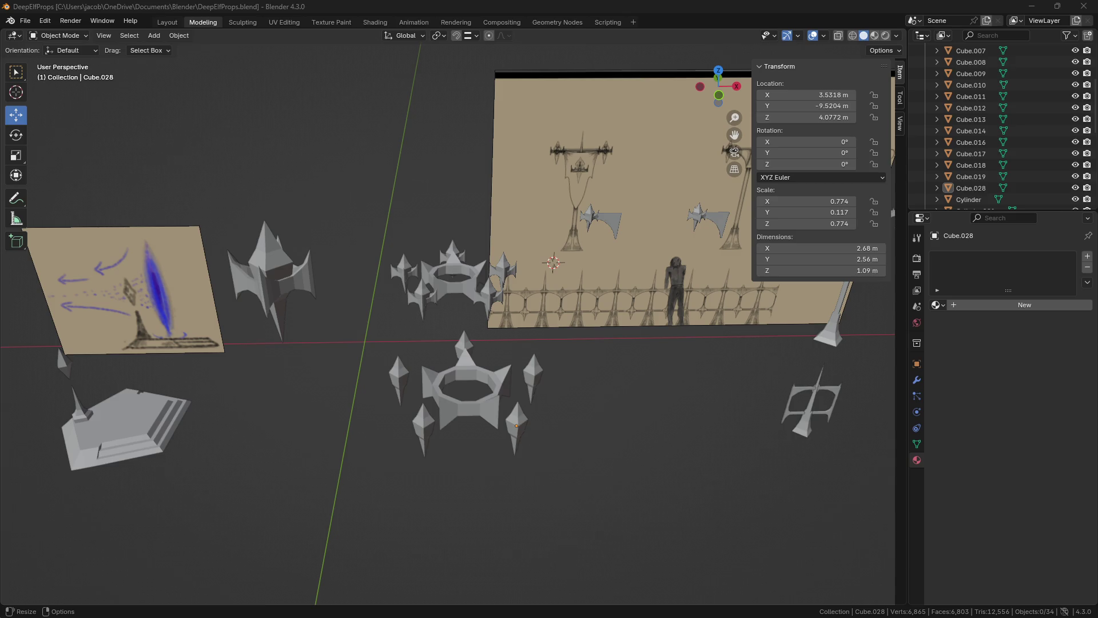
key(alt+Tab)
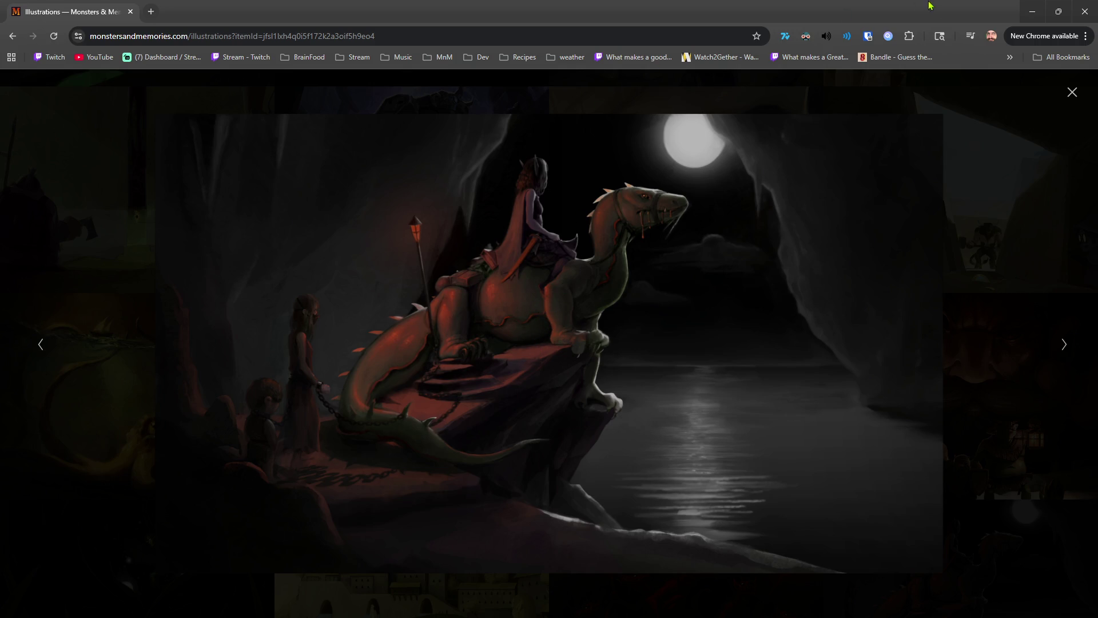
- Switch from the Monsters & Memories illustration back to the Blender scene
click(1085, 13)
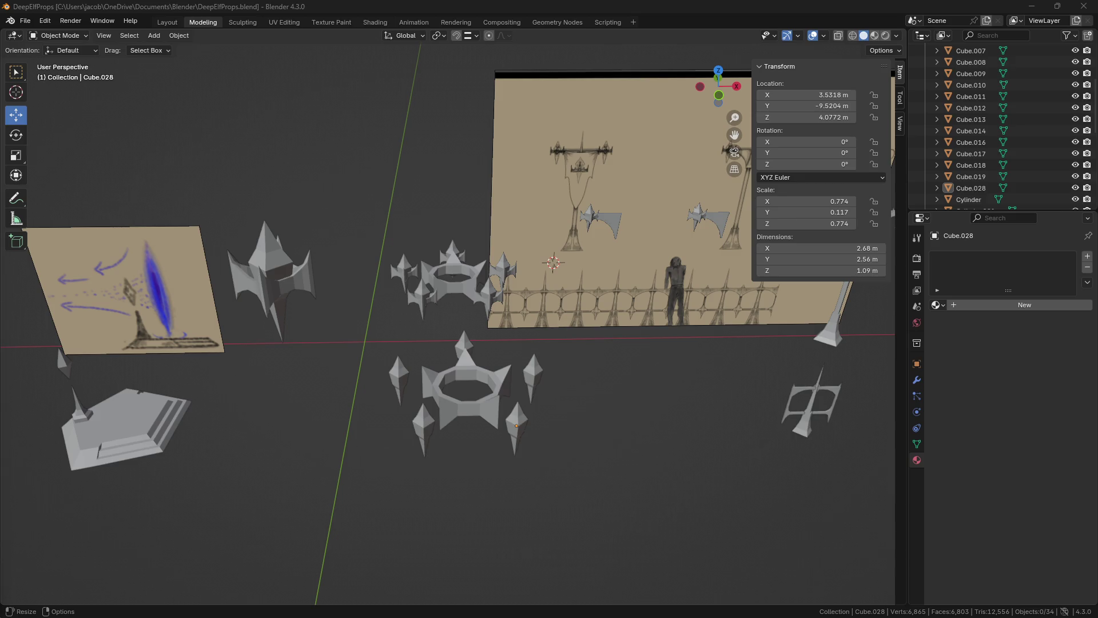
- Open the noclip.website game viewer in a new browser tab, then return to the new tab page
key(alt+Tab)
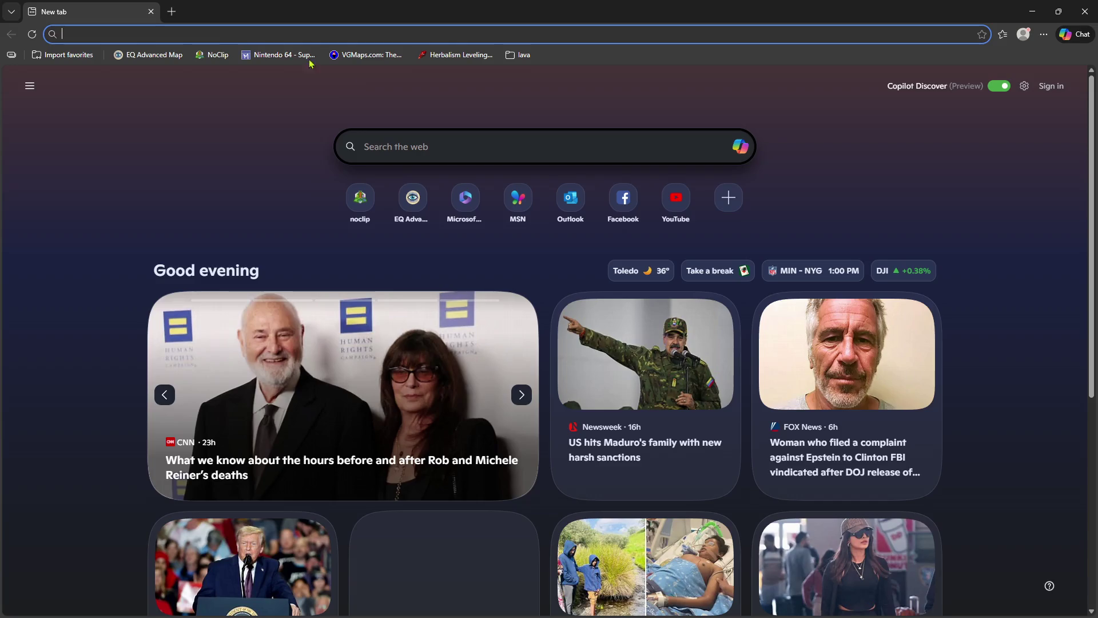
click(213, 56)
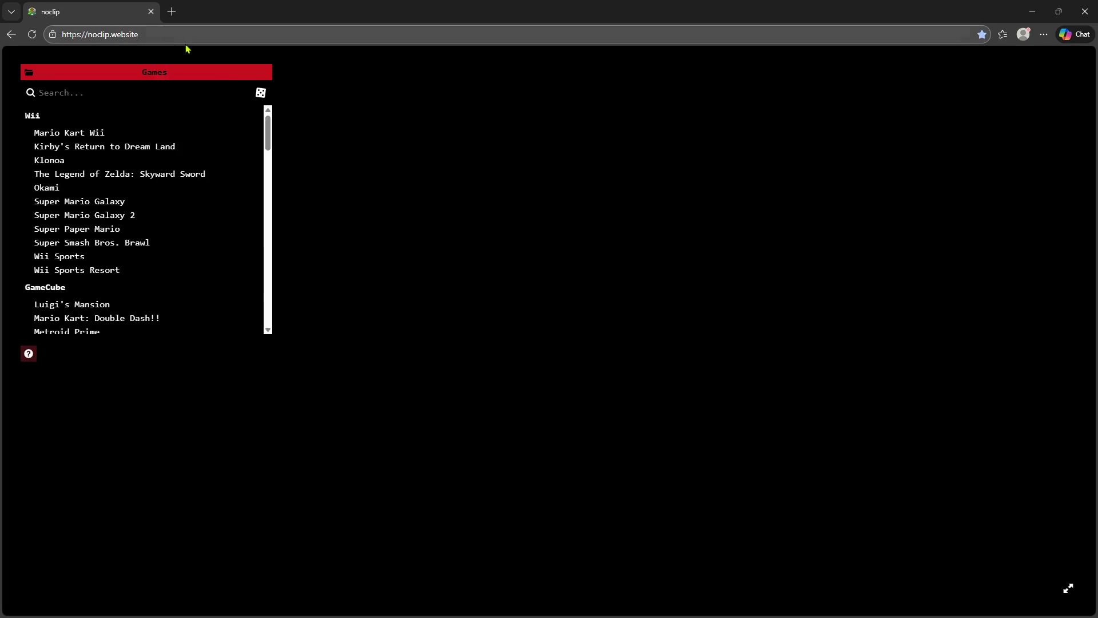
click(11, 34)
- Load the Oggok zone in EQ Advanced Map by searching 'ogg' in the Zone field
click(143, 55)
click(152, 97)
text(ohgg)
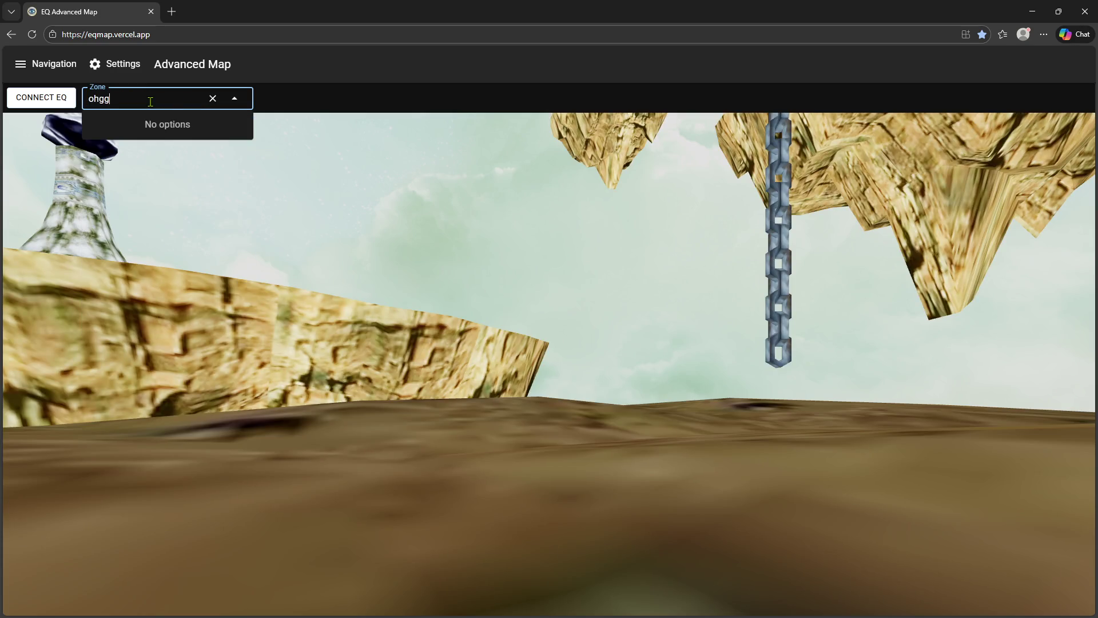
key(BackSpace)
key(BackSpace)
key(BackSpace)
text(ogg)
key(Return)
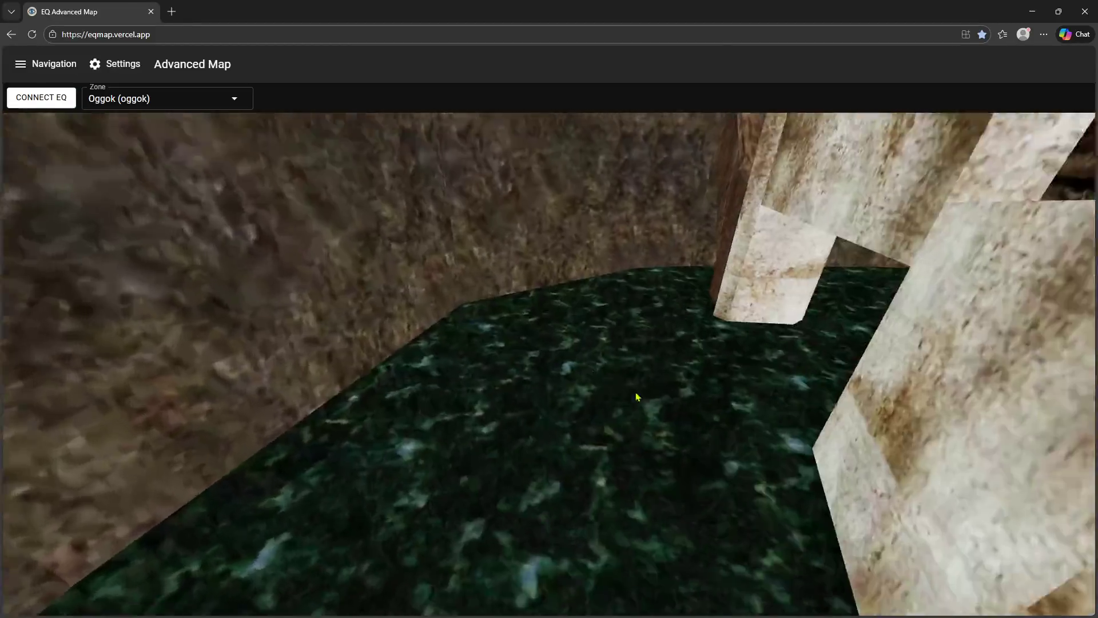
- Look around Oggok's interior toward the torch-lit doorway and corridor
drag(637, 397, 641, 376)
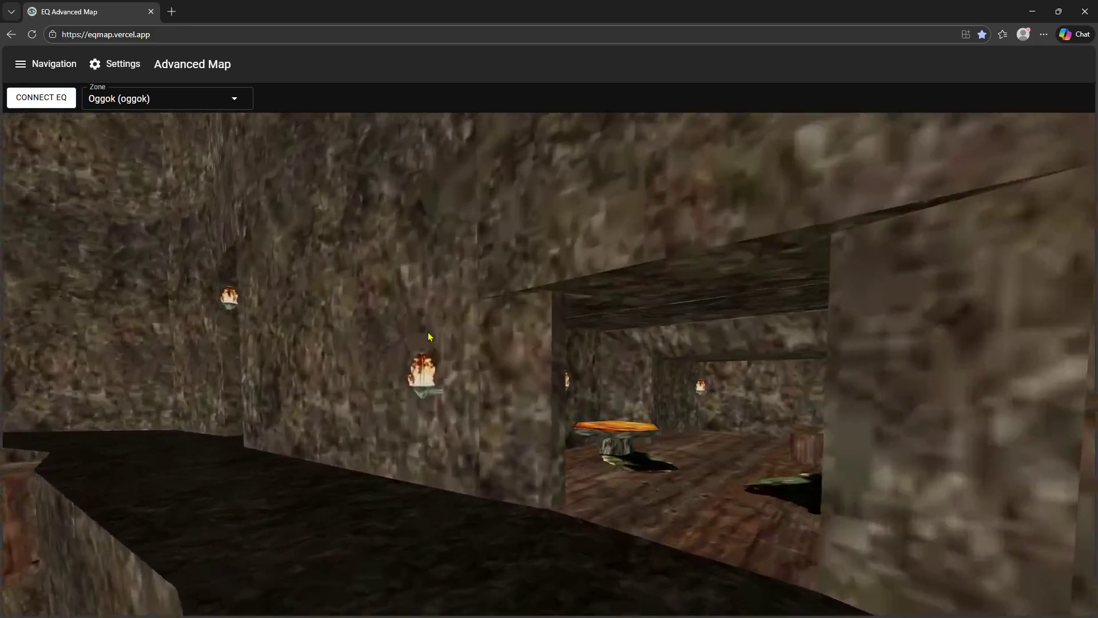
scroll(440, 340, up, 3)
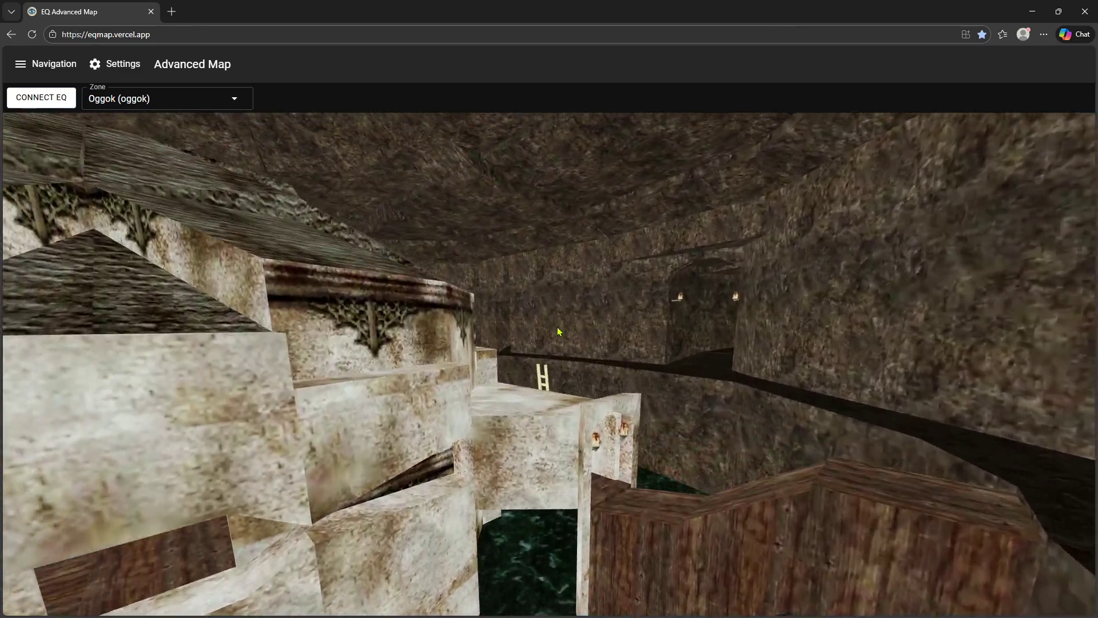
scroll(559, 332, up, 3)
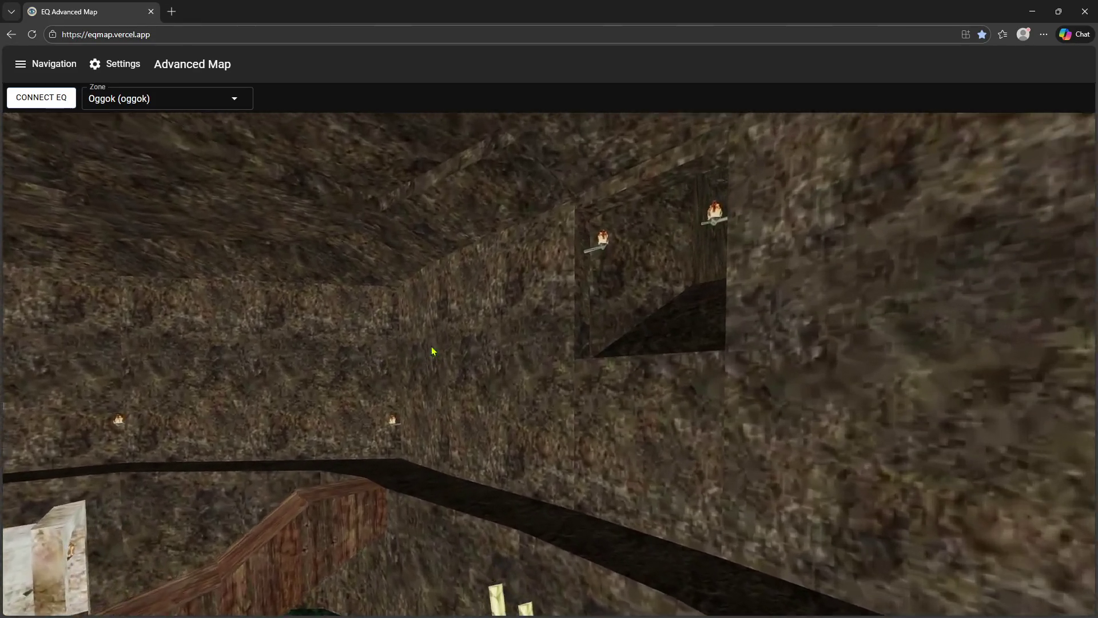
drag(432, 351, 497, 343)
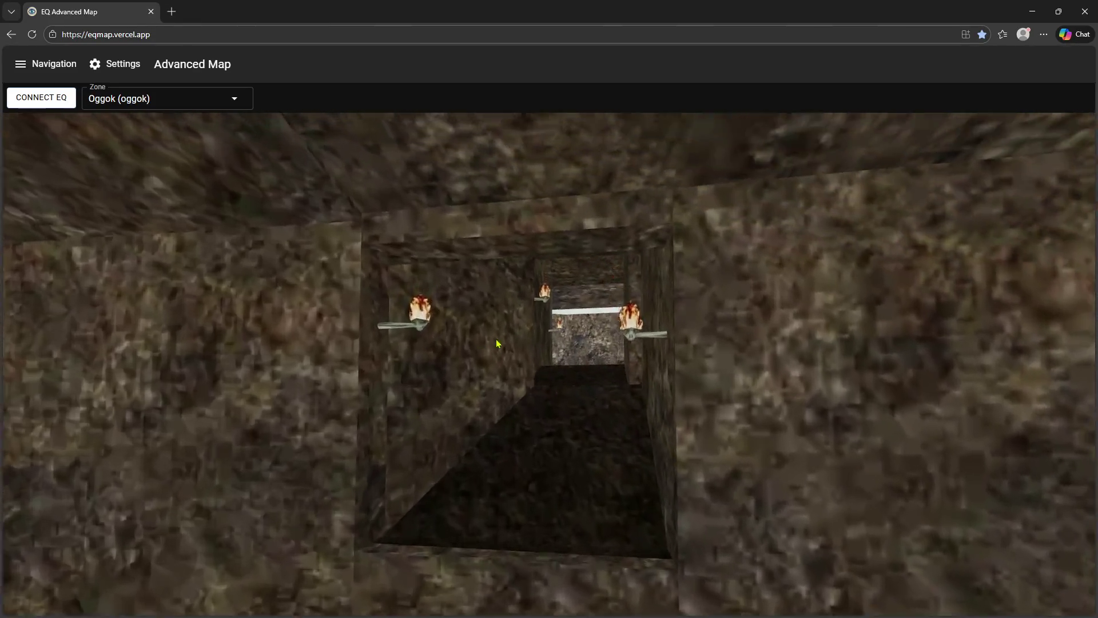
scroll(487, 342, up, 5)
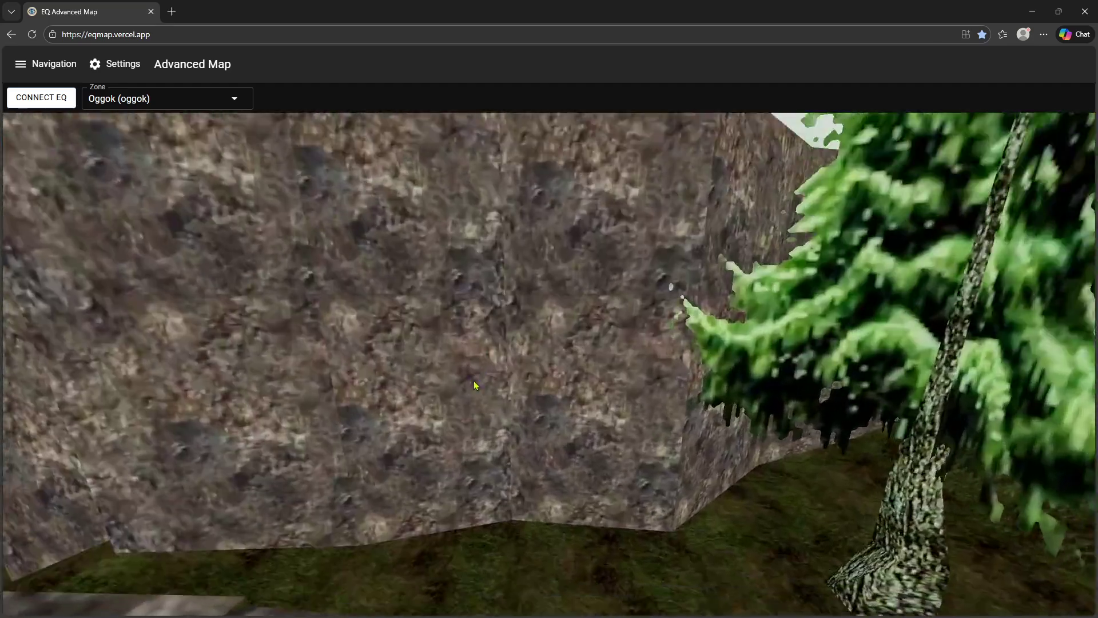
drag(474, 385, 282, 386)
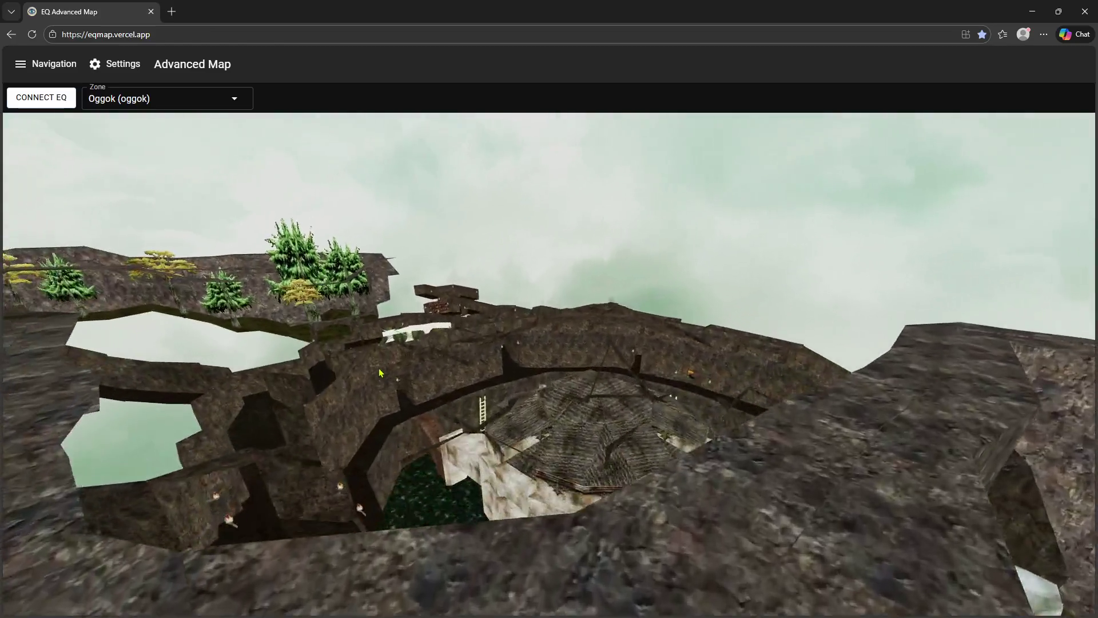
scroll(313, 389, up, 10)
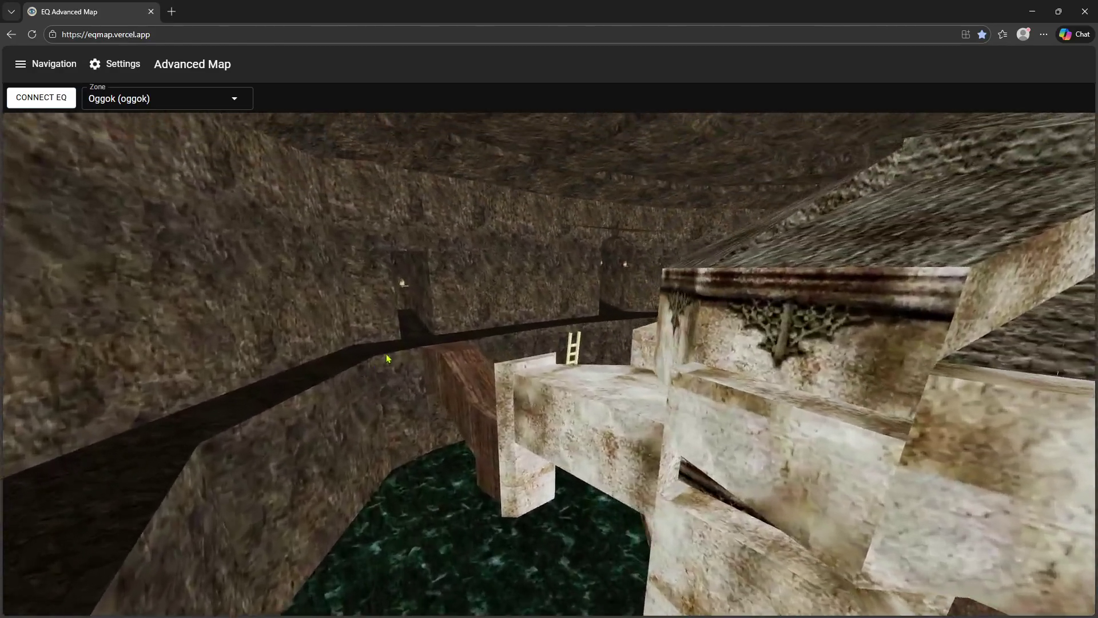
- Fly around the pit's stone ledge toward the stone pillar and corridor
mouse_move(388, 359)
mouse_down()
mouse_move(499, 345)
mouse_move(717, 368)
mouse_up()
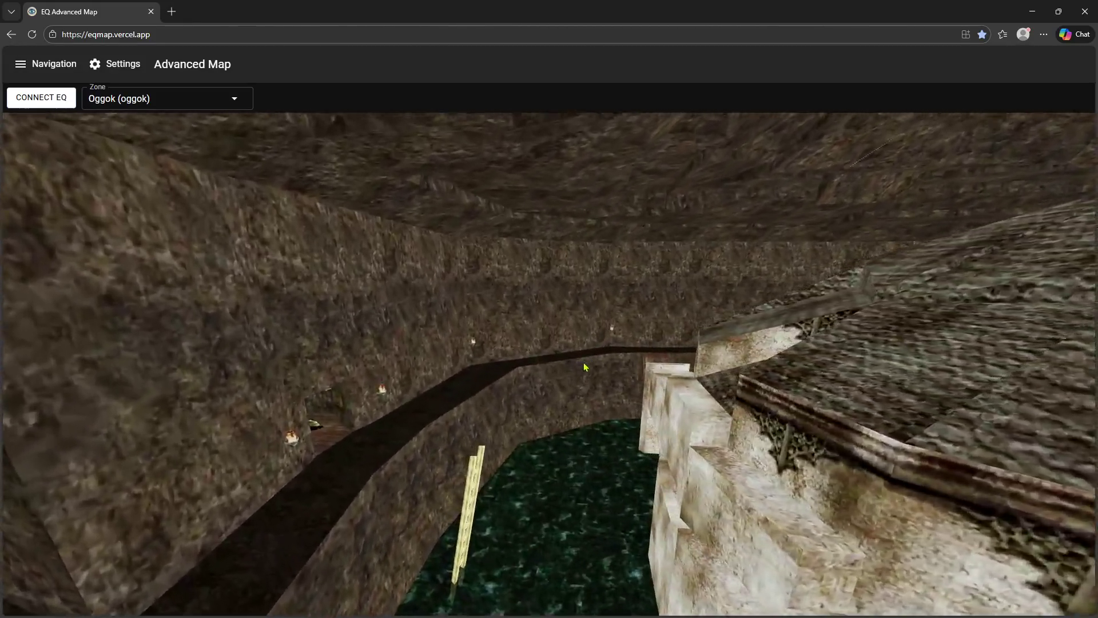
scroll(716, 367, up, 10)
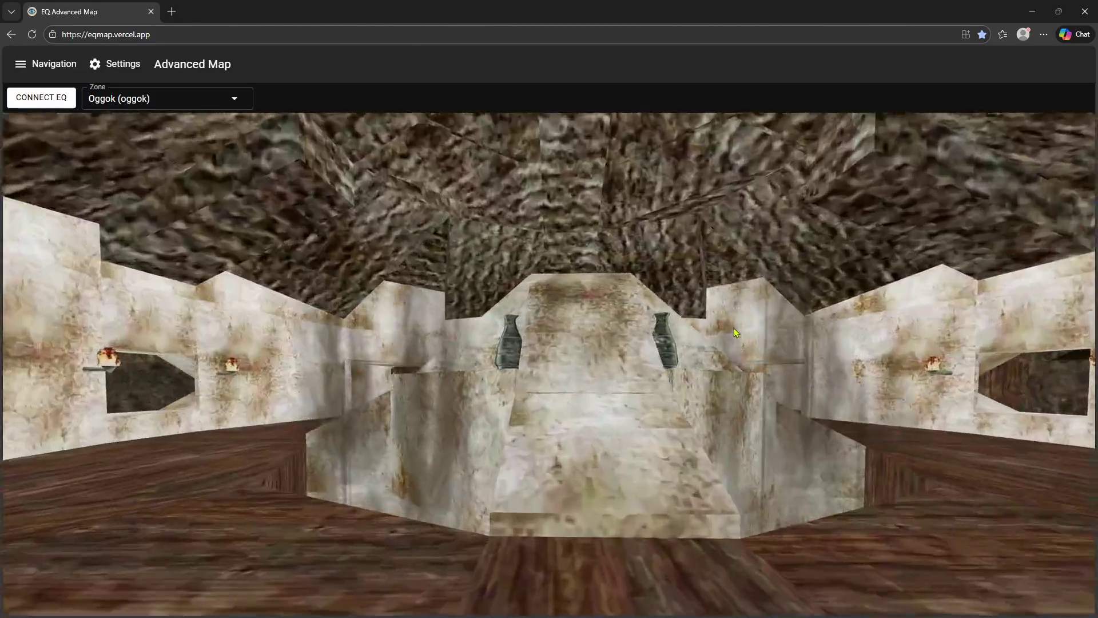
scroll(738, 372, up, 10)
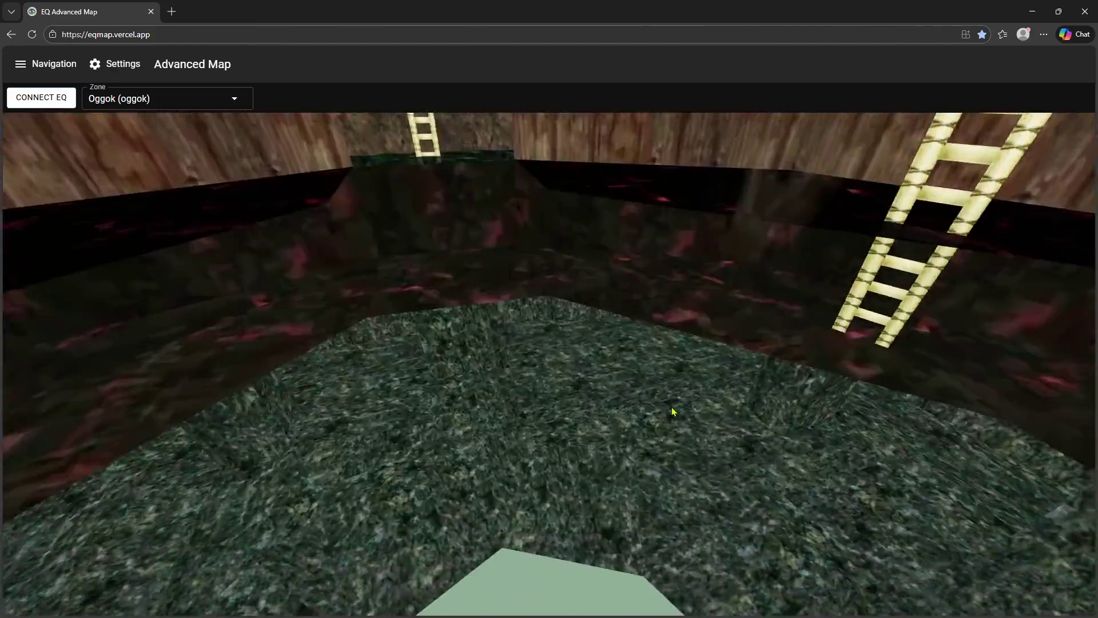
scroll(673, 411, up, 5)
mouse_move(667, 434)
mouse_down()
mouse_move(595, 358)
mouse_move(340, 342)
mouse_move(221, 309)
mouse_move(294, 346)
mouse_move(288, 400)
mouse_move(243, 368)
mouse_up()
scroll(429, 342, up, 5)
scroll(221, 309, up, 5)
scroll(218, 309, up, 5)
scroll(289, 401, down, 5)
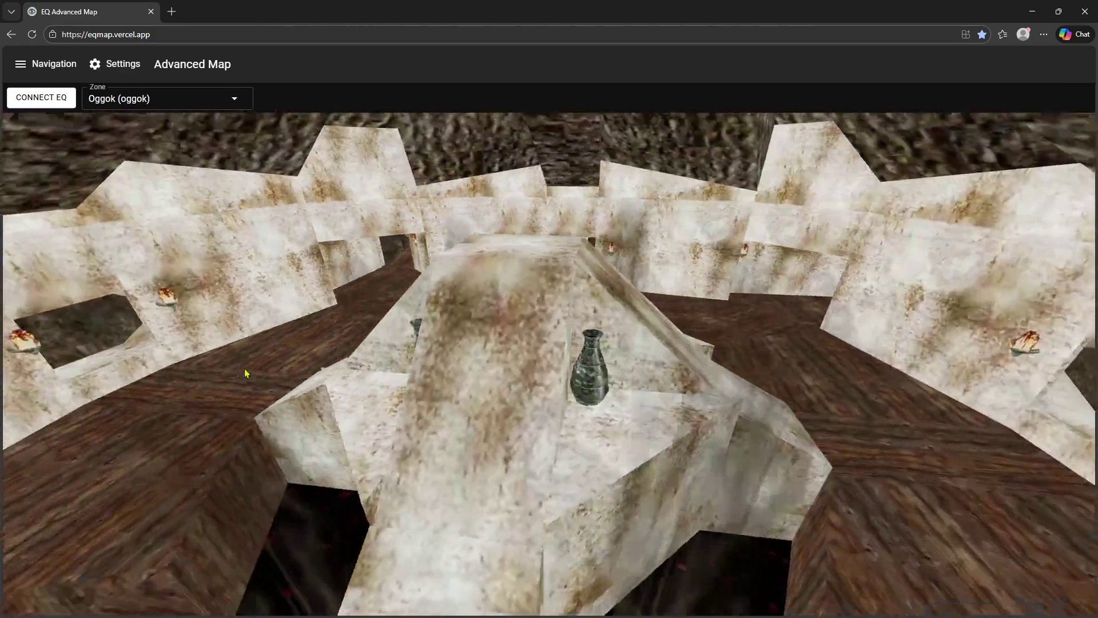
scroll(244, 369, up, 3)
- Orbit the two-vase platform and fly along the pit ledge into the torch-lit corridor
mouse_move(300, 395)
mouse_down()
mouse_move(558, 373)
mouse_move(619, 387)
mouse_move(517, 371)
mouse_move(431, 318)
mouse_move(515, 366)
mouse_move(458, 352)
mouse_up()
scroll(558, 373, up, 5)
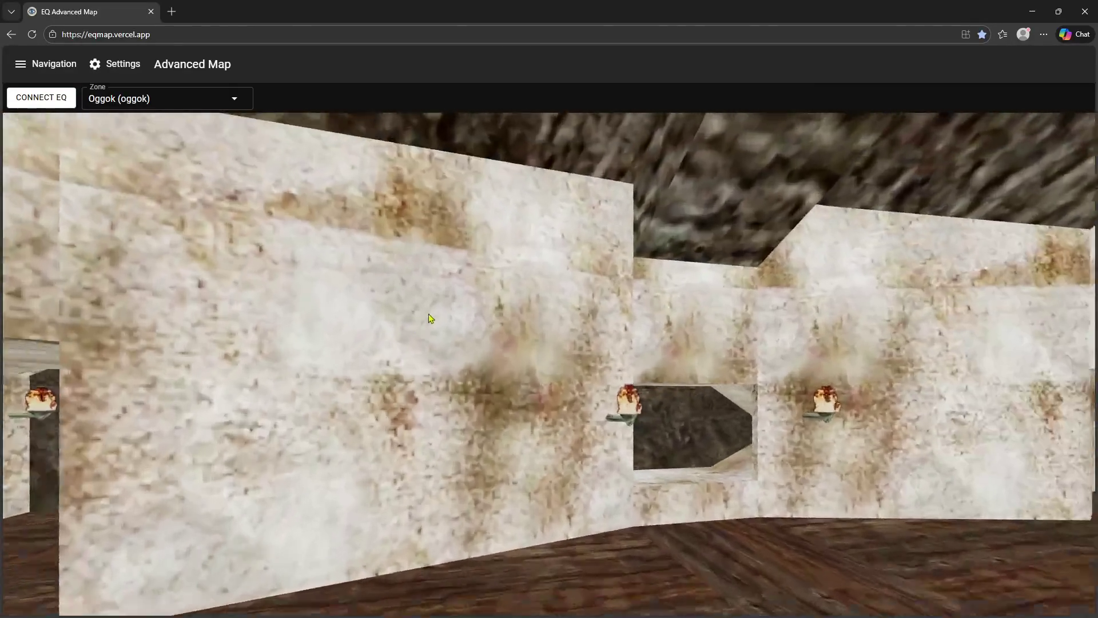
scroll(431, 318, up, 5)
scroll(418, 349, up, 3)
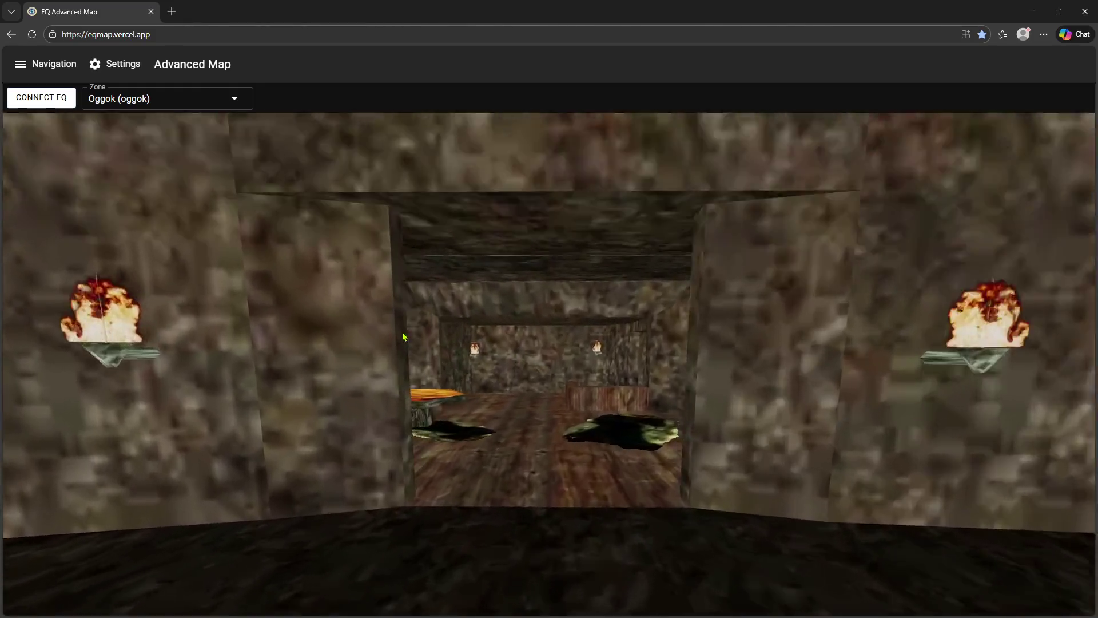
scroll(457, 352, up, 3)
scroll(455, 351, down, 2)
scroll(456, 351, down, 3)
mouse_move(380, 262)
mouse_down()
mouse_move(589, 368)
mouse_move(699, 359)
mouse_move(642, 334)
mouse_move(579, 365)
mouse_up()
scroll(620, 318, up, 3)
scroll(621, 337, up, 2)
scroll(620, 338, up, 3)
scroll(620, 337, up, 3)
- Fly out of the tunnel and turn toward the central building, ledges, trees and sky
scroll(579, 365, down, 5)
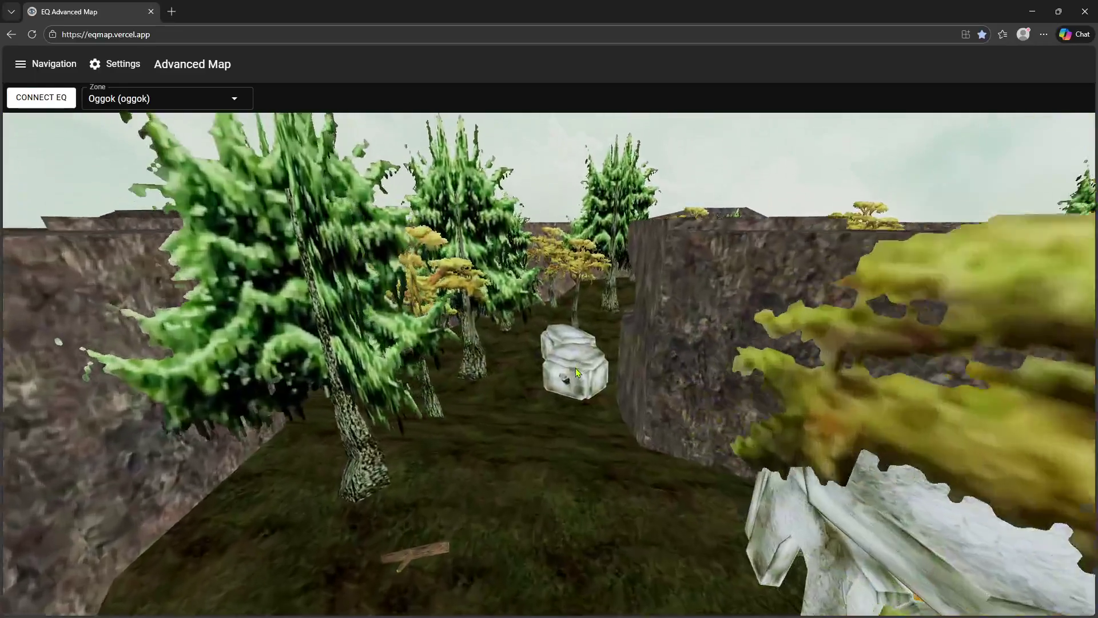
scroll(579, 364, up, 3)
scroll(579, 365, up, 3)
scroll(580, 364, up, 3)
mouse_move(579, 364)
mouse_down()
mouse_move(668, 412)
mouse_move(712, 363)
mouse_up()
scroll(712, 363, up, 3)
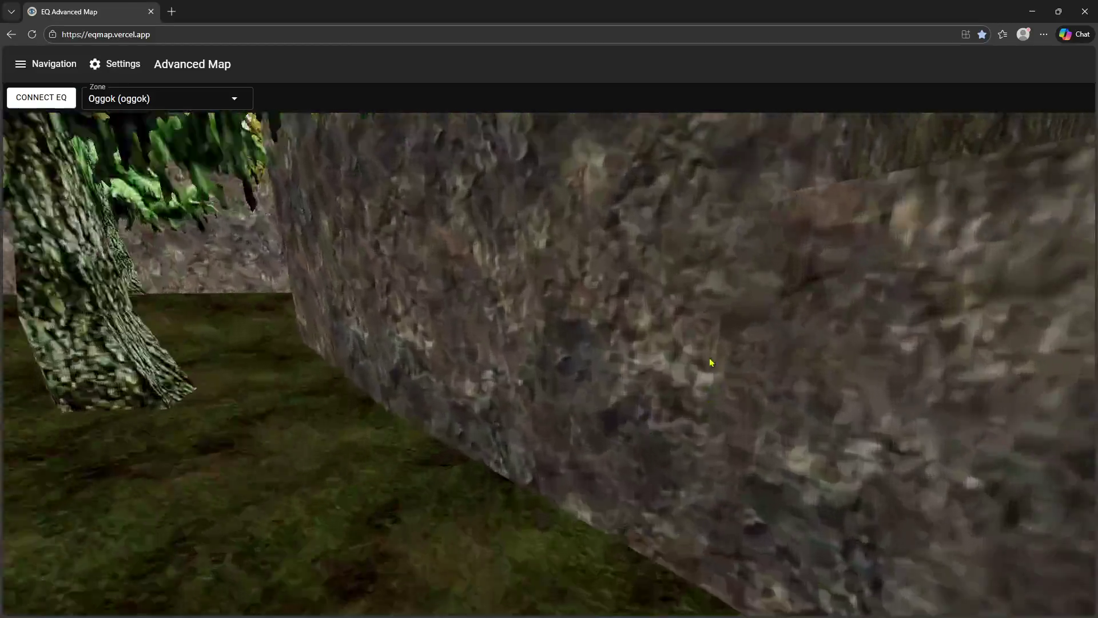
scroll(784, 355, up, 3)
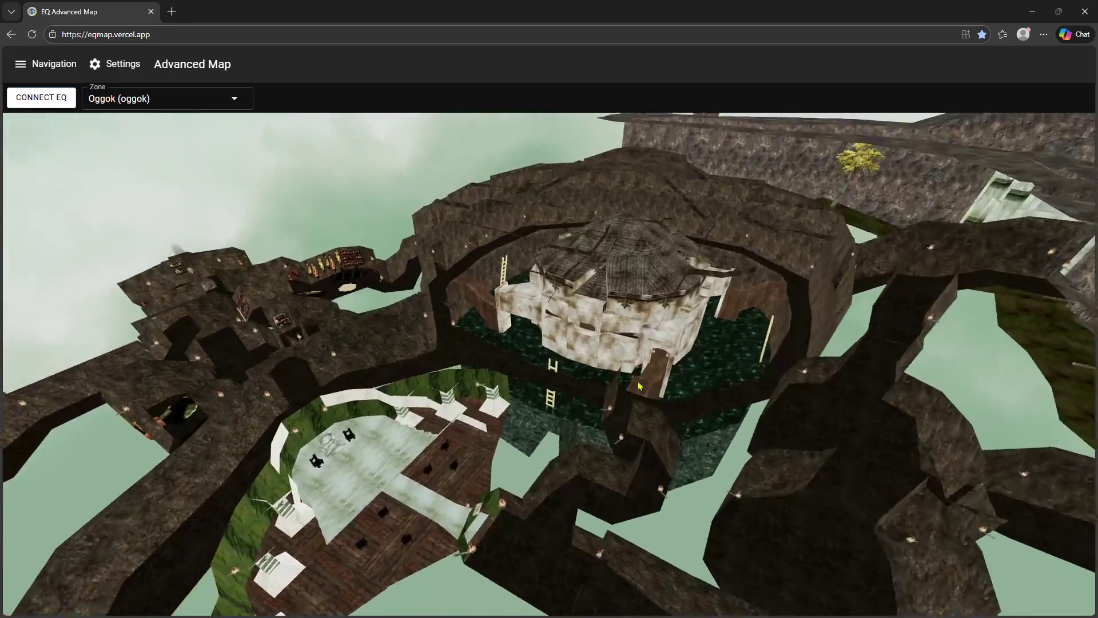
scroll(613, 383, up, 2)
mouse_move(640, 386)
mouse_down()
mouse_move(613, 384)
mouse_move(769, 368)
mouse_up()
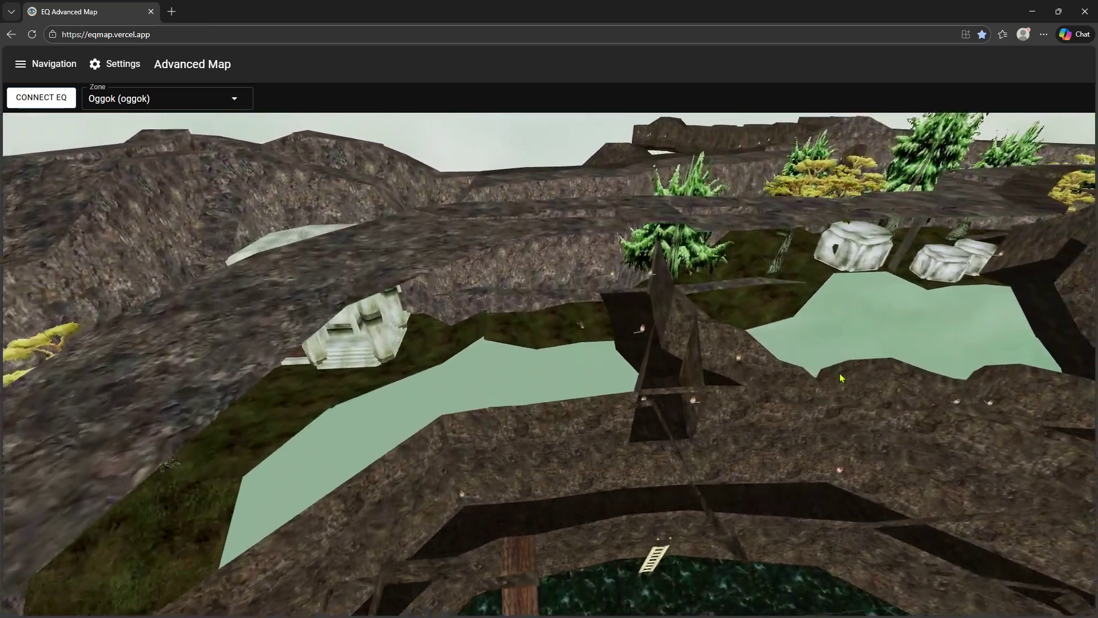
drag(841, 377, 890, 370)
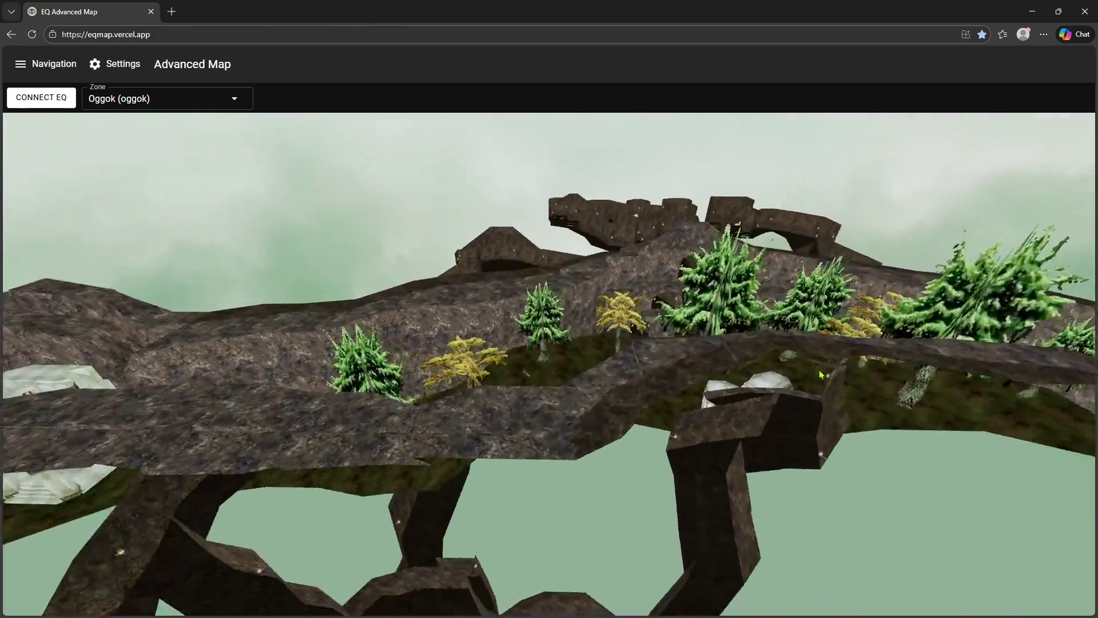
drag(820, 374, 869, 392)
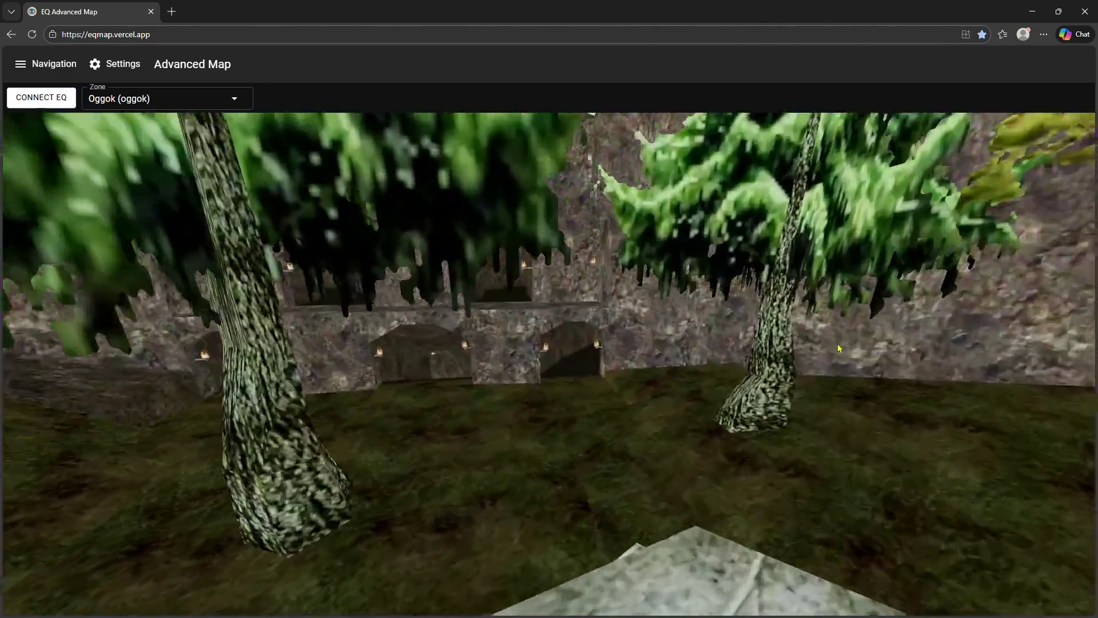
- Climb higher for an overhead view of Oggok's town, ledges and trees
scroll(795, 343, up, 3)
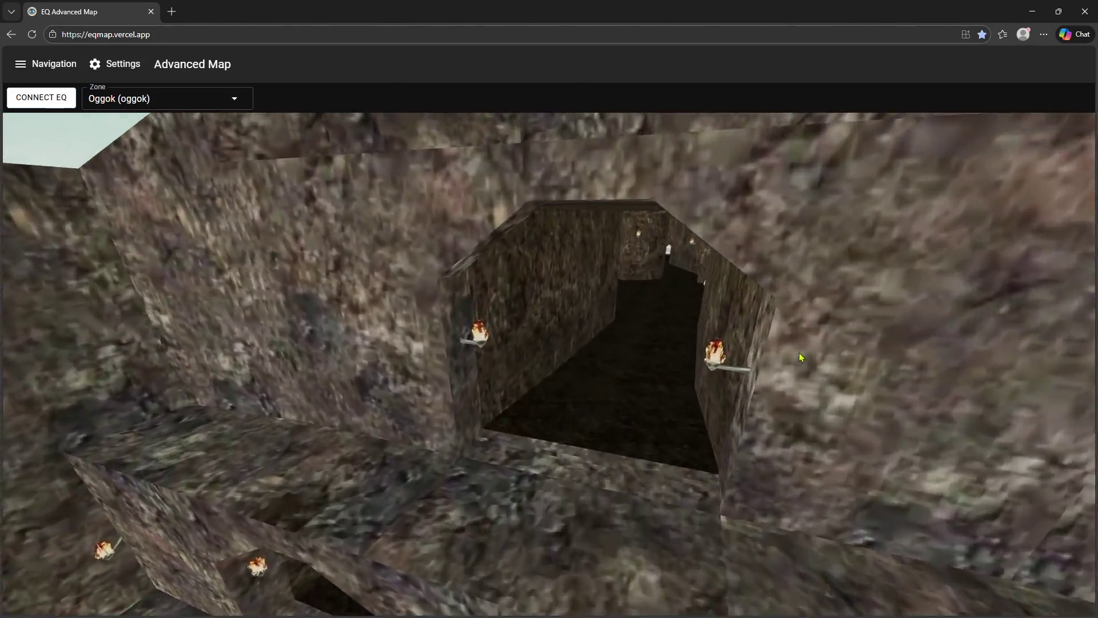
scroll(809, 369, up, 3)
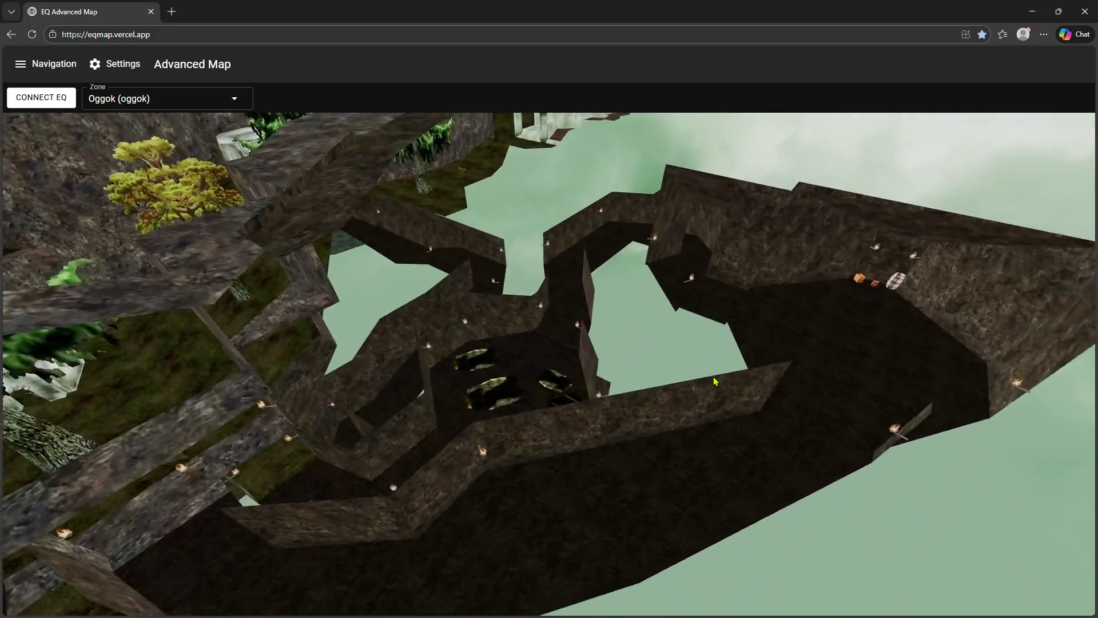
drag(715, 381, 742, 367)
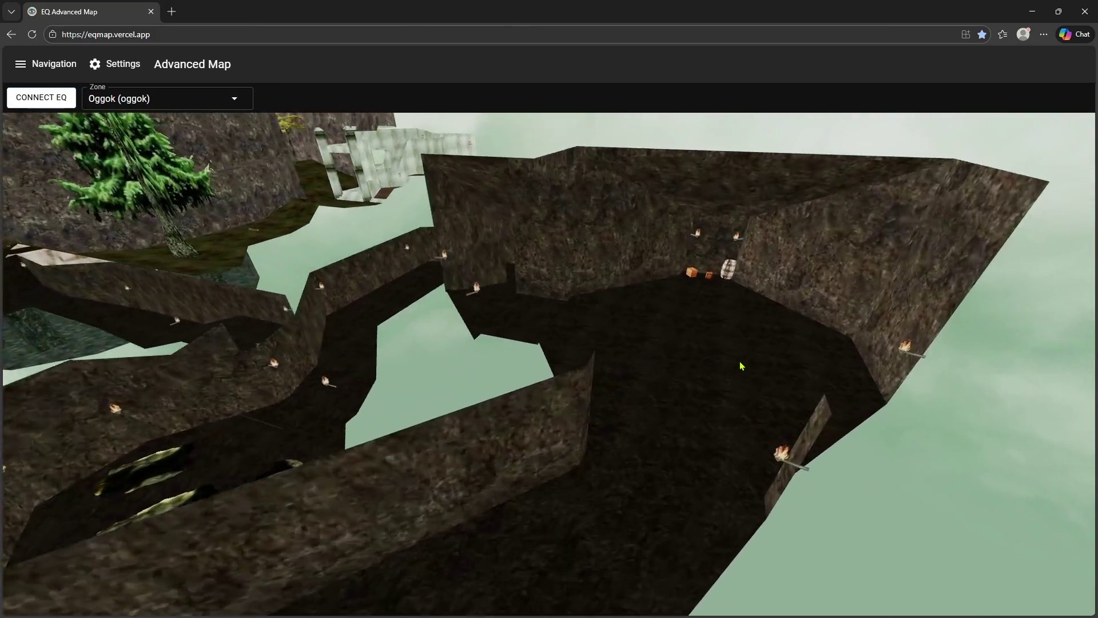
scroll(738, 355, up, 5)
scroll(572, 327, up, 5)
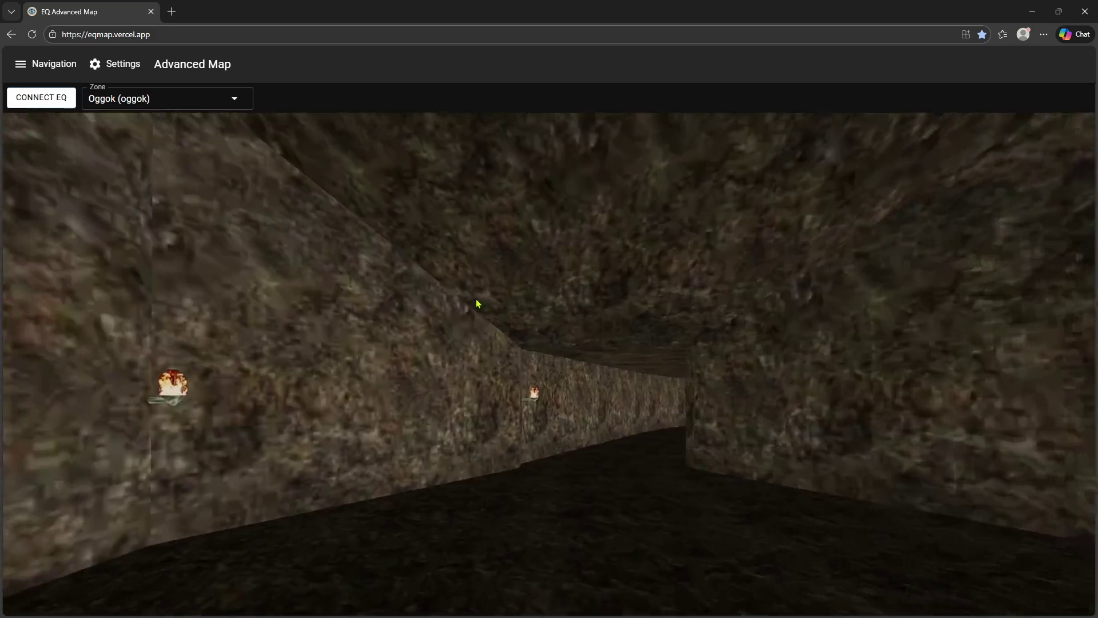
scroll(492, 306, up, 3)
scroll(523, 306, up, 3)
scroll(547, 312, up, 3)
scroll(559, 321, up, 3)
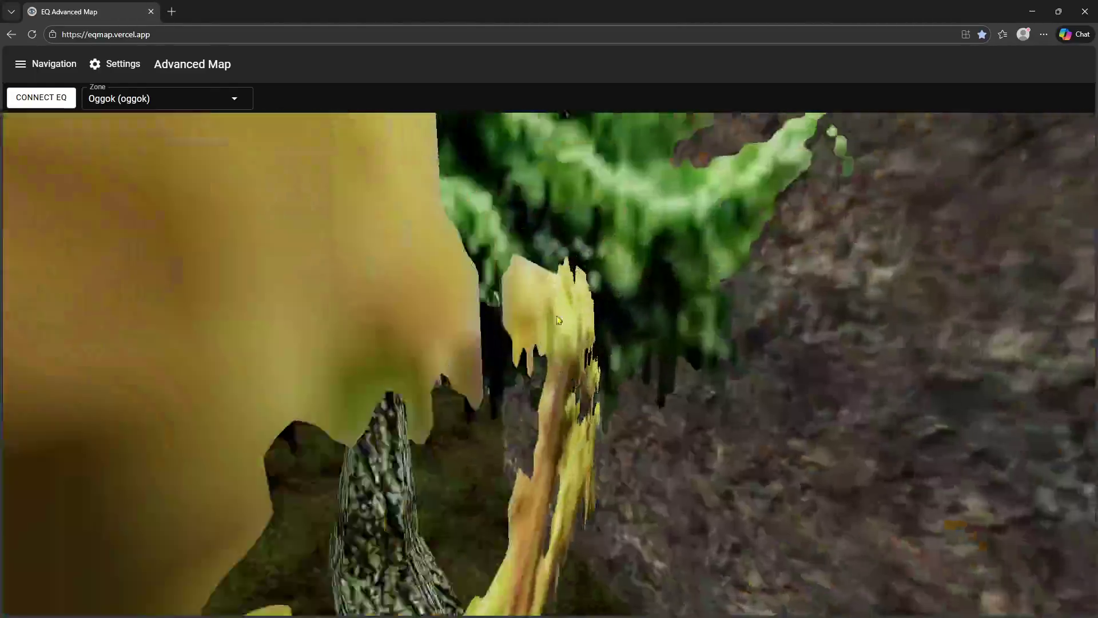
scroll(546, 319, up, 3)
scroll(554, 341, up, 3)
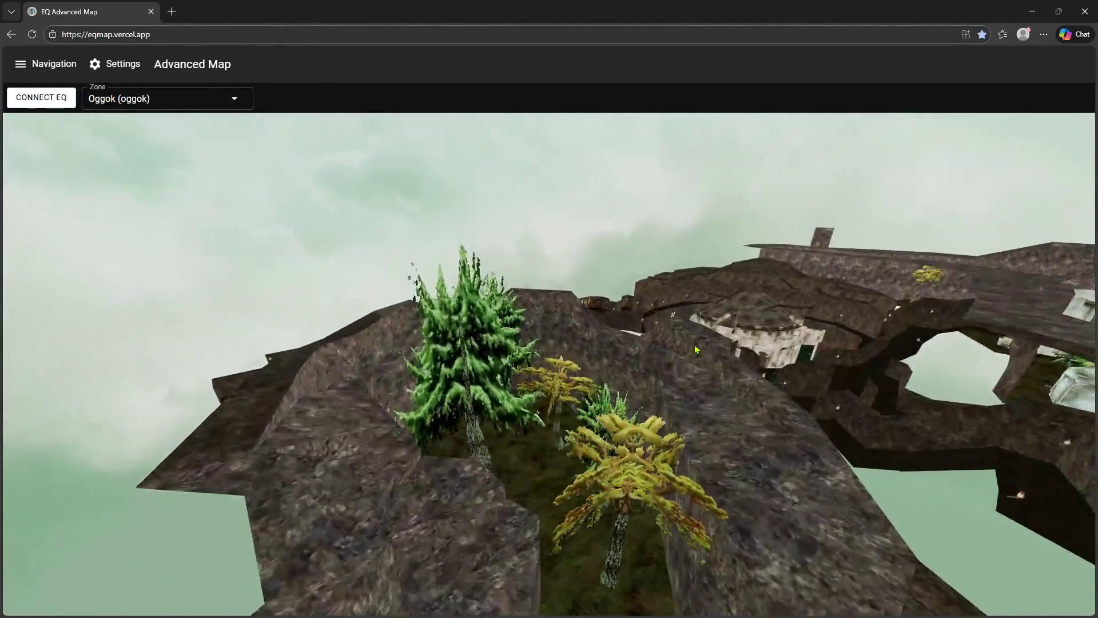
scroll(738, 347, up, 3)
scroll(718, 352, up, 3)
scroll(698, 358, up, 3)
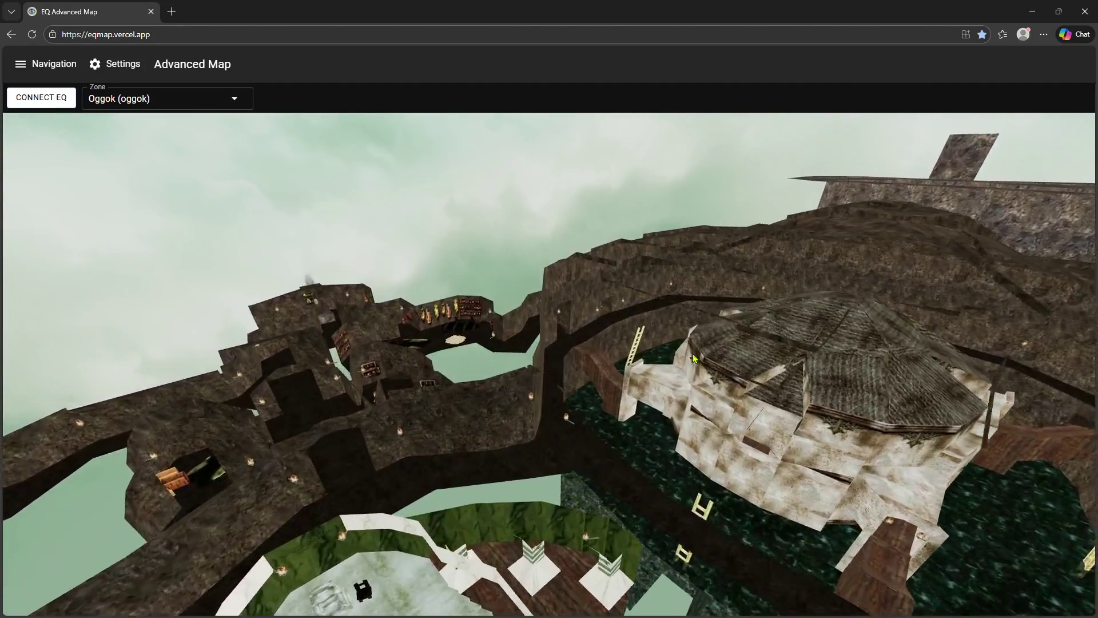
- Swing beneath the cave structures and fly into the pale-walled domed building
mouse_move(693, 358)
mouse_down()
mouse_move(600, 388)
mouse_move(772, 370)
mouse_move(599, 334)
mouse_up()
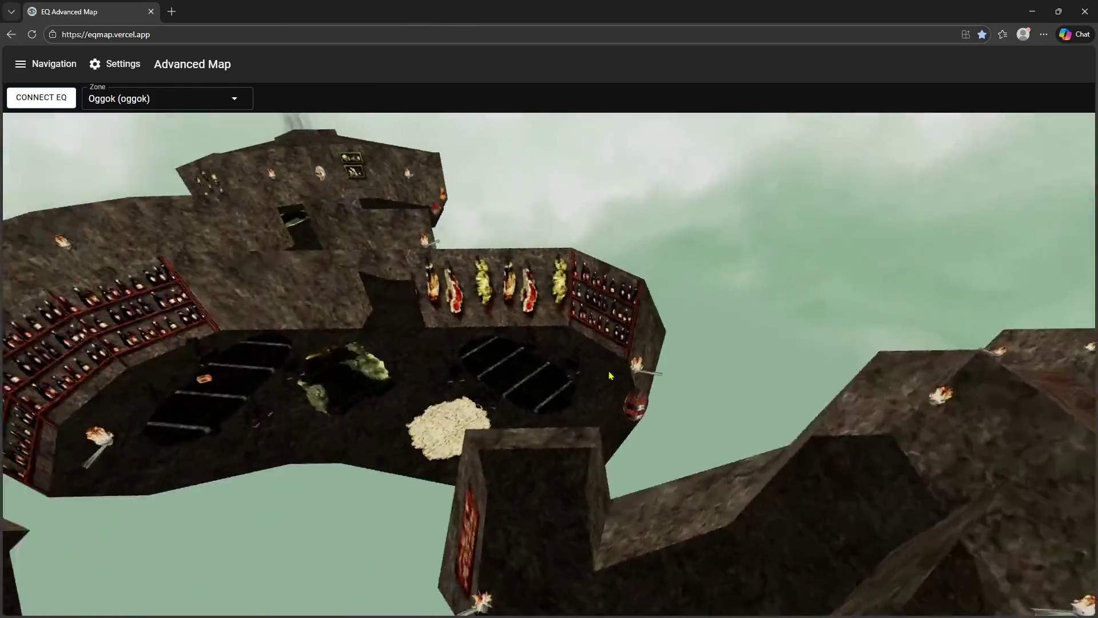
scroll(595, 333, up, 3)
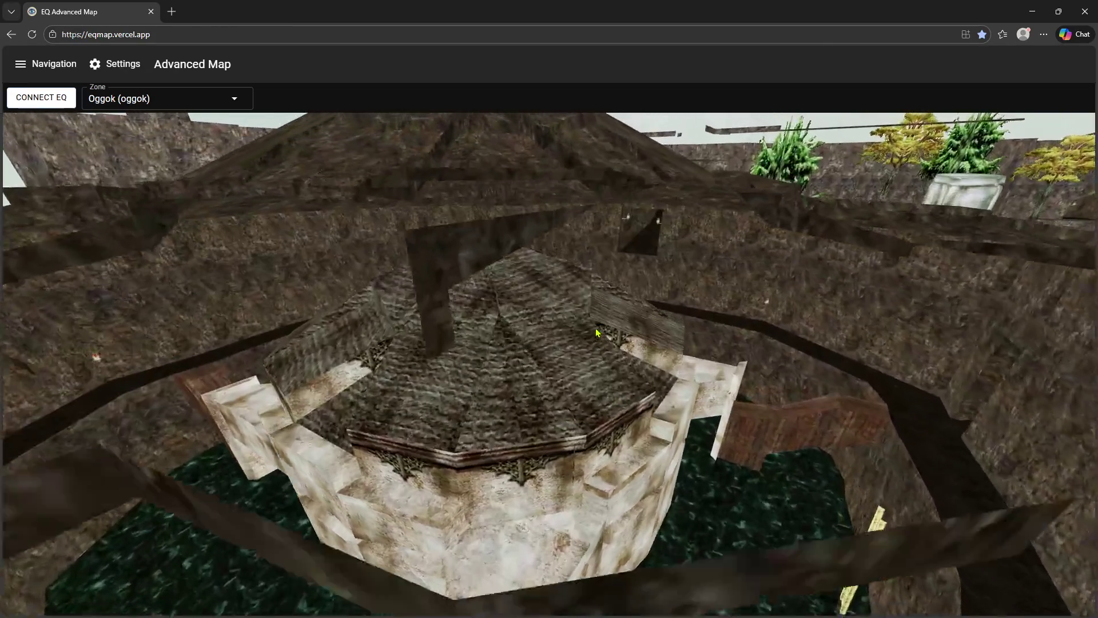
scroll(591, 334, up, 3)
scroll(586, 335, up, 3)
scroll(582, 336, up, 3)
scroll(581, 333, up, 3)
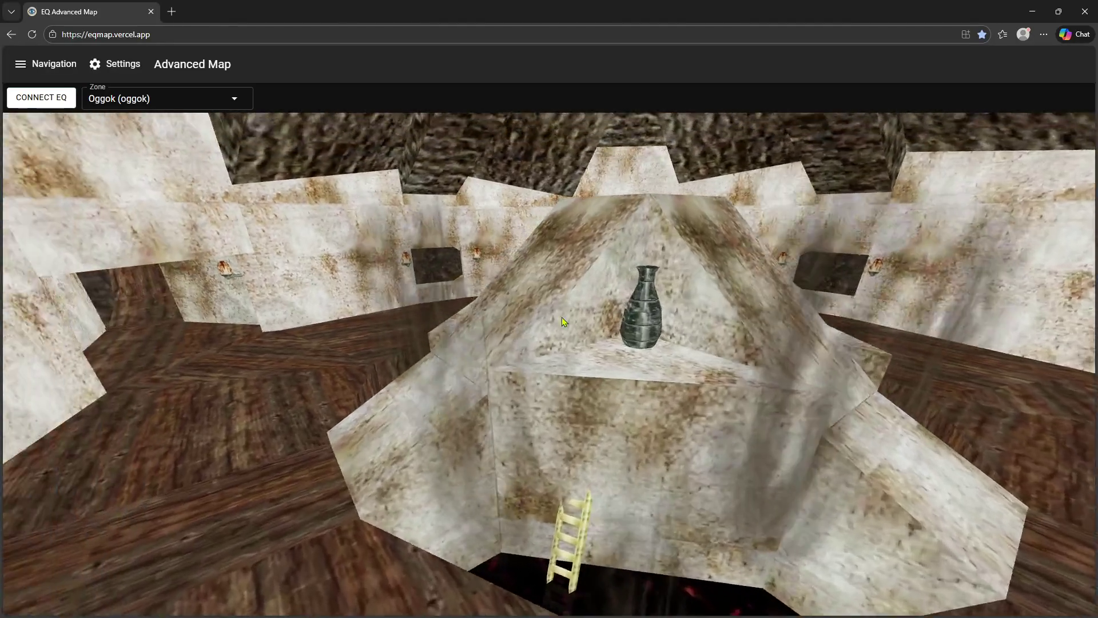
scroll(567, 317, up, 3)
scroll(581, 315, up, 3)
scroll(582, 319, up, 3)
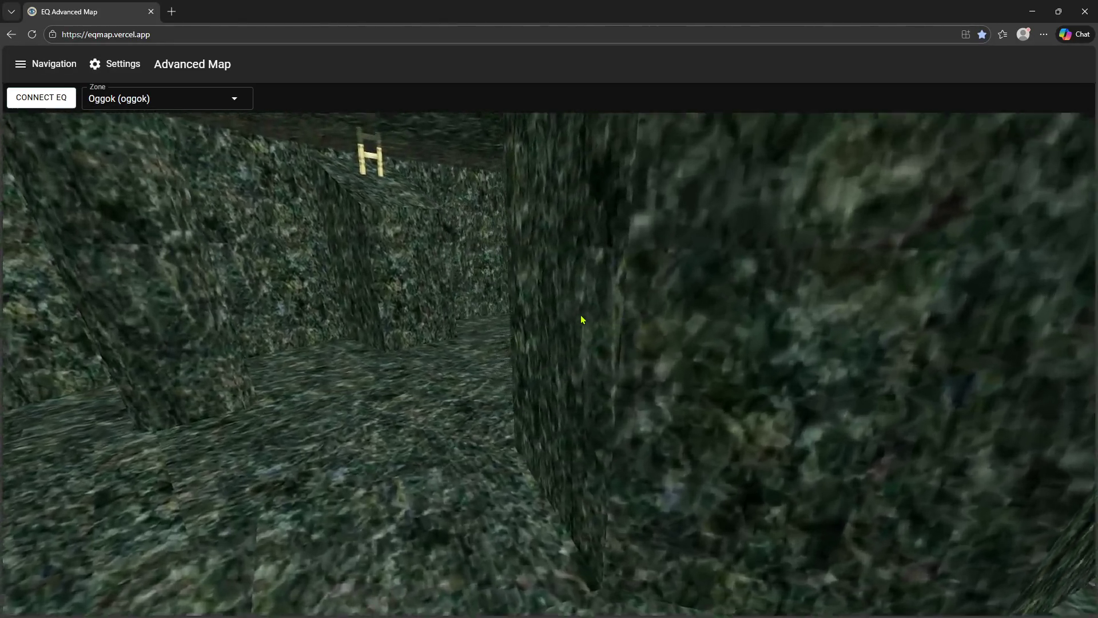
scroll(618, 321, up, 3)
scroll(636, 321, up, 3)
scroll(638, 324, up, 3)
drag(637, 320, 288, 140)
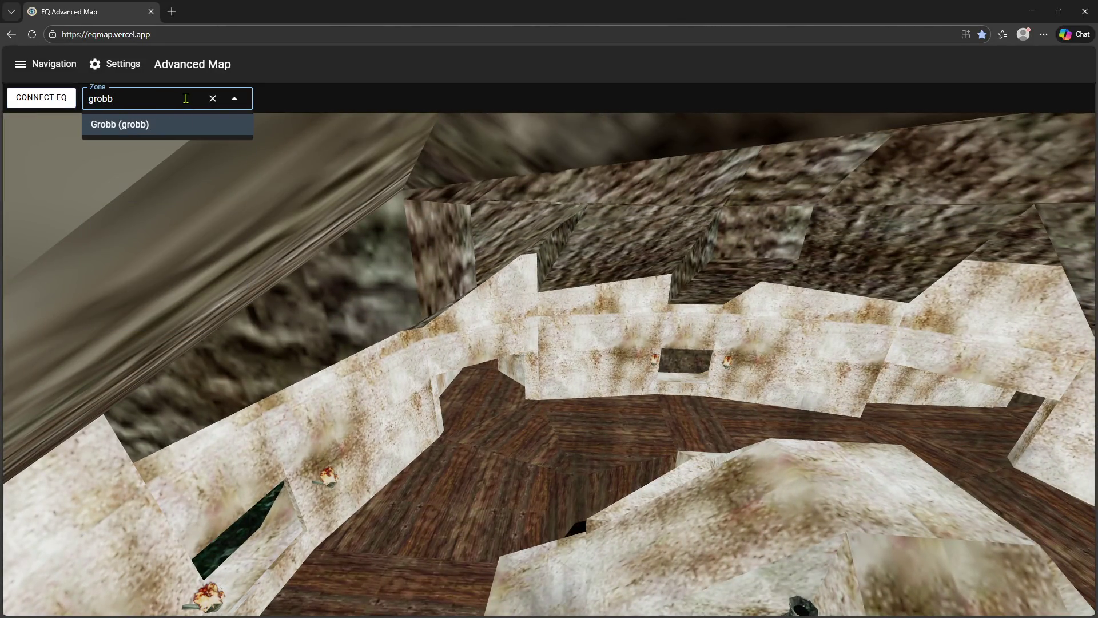
- Load the Grobb zone map and zoom in close to its huts and walkways
click(142, 125)
scroll(658, 321, up, 3)
scroll(601, 336, up, 3)
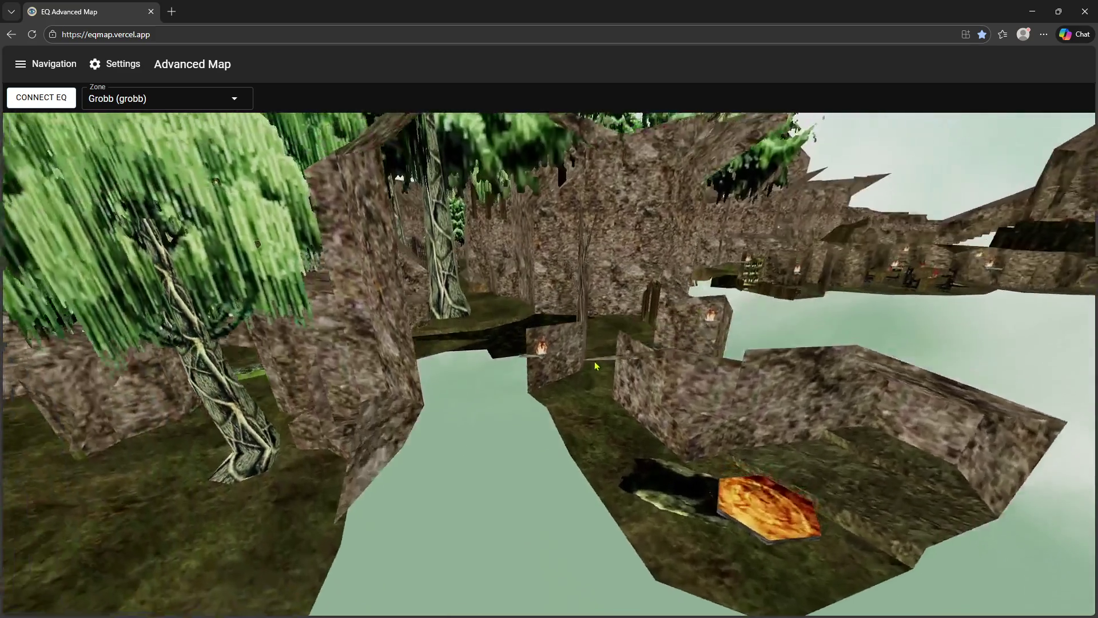
scroll(590, 355, up, 3)
scroll(583, 370, up, 3)
scroll(577, 373, up, 3)
scroll(572, 376, up, 3)
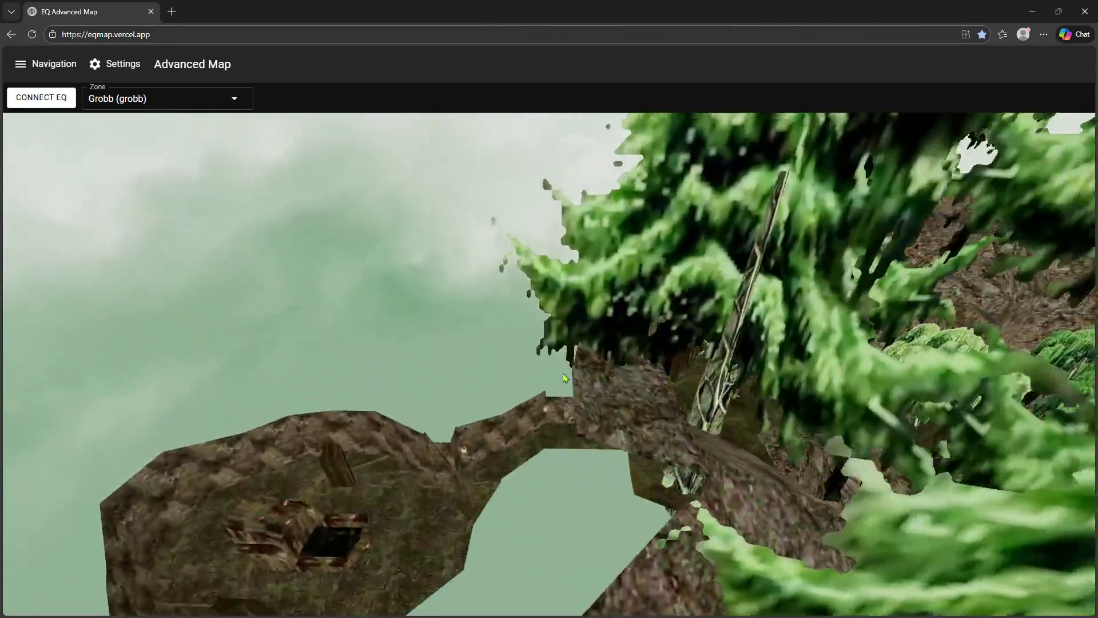
scroll(567, 379, up, 3)
scroll(601, 369, up, 3)
scroll(635, 358, up, 3)
scroll(669, 343, up, 3)
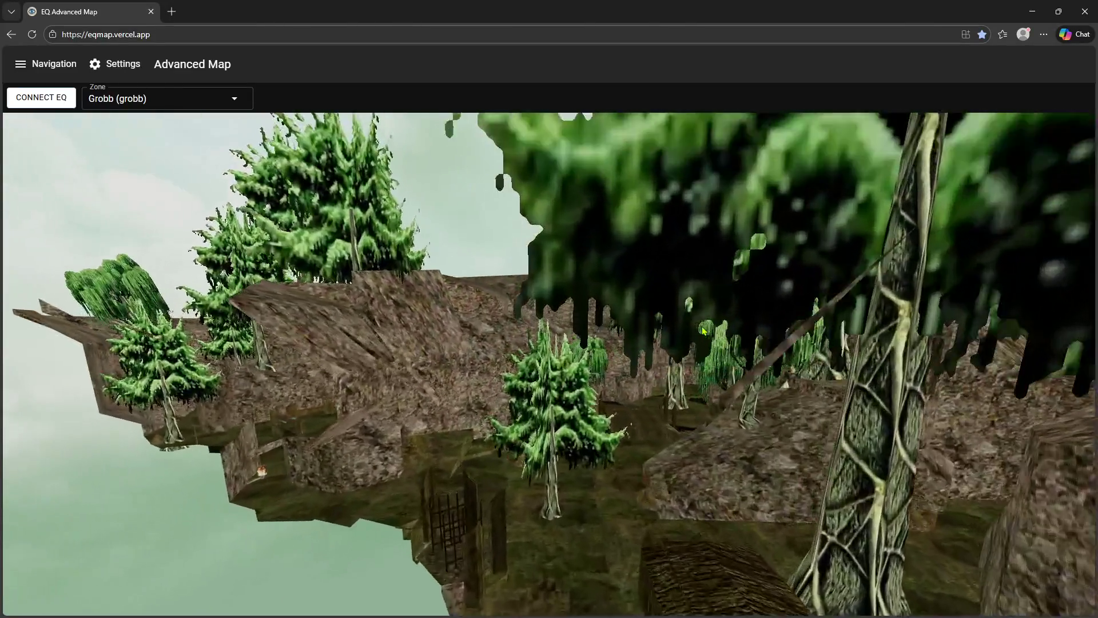
scroll(704, 331, up, 3)
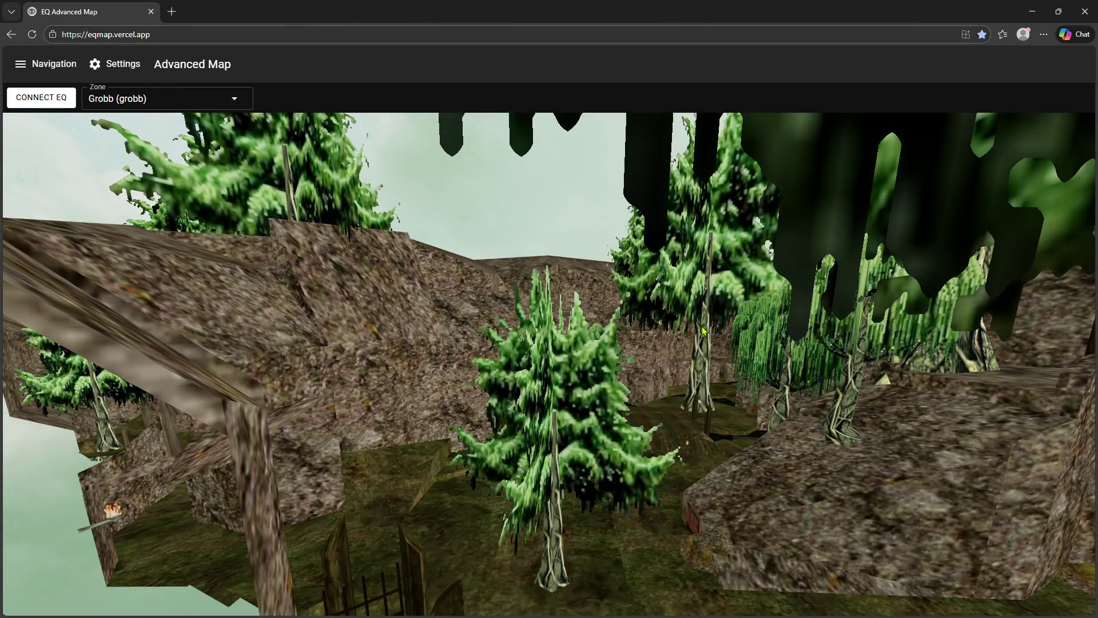
scroll(689, 338, up, 3)
scroll(673, 347, up, 3)
scroll(658, 355, up, 3)
scroll(642, 364, up, 3)
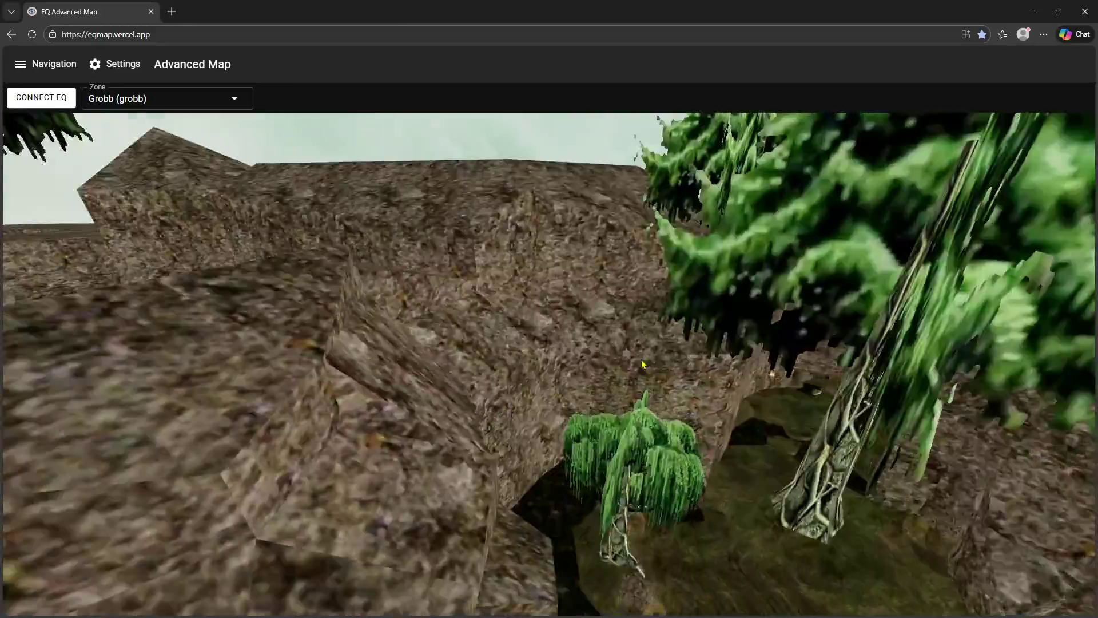
scroll(618, 354, up, 3)
scroll(594, 358, up, 3)
scroll(612, 380, up, 3)
scroll(664, 393, up, 3)
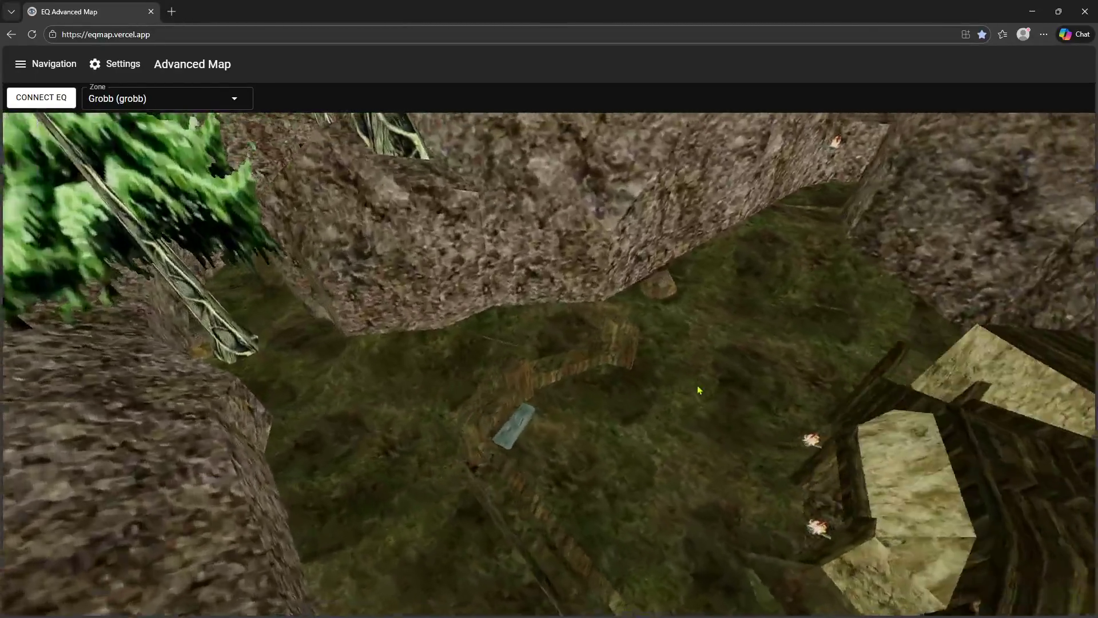
scroll(699, 390, up, 3)
scroll(755, 387, up, 3)
scroll(698, 400, up, 3)
scroll(691, 407, up, 3)
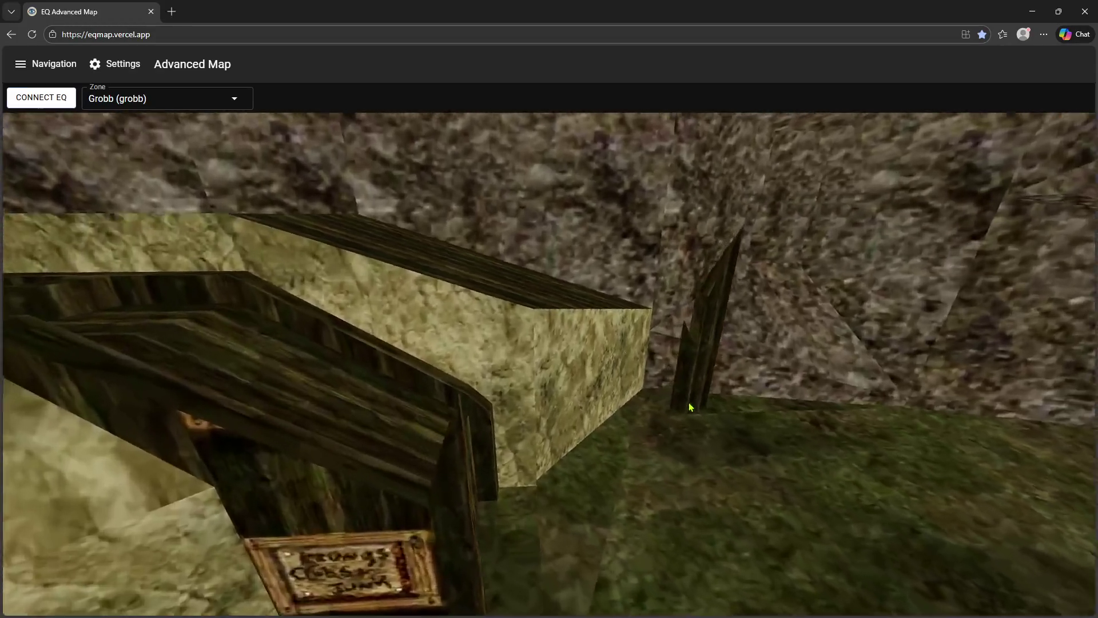
scroll(690, 408, up, 3)
scroll(692, 398, up, 3)
scroll(693, 389, up, 3)
scroll(695, 380, up, 3)
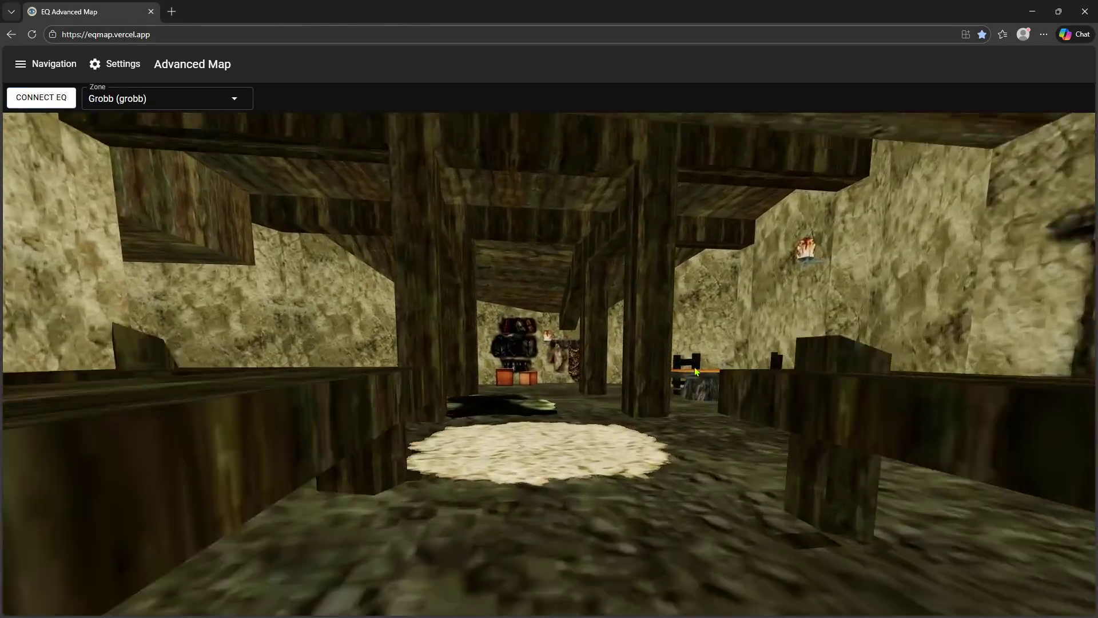
scroll(696, 371, up, 3)
scroll(695, 371, up, 3)
scroll(698, 378, up, 3)
scroll(707, 397, up, 3)
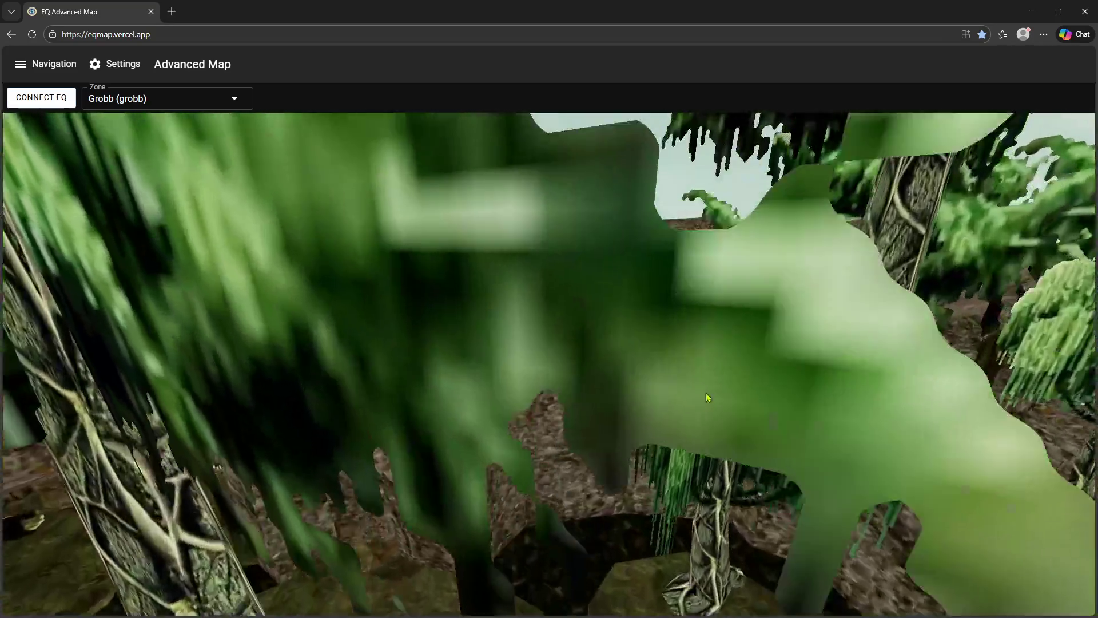
scroll(708, 396, up, 3)
scroll(738, 406, up, 3)
scroll(767, 414, up, 3)
scroll(826, 433, up, 3)
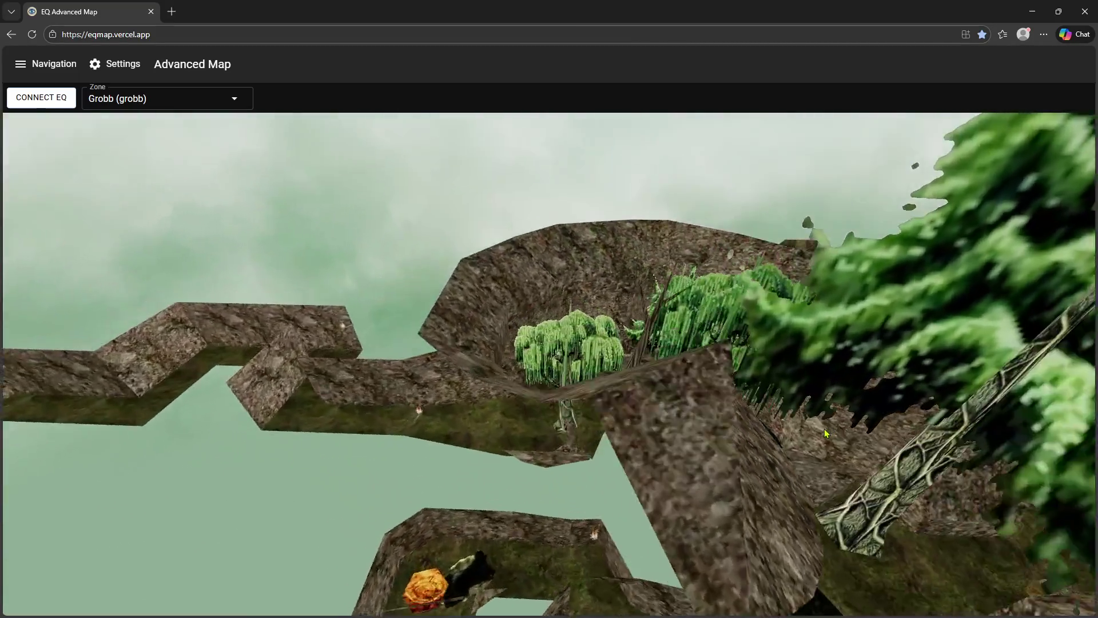
scroll(801, 435, up, 3)
scroll(744, 437, up, 3)
scroll(699, 442, up, 3)
scroll(626, 409, up, 3)
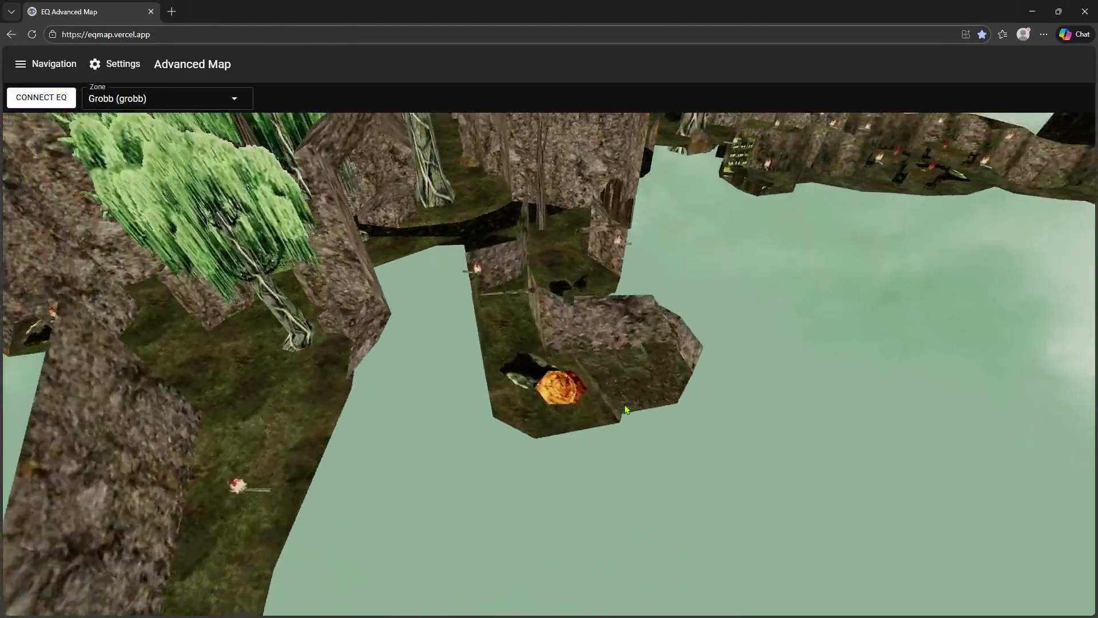
scroll(623, 389, up, 3)
scroll(621, 367, up, 3)
scroll(589, 358, up, 3)
scroll(553, 353, up, 3)
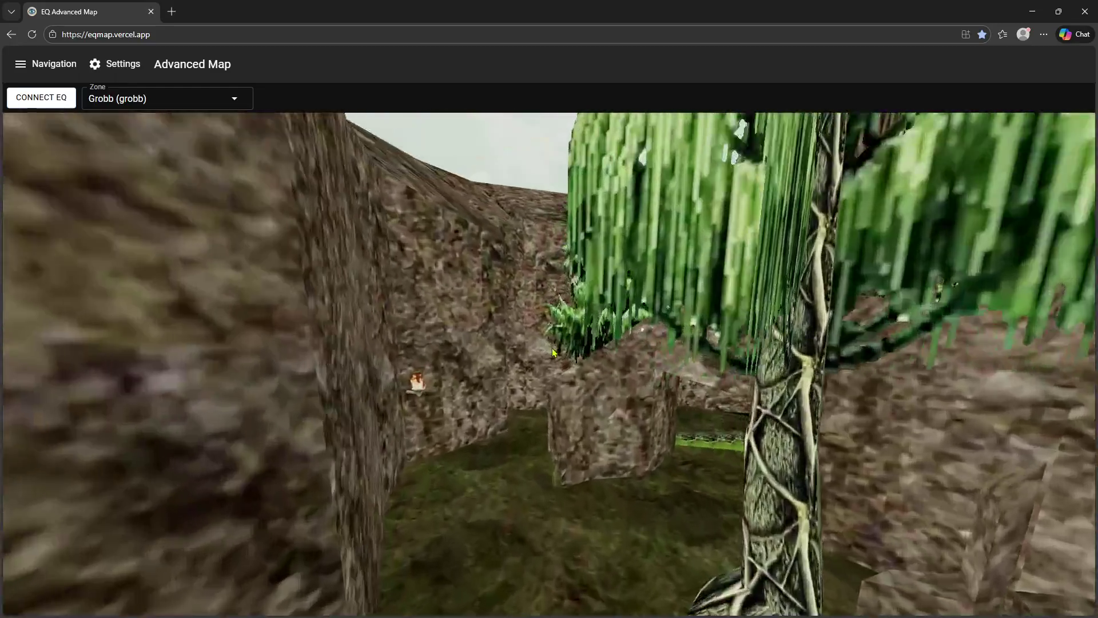
scroll(578, 349, up, 3)
scroll(608, 342, up, 3)
scroll(621, 348, up, 3)
scroll(632, 355, up, 3)
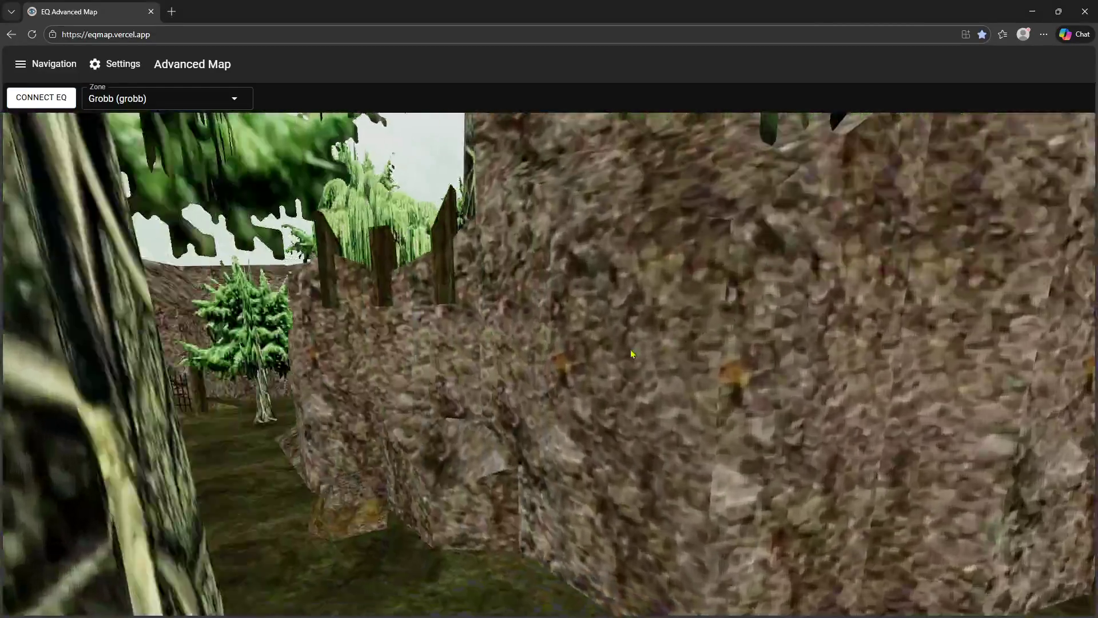
scroll(632, 354, up, 3)
scroll(652, 355, up, 3)
scroll(669, 356, up, 3)
scroll(687, 358, up, 3)
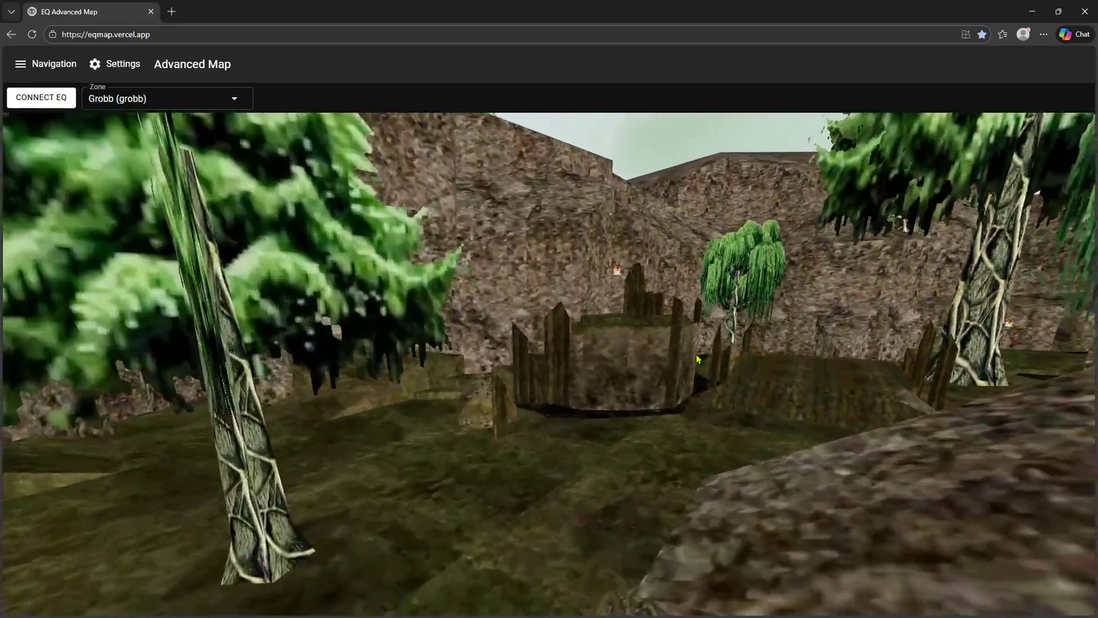
scroll(698, 359, up, 3)
scroll(715, 358, up, 3)
scroll(744, 358, up, 3)
scroll(671, 366, up, 3)
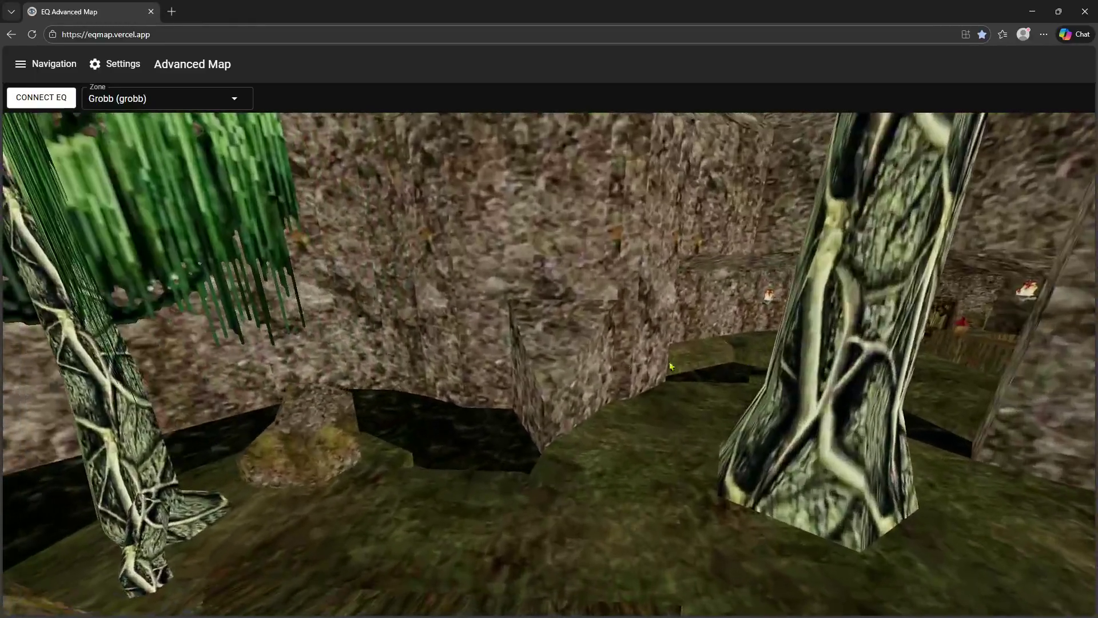
scroll(602, 317, up, 3)
scroll(608, 319, up, 3)
- Tour Grobb's willow, pond, fences and rock walls, then close the map window
drag(602, 323, 745, 333)
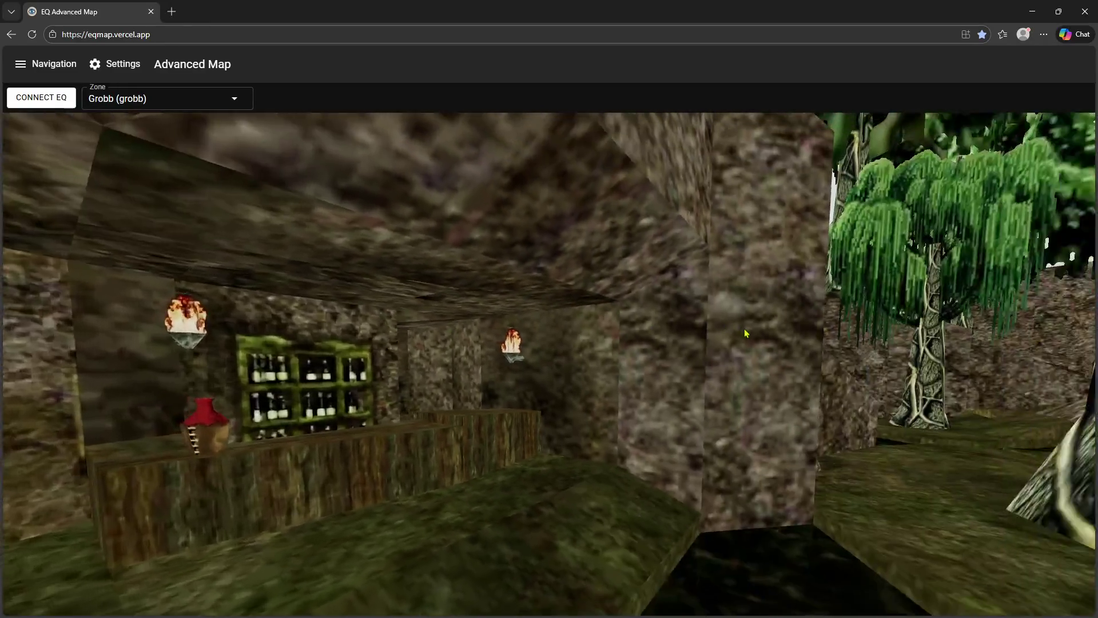
scroll(468, 356, up, 3)
scroll(467, 353, up, 2)
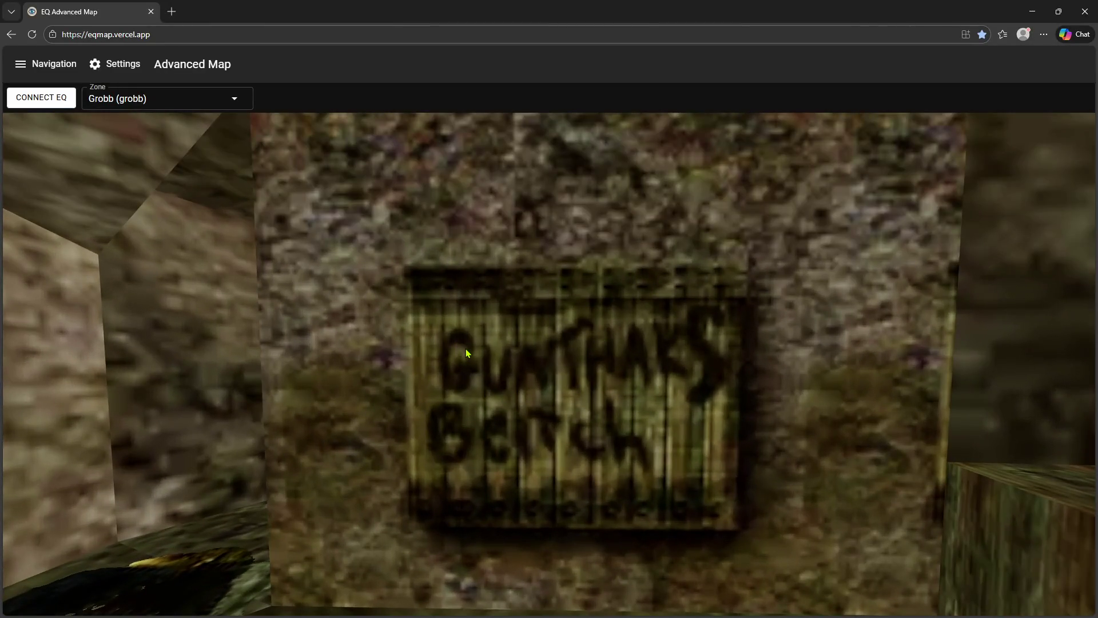
scroll(466, 354, down, 2)
scroll(466, 353, down, 3)
mouse_move(476, 350)
mouse_down()
mouse_move(683, 366)
mouse_move(487, 370)
mouse_move(456, 385)
mouse_move(452, 422)
mouse_move(433, 439)
mouse_move(530, 453)
mouse_up()
scroll(432, 439, down, 3)
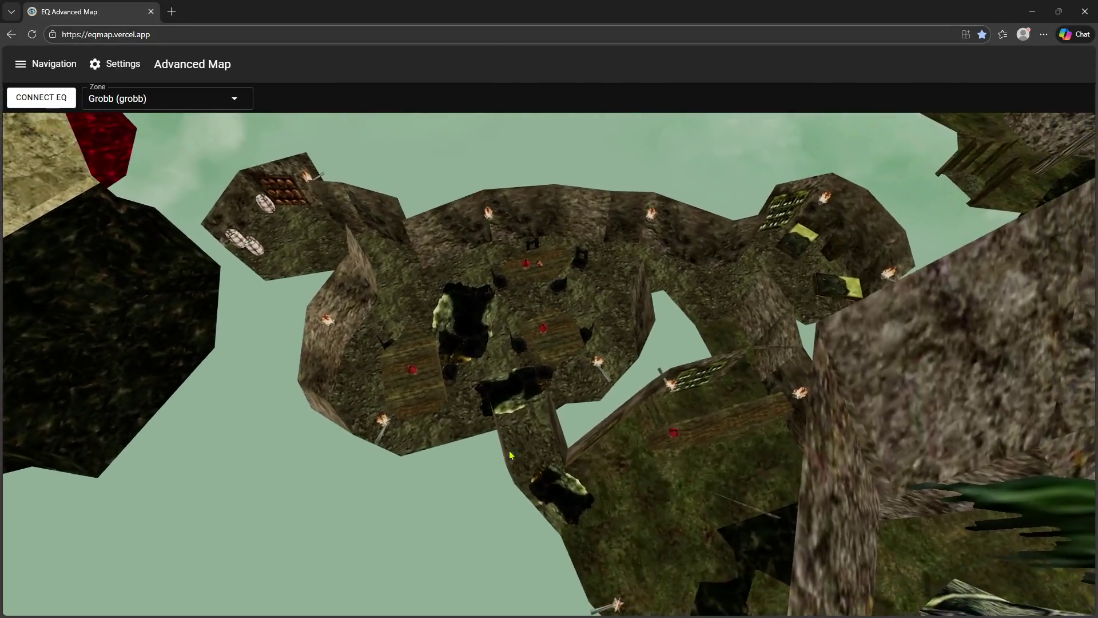
scroll(538, 458, up, 5)
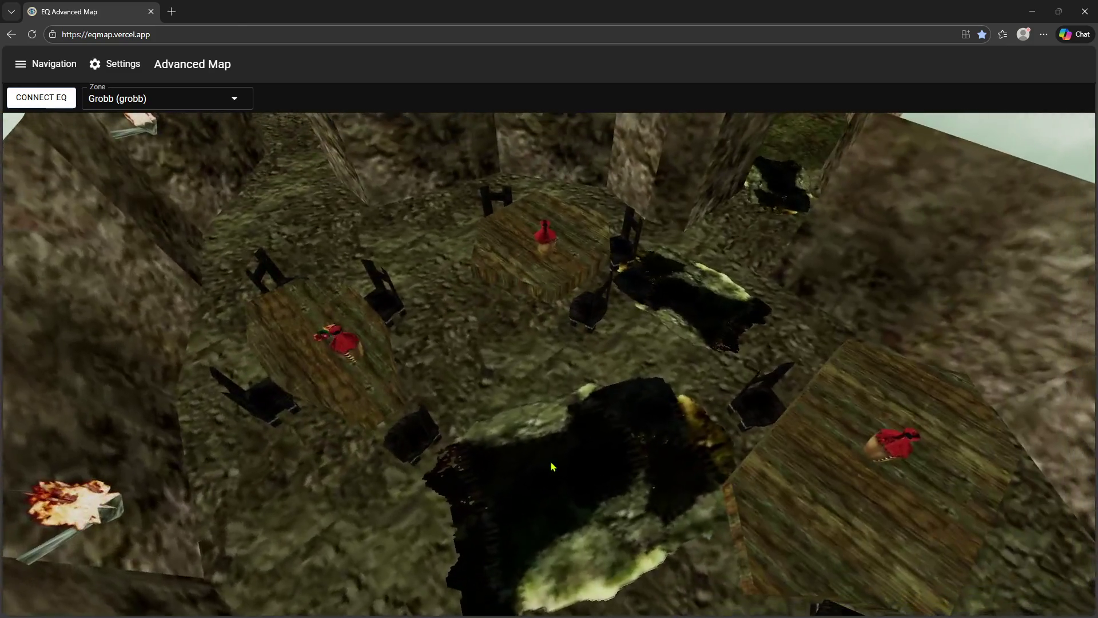
scroll(553, 466, down, 3)
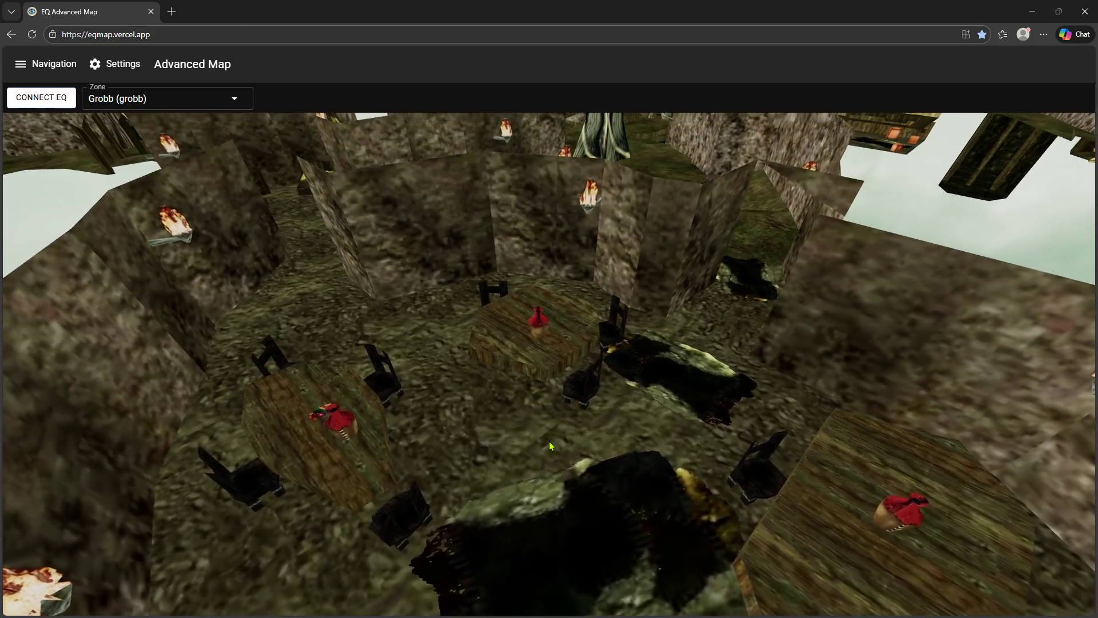
mouse_move(552, 467)
mouse_down()
mouse_move(493, 402)
mouse_move(515, 397)
mouse_up()
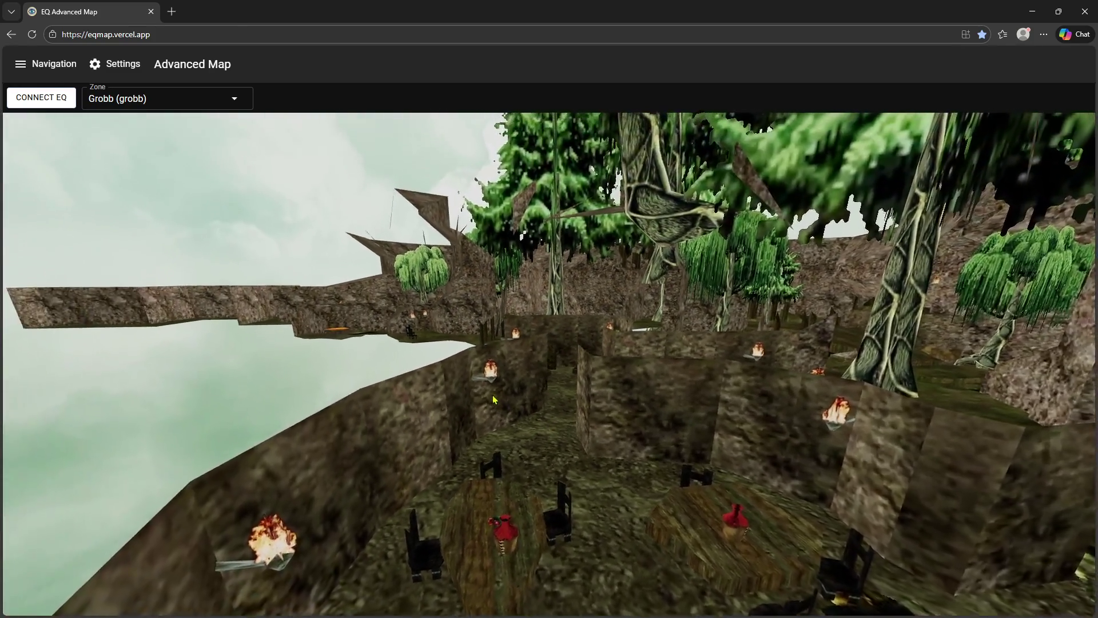
scroll(537, 394, up, 5)
scroll(537, 393, up, 3)
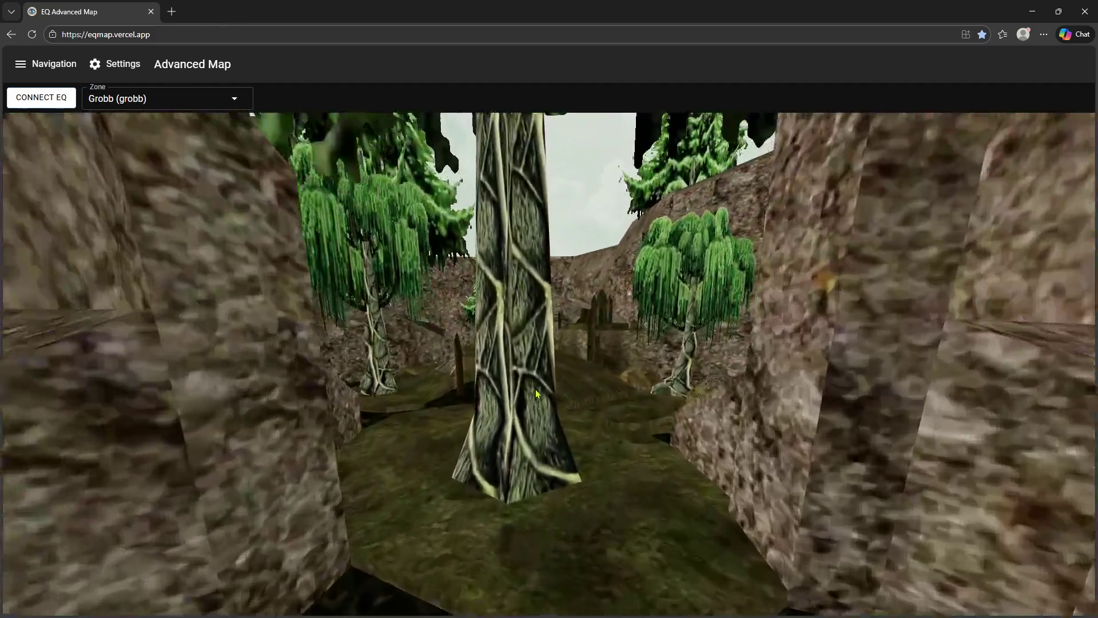
mouse_move(532, 388)
mouse_down()
mouse_move(419, 393)
mouse_move(569, 425)
mouse_up()
scroll(418, 394, down, 3)
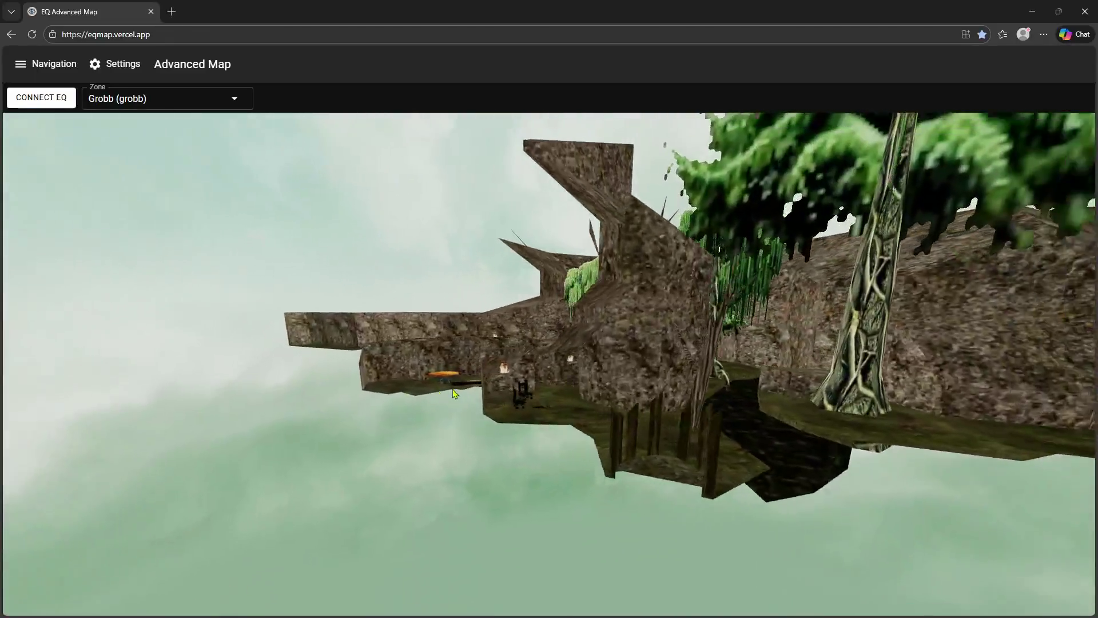
scroll(569, 424, up, 5)
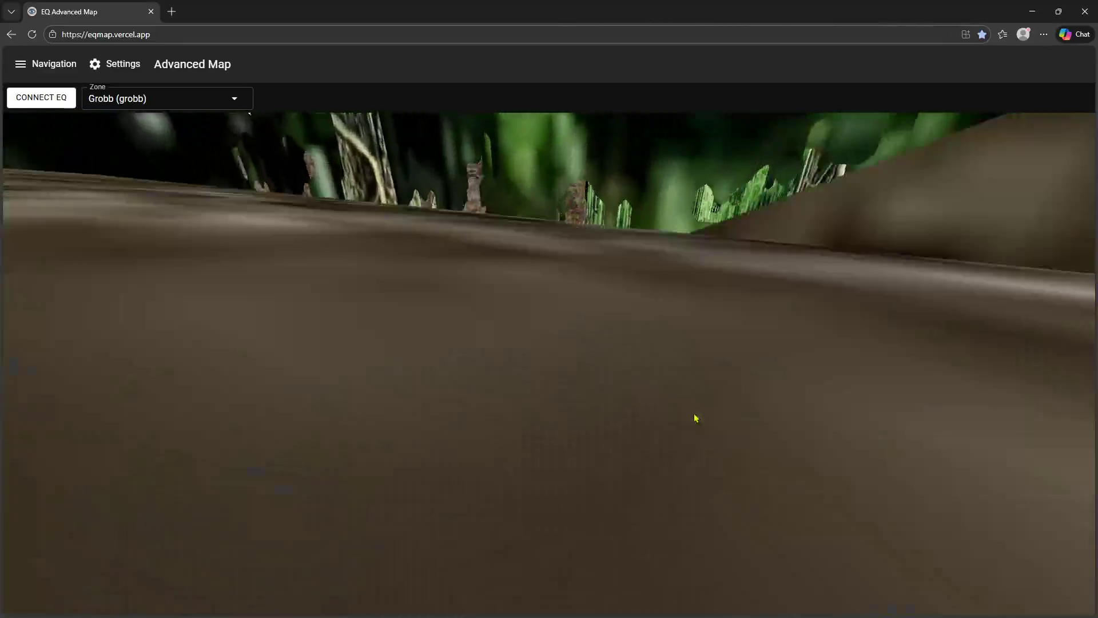
mouse_move(695, 418)
mouse_down()
mouse_move(777, 418)
mouse_move(1091, 18)
mouse_up()
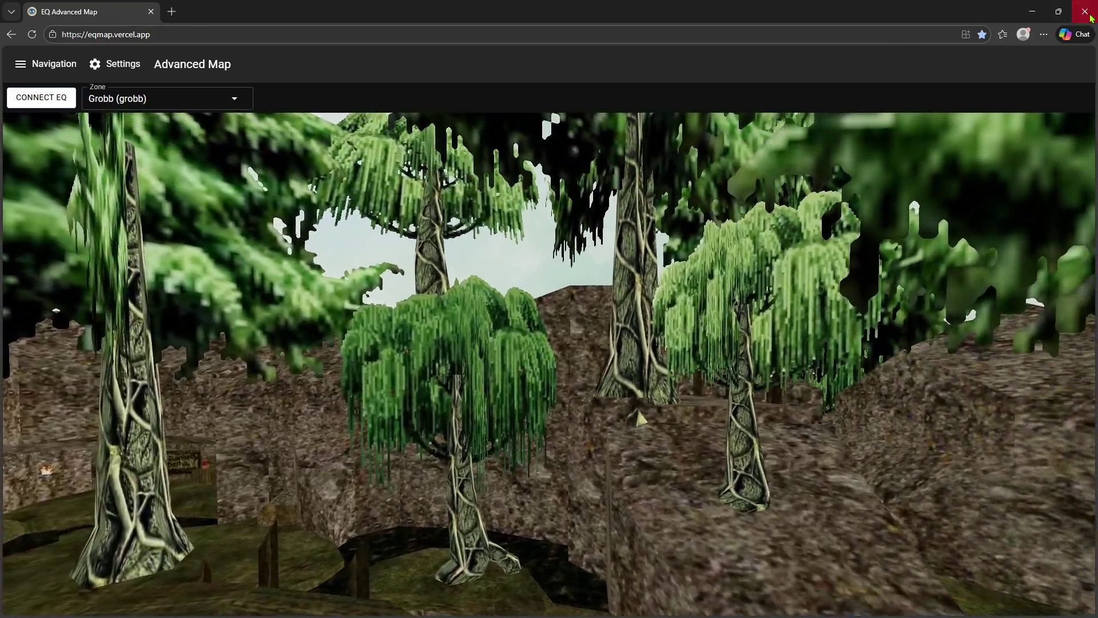
click(1091, 18)
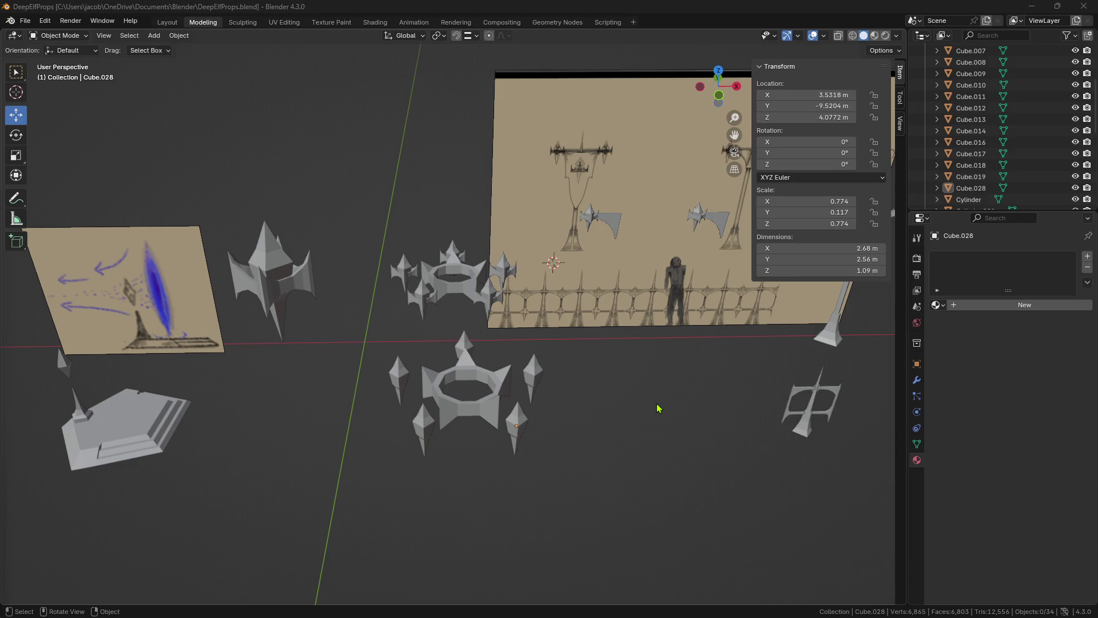
middle_drag(627, 441, 614, 445)
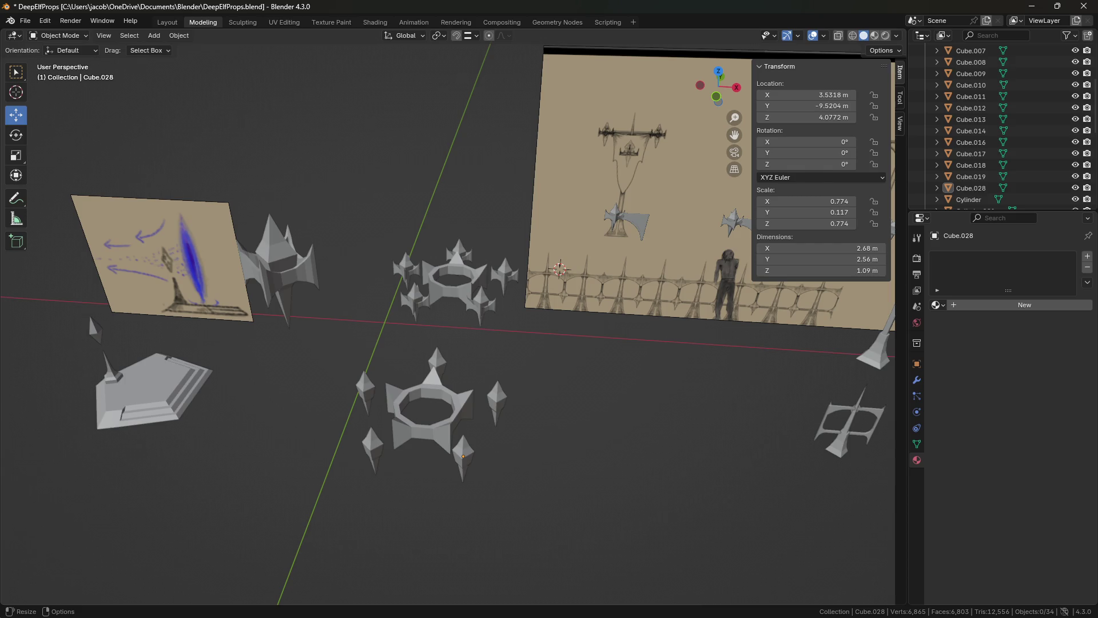
middle_drag(589, 358, 553, 355)
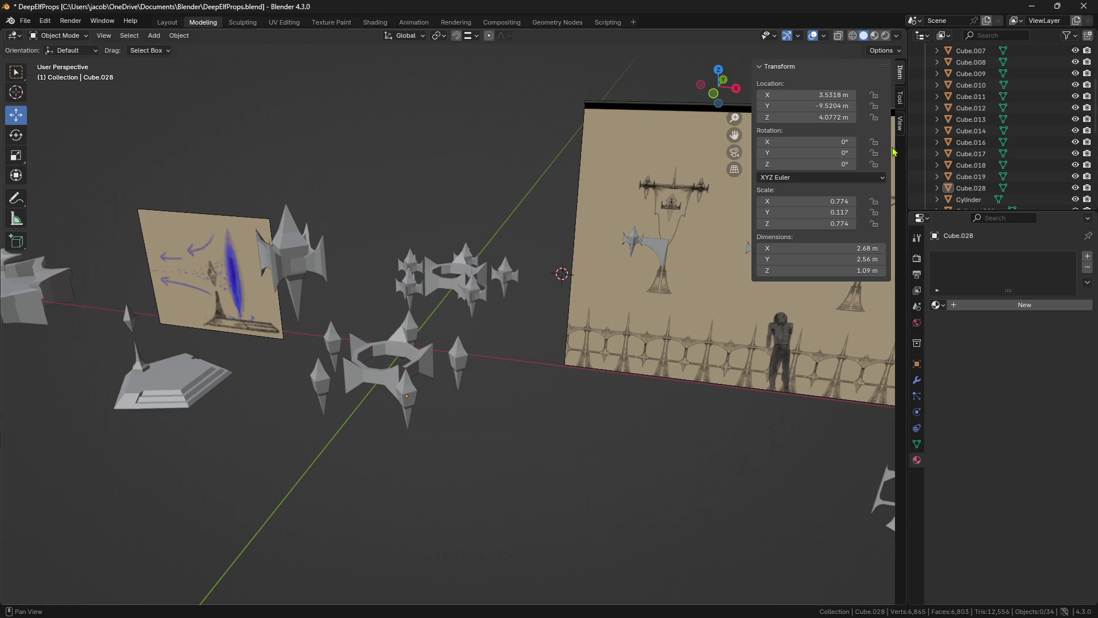
middle_drag(895, 152, 619, 263)
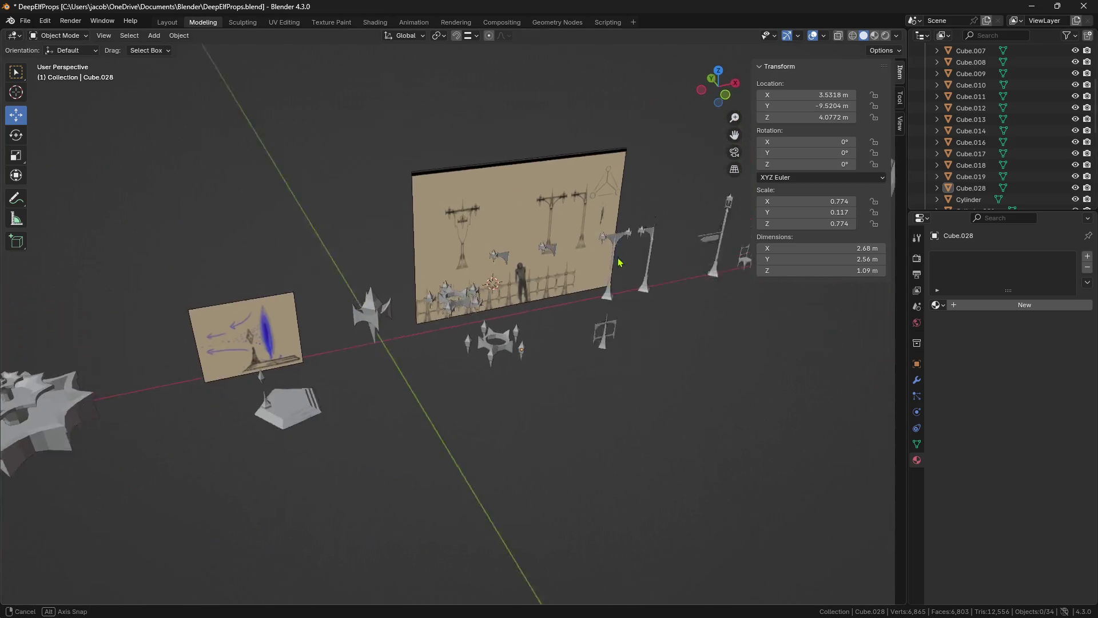
mouse_move(619, 263)
middle_down()
mouse_move(452, 336)
mouse_move(447, 303)
middle_up()
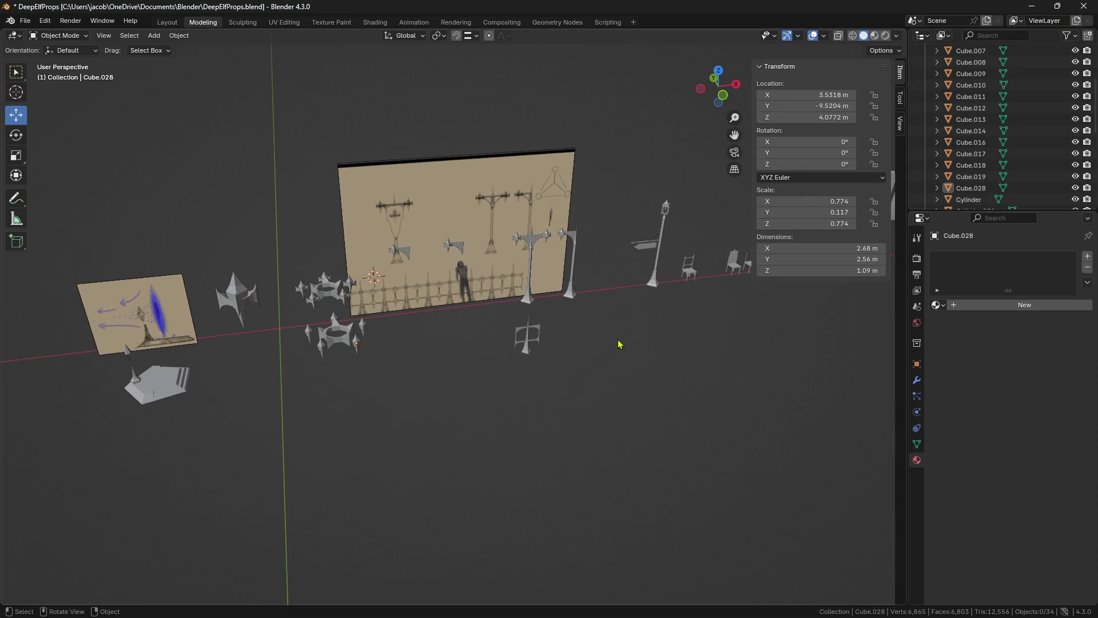
- Close the DeepElfProps window and delete Plane.001 and the arcade wall in AVBuildings
click(1084, 6)
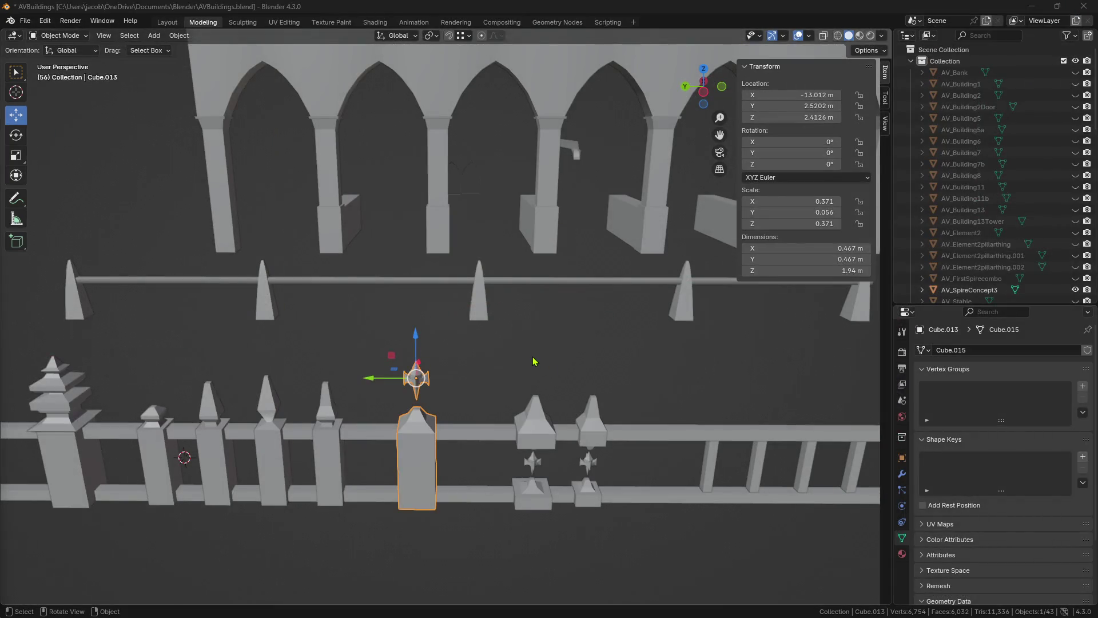
scroll(535, 372, down, 6)
mouse_move(535, 372)
middle_down()
mouse_move(608, 366)
mouse_move(571, 372)
mouse_move(494, 434)
mouse_move(566, 340)
mouse_move(455, 407)
middle_up()
key(Delete)
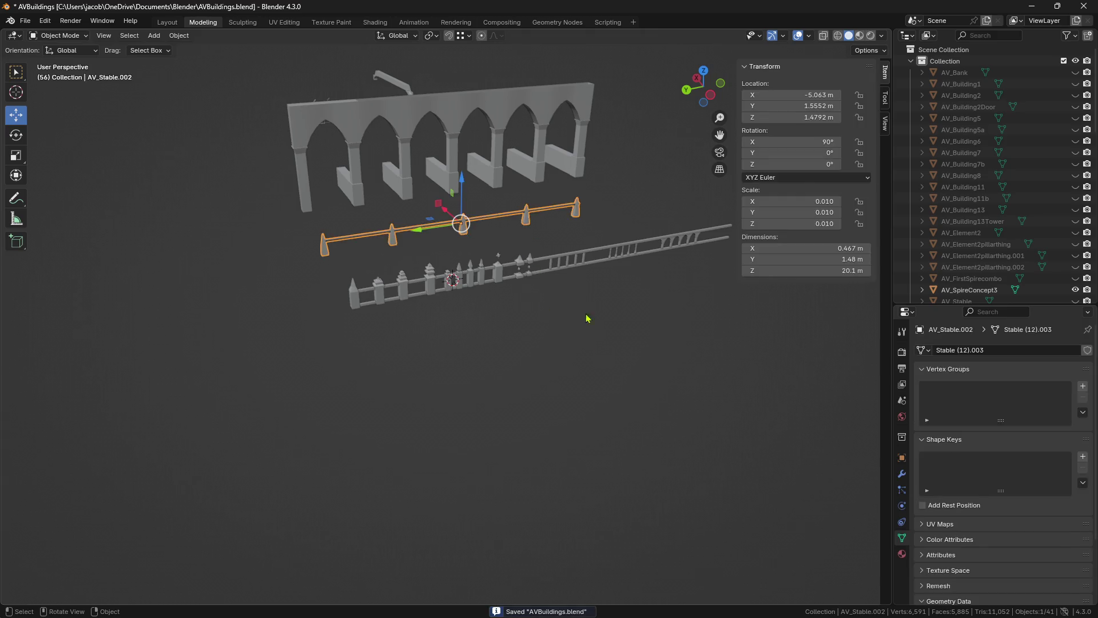
click(452, 156)
key(Delete)
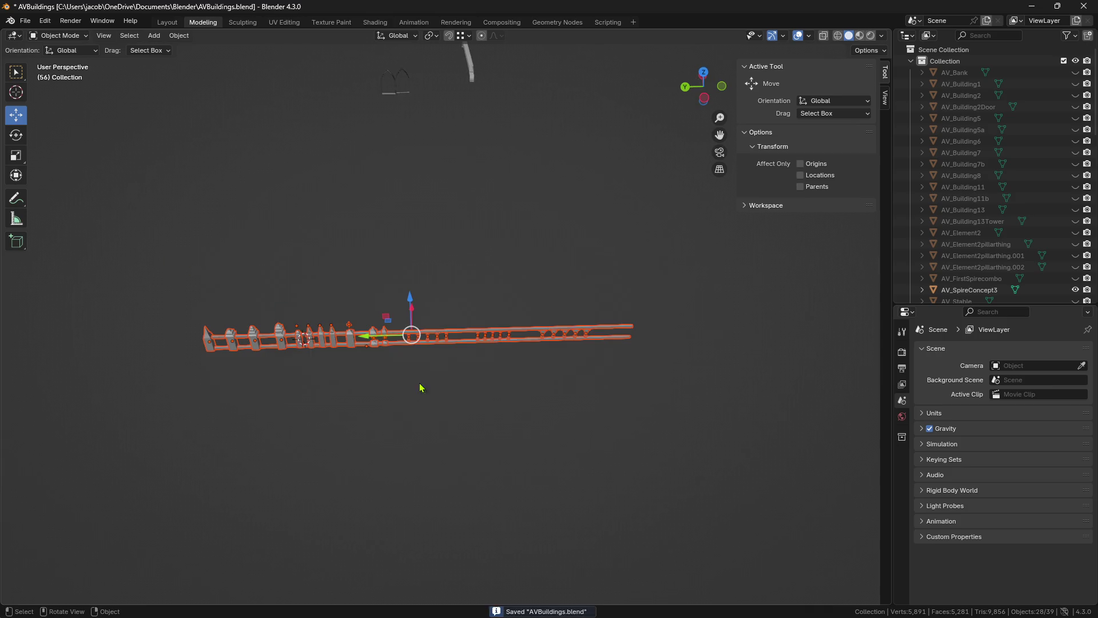
- Save the AVBuildings file and frame the tower building up close
scroll(539, 398, down, 4)
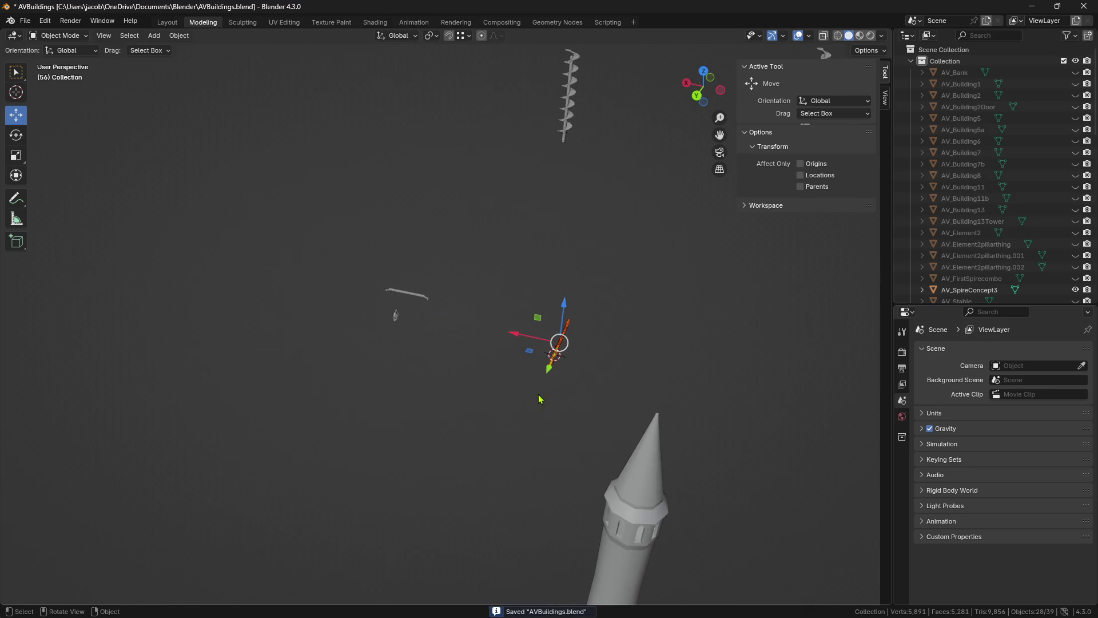
mouse_move(425, 373)
middle_down()
mouse_move(409, 394)
mouse_move(376, 386)
middle_up()
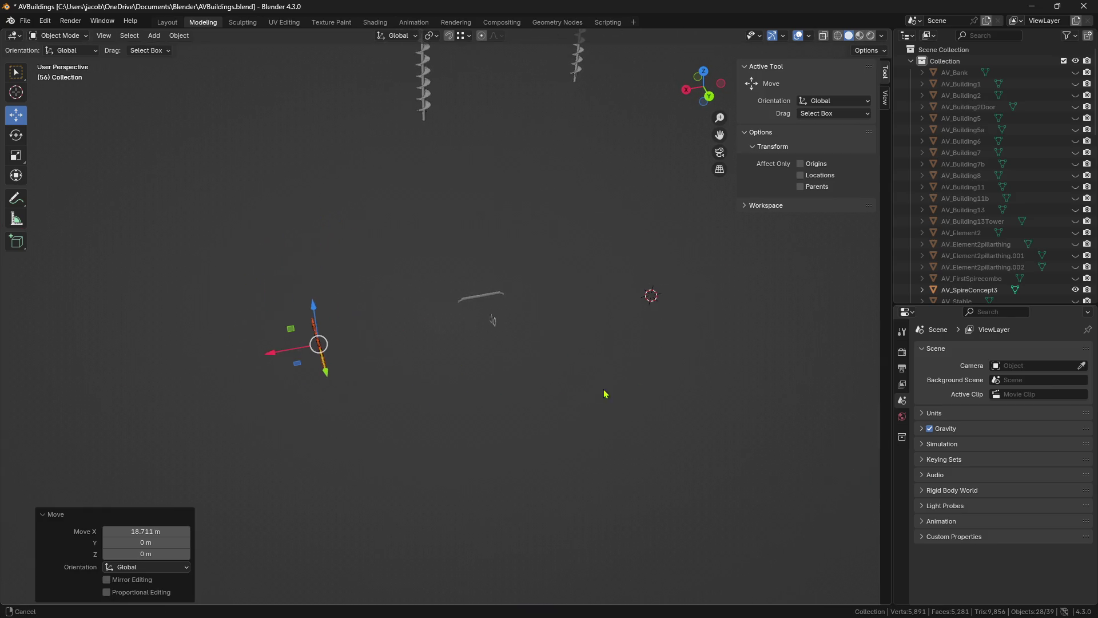
key(ctrl+s)
middle_drag(570, 364, 446, 307)
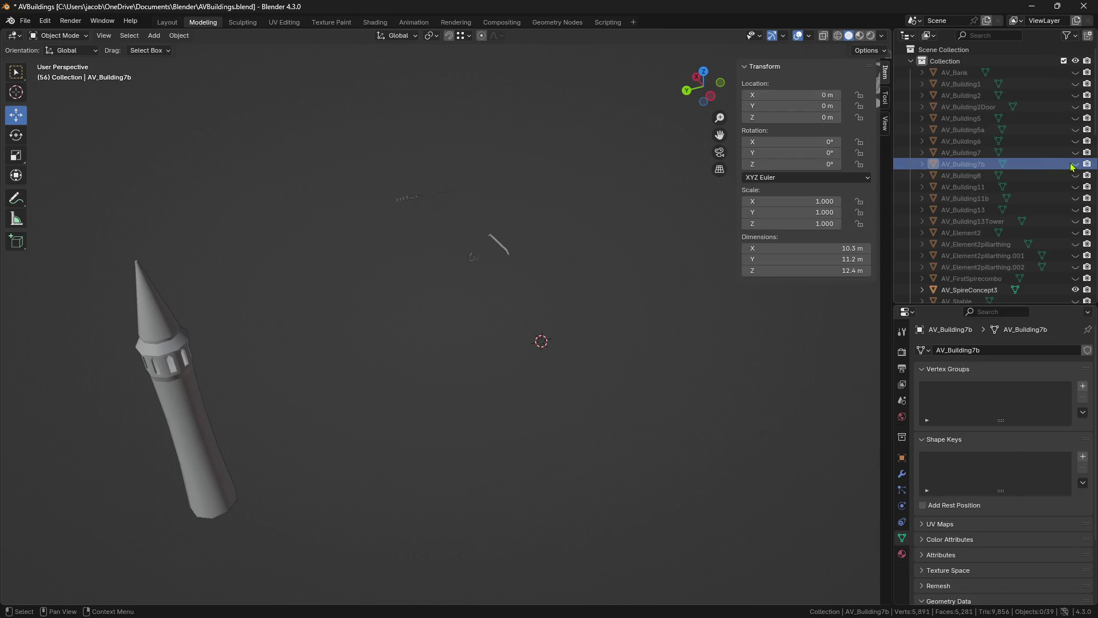
key(KP_Decimal)
mouse_move(598, 284)
middle_down()
mouse_move(611, 311)
mouse_move(585, 353)
middle_up()
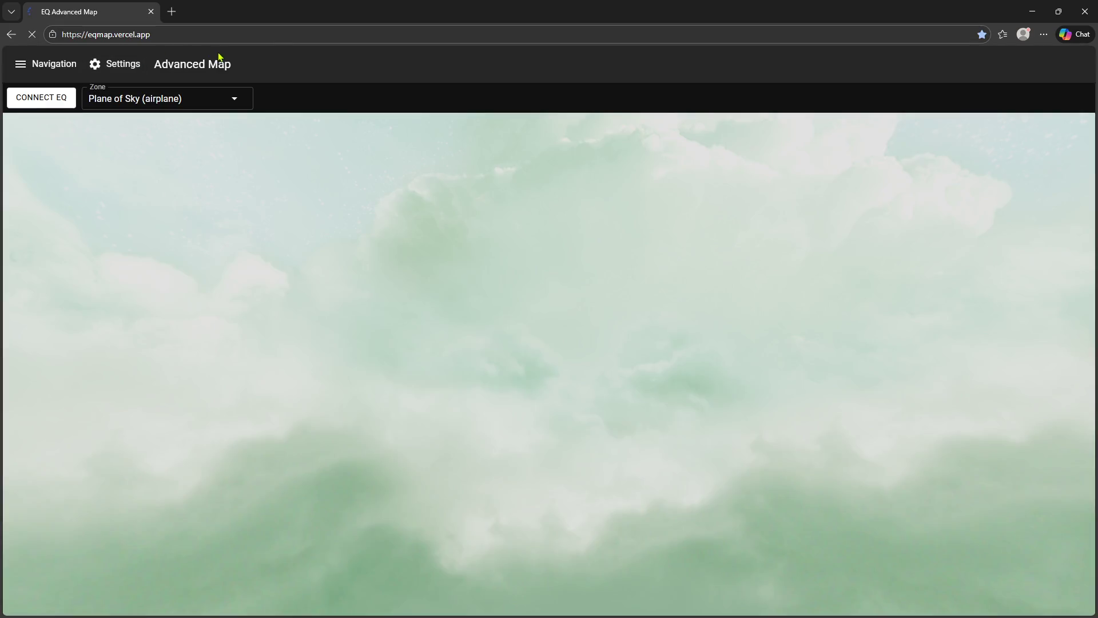
click(167, 99)
- Load The Feerrott zone via 'feer' and fly through the forest past the marble shrine
text(feer)
click(146, 130)
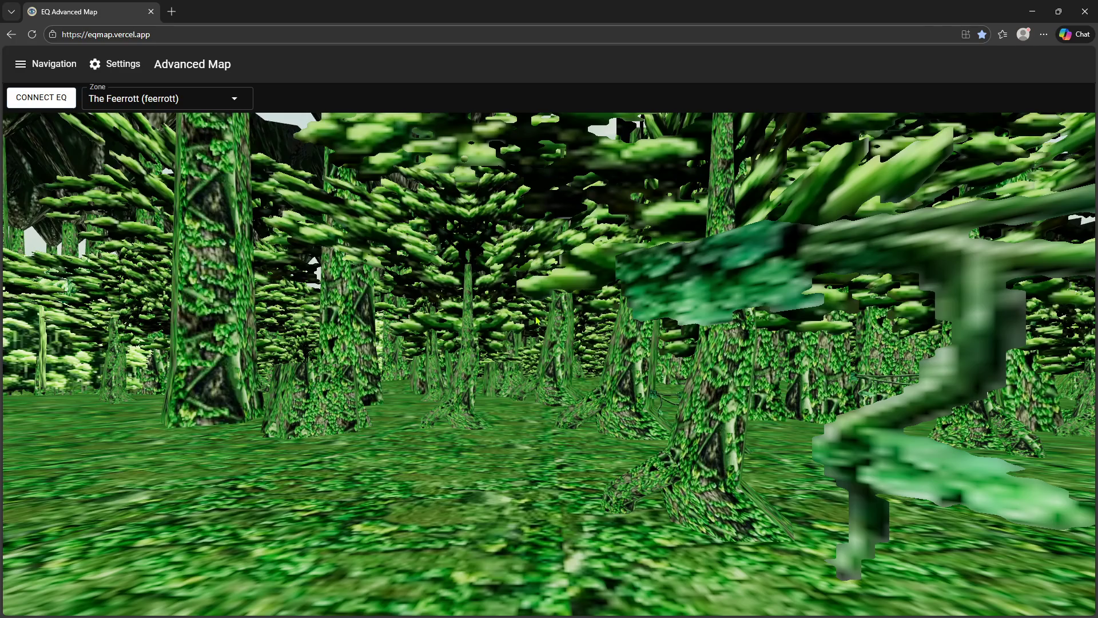
mouse_move(536, 321)
mouse_down()
mouse_move(402, 310)
mouse_move(669, 354)
mouse_move(624, 399)
mouse_move(469, 356)
mouse_move(611, 337)
mouse_up()
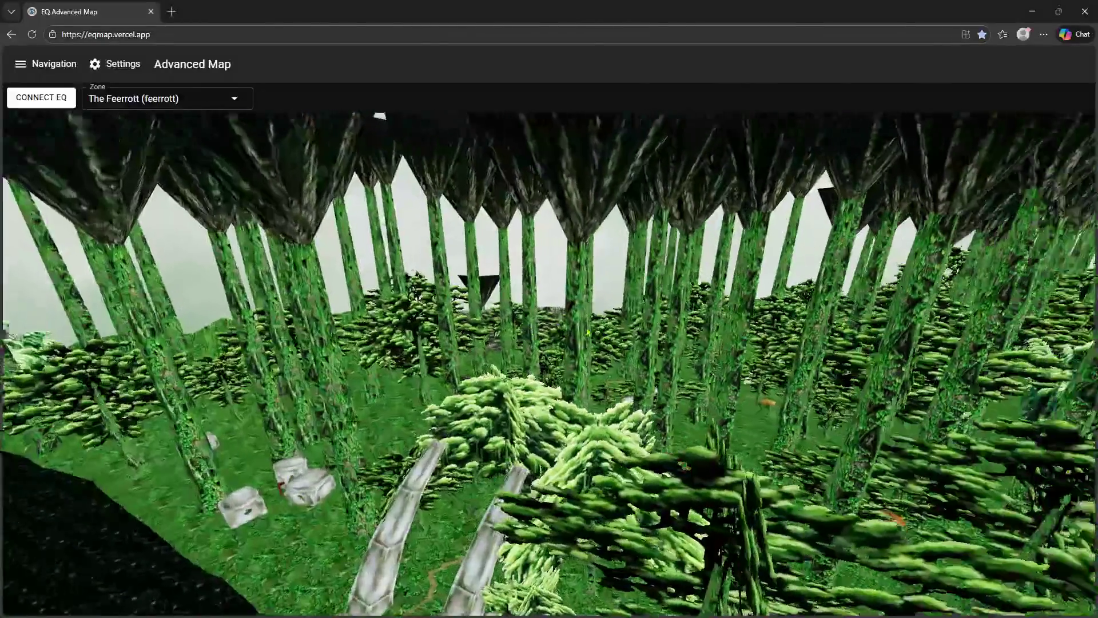
key(w)
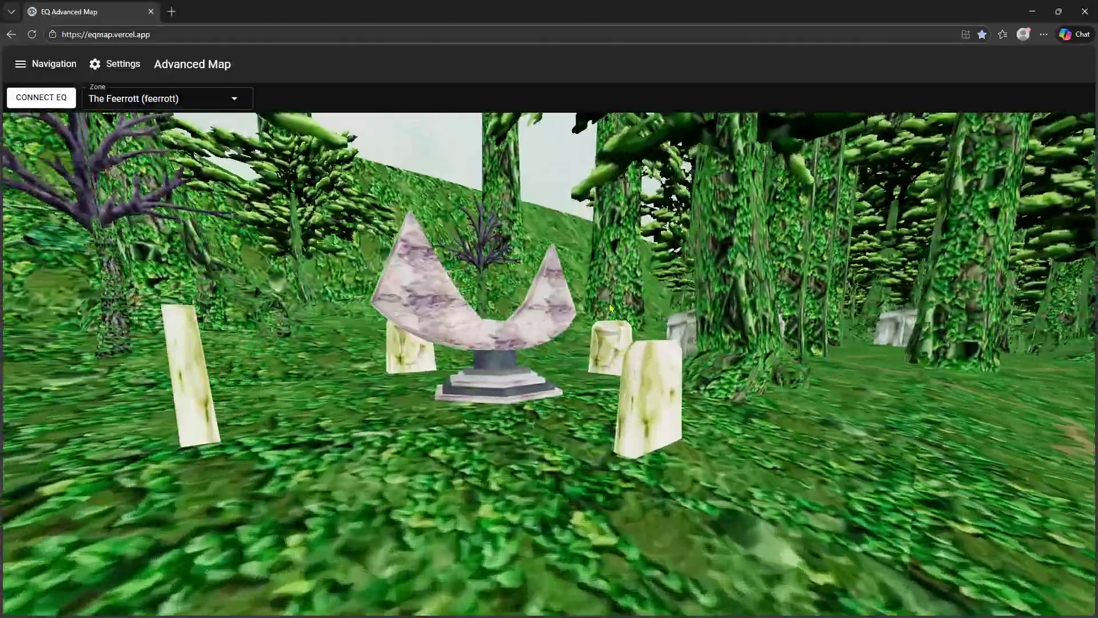
mouse_move(610, 309)
mouse_down()
mouse_move(277, 305)
mouse_move(405, 311)
mouse_up()
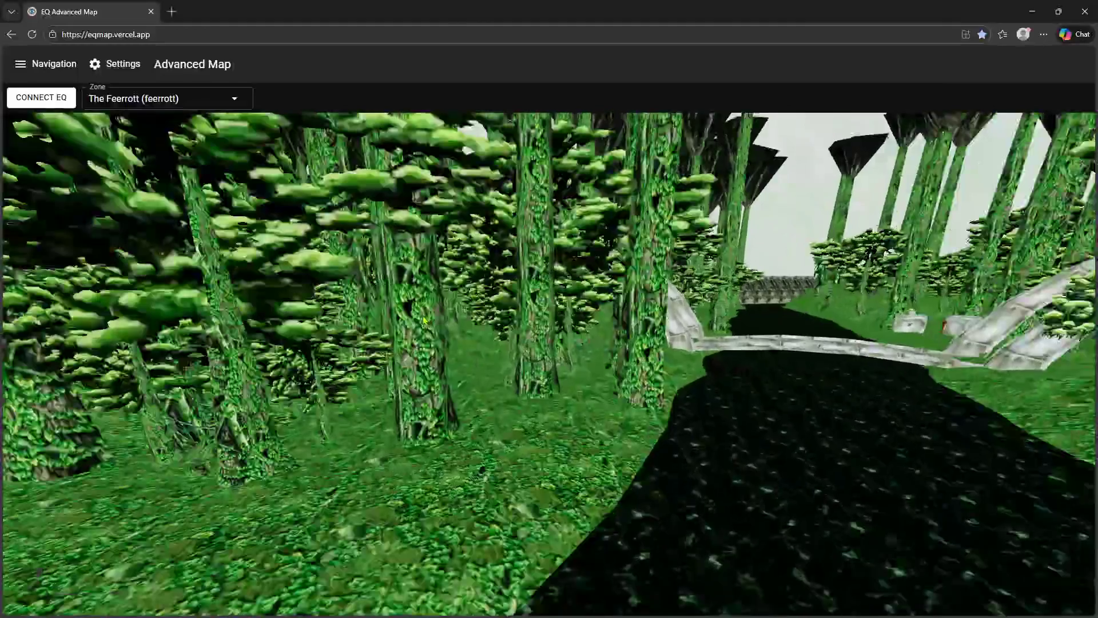
key(w)
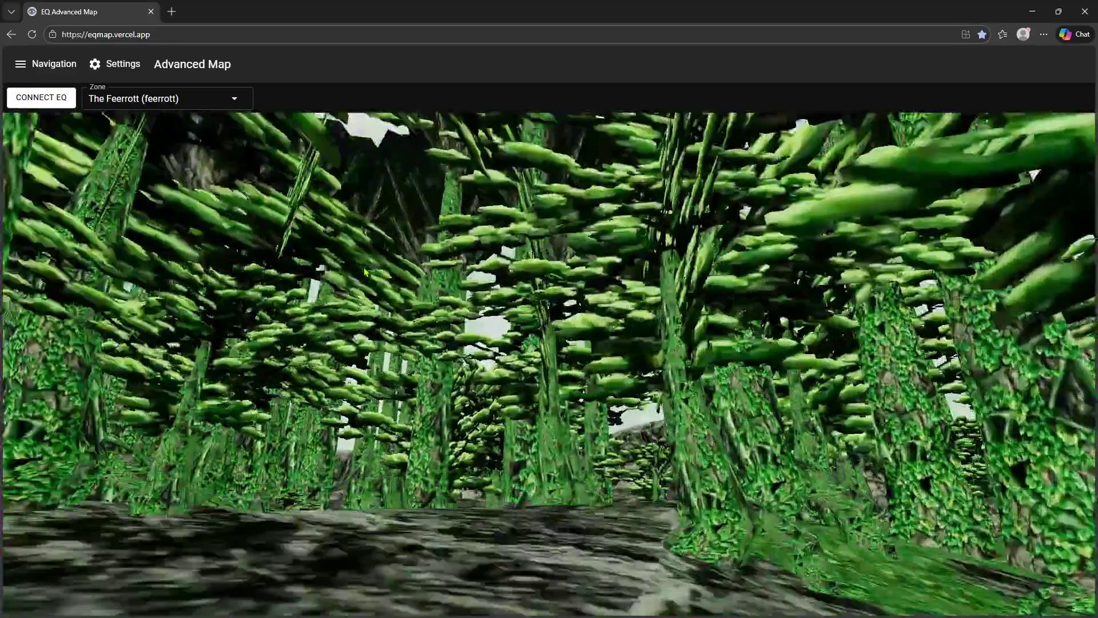
mouse_move(387, 314)
mouse_down()
mouse_move(376, 284)
mouse_move(7, 292)
mouse_move(168, 342)
mouse_move(88, 365)
mouse_move(118, 395)
mouse_move(173, 301)
mouse_move(69, 118)
mouse_move(388, 116)
mouse_up()
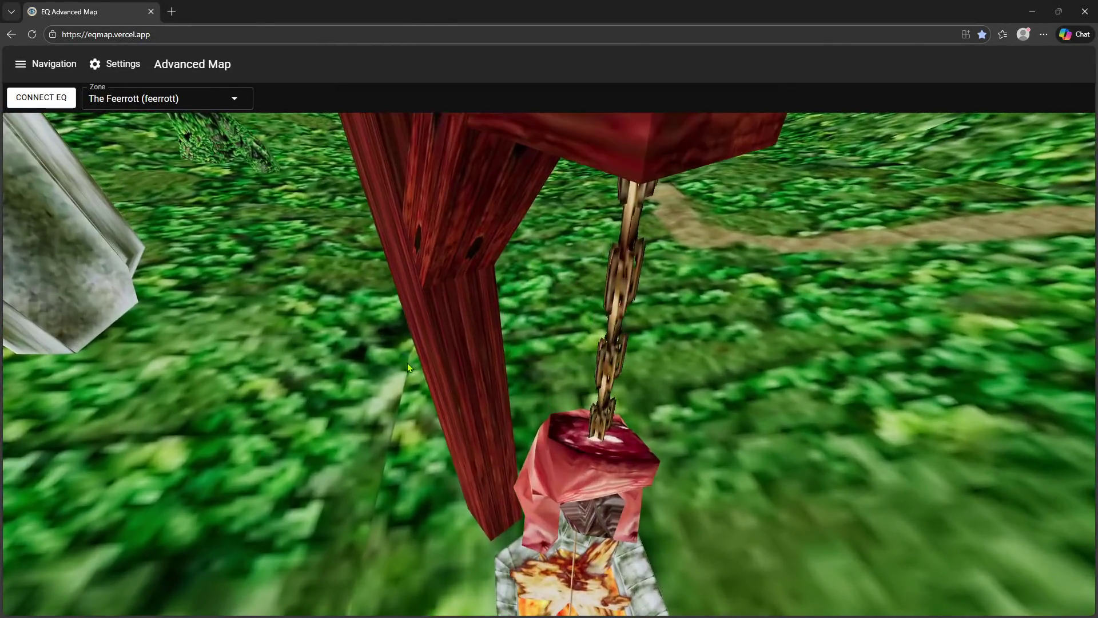
- Dismiss the ogre reference image and frame the tomb, red gallows and hanging carcass
mouse_move(408, 363)
mouse_down()
mouse_move(272, 345)
mouse_move(256, 362)
mouse_up()
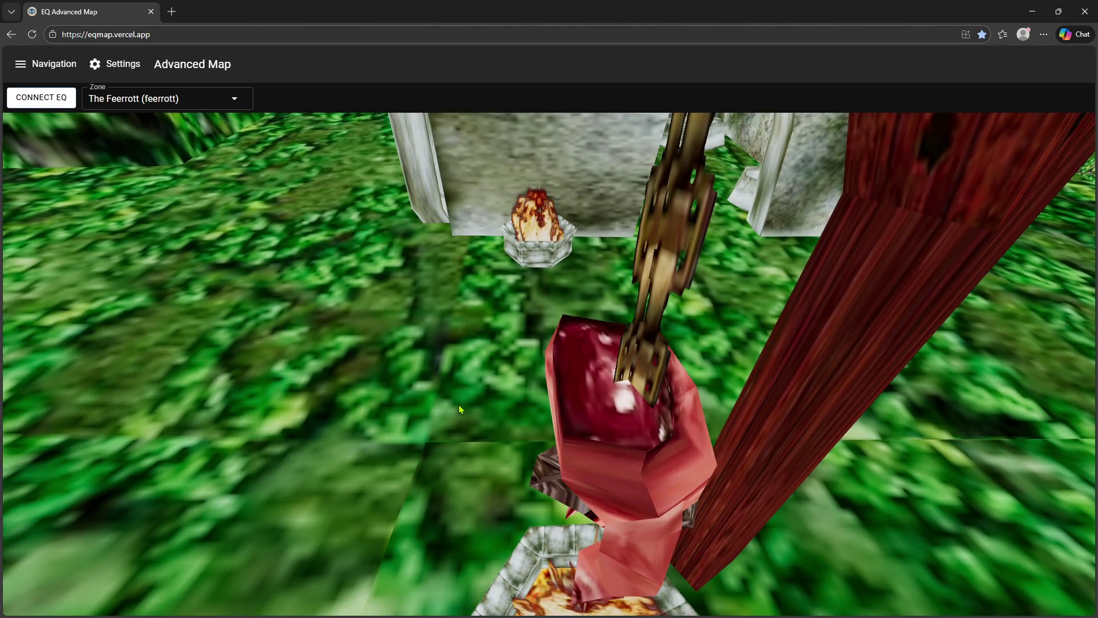
drag(637, 379, 511, 343)
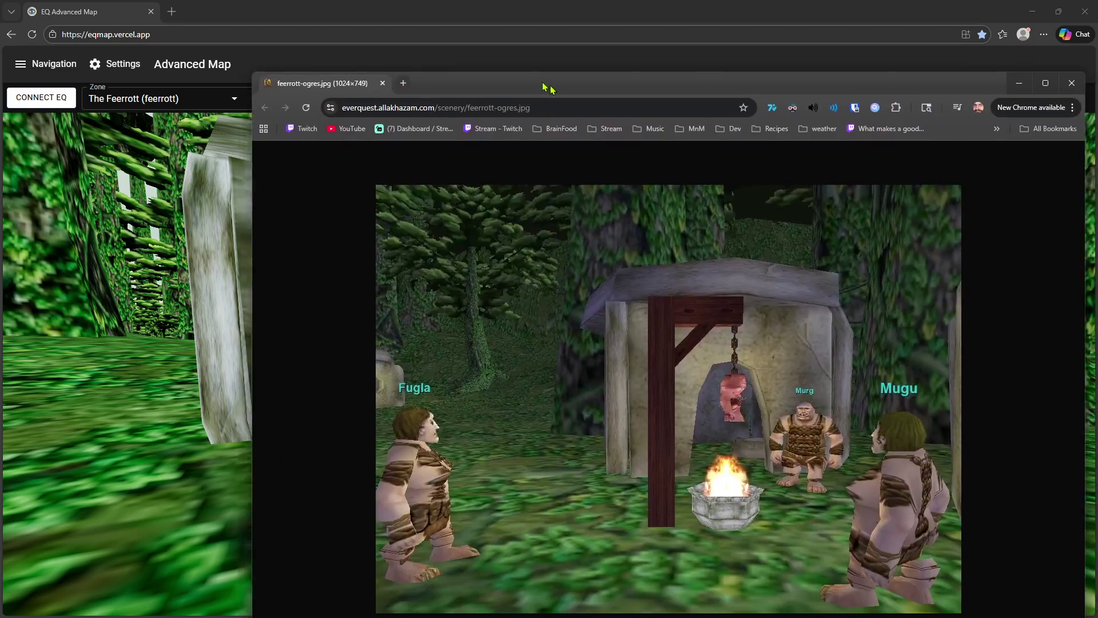
drag(549, 93, 360, 49)
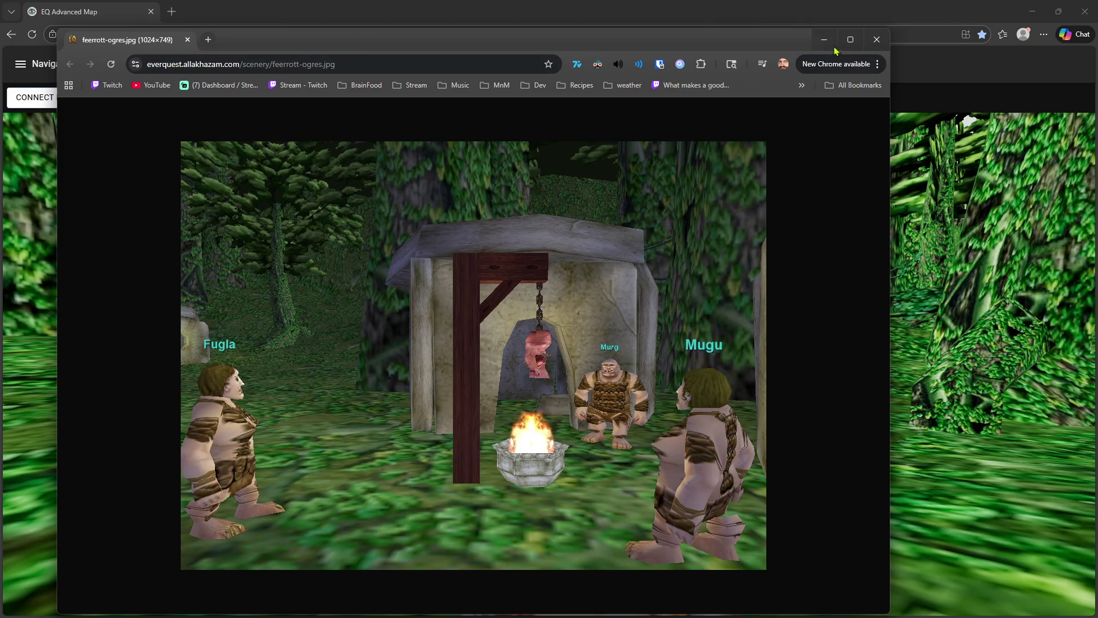
click(877, 39)
click(689, 315)
key(w)
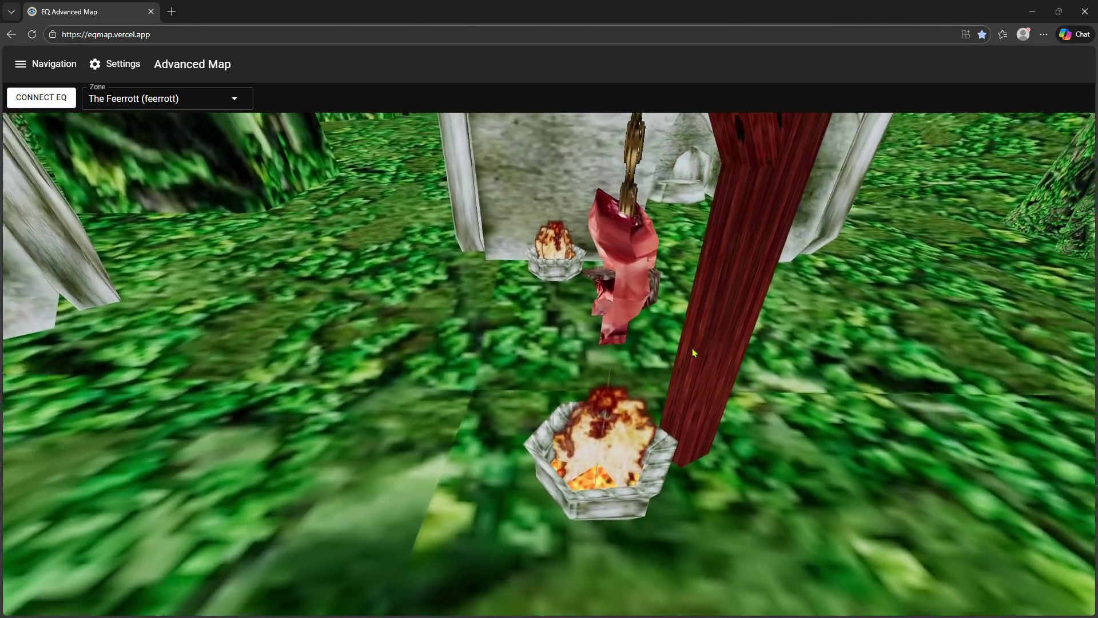
mouse_move(693, 348)
mouse_down()
mouse_move(963, 314)
mouse_move(582, 371)
mouse_up()
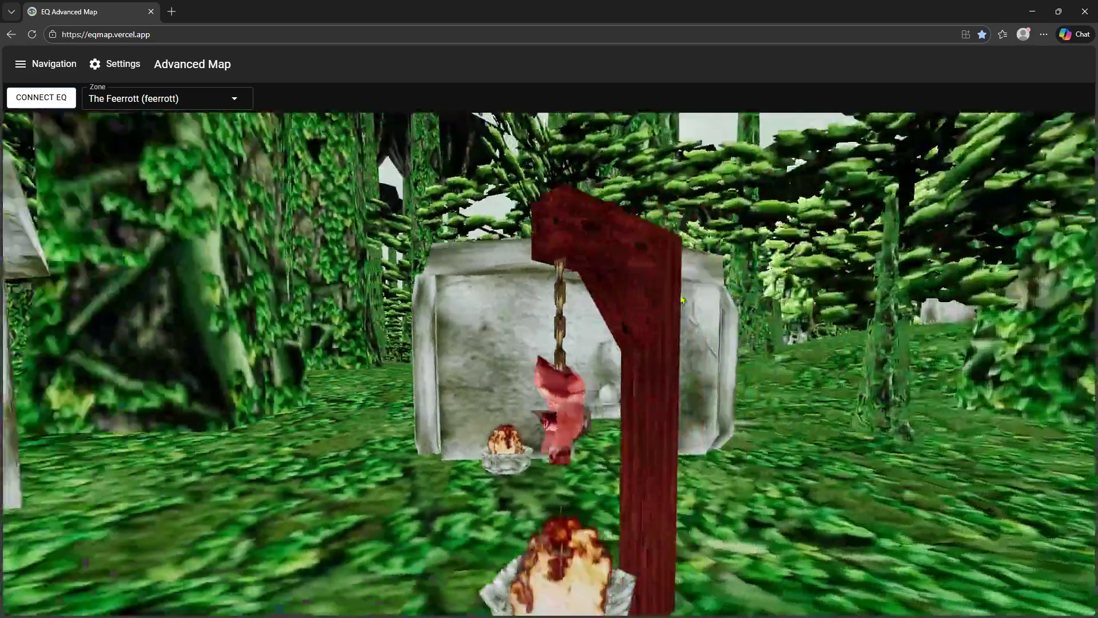
scroll(582, 371, down, 2)
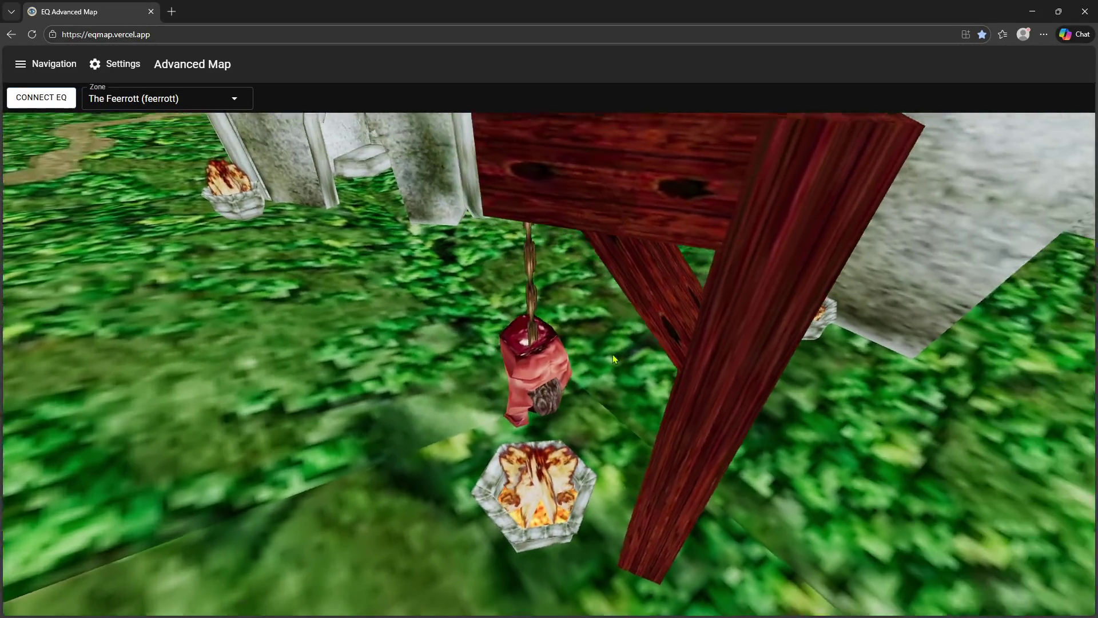
scroll(630, 355, down, 5)
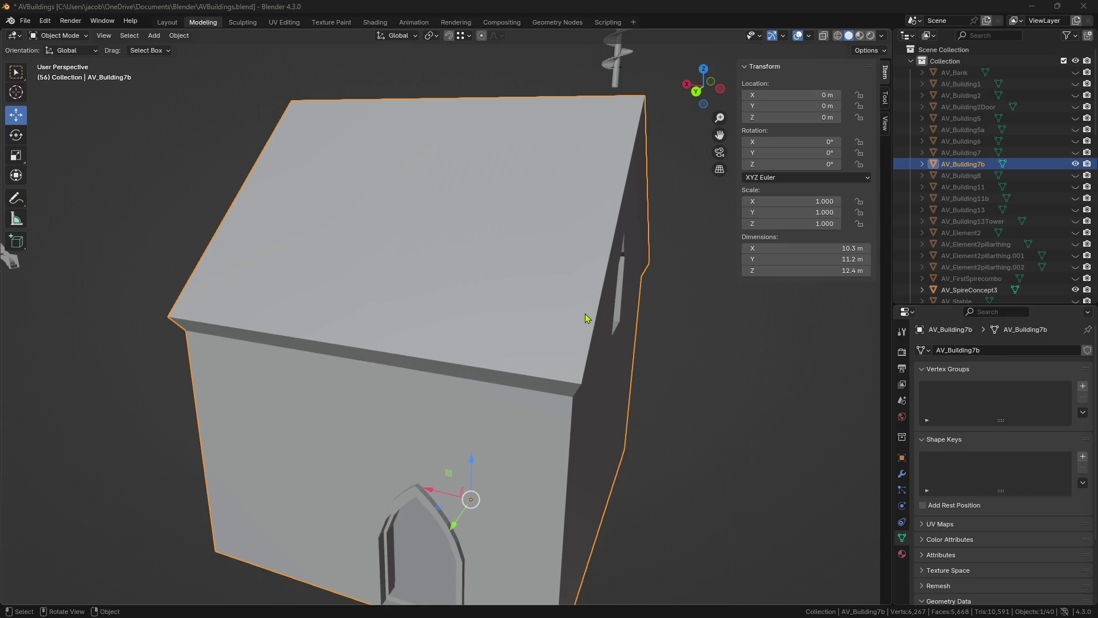
- Put AV_Building7b into Edit Mode and save AVBuildings.blend
mouse_move(585, 314)
middle_down()
mouse_move(505, 359)
mouse_move(552, 421)
mouse_move(525, 349)
mouse_move(564, 379)
middle_up()
key(Tab)
key(ctrl+s)
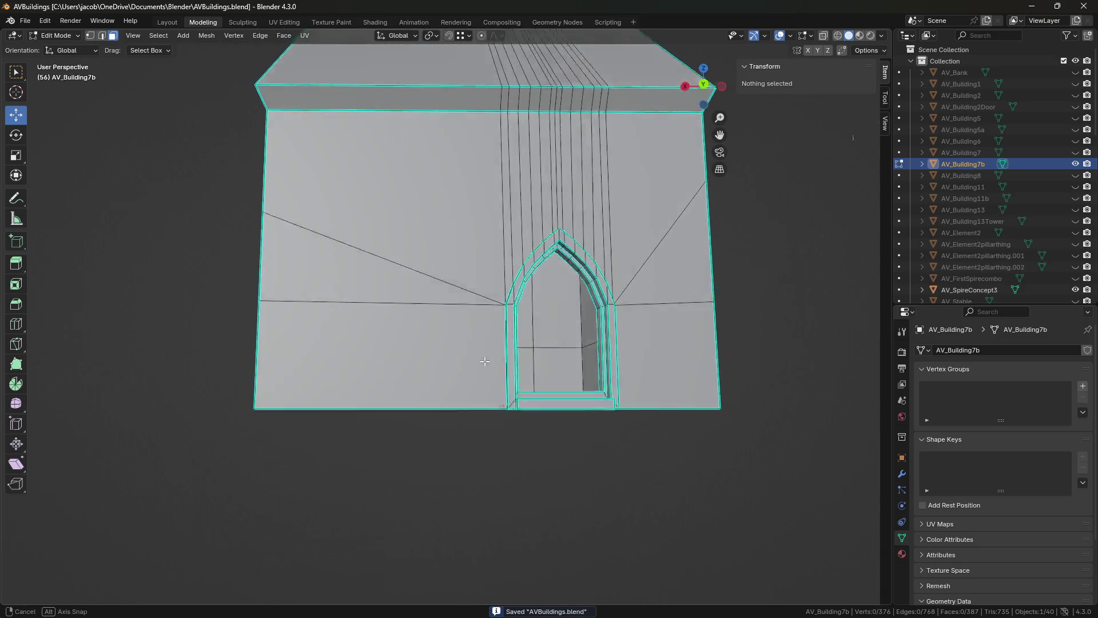
middle_drag(563, 379, 608, 431)
scroll(584, 409, up, 5)
key(ctrl+s)
- Select both the left and right faces of the 4.24 m column strip
scroll(559, 397, up, 5)
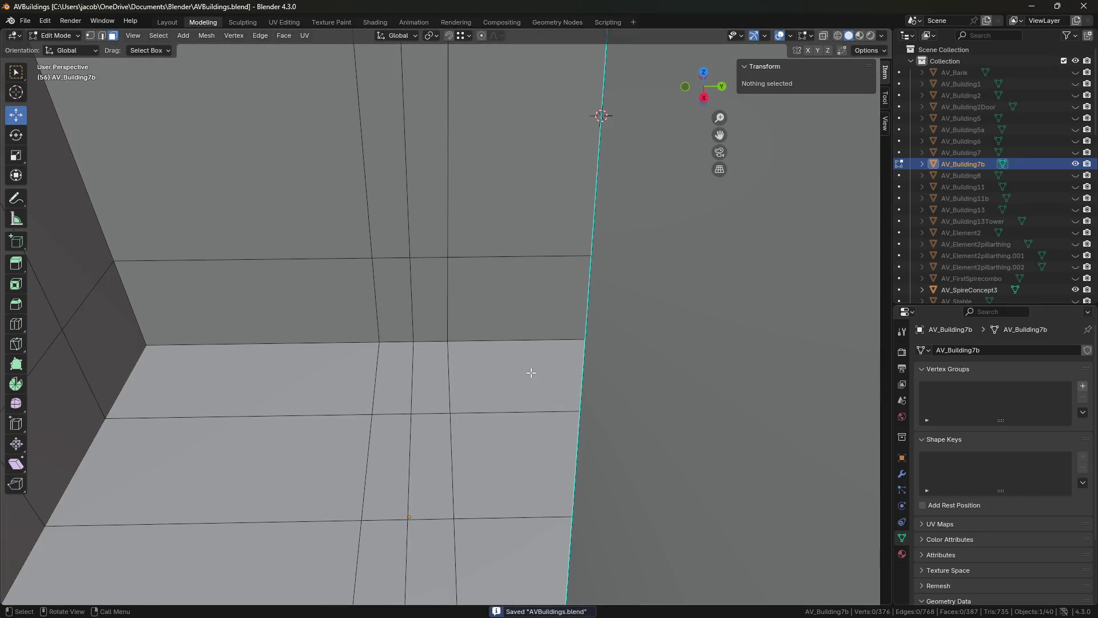
scroll(527, 372, up, 3)
middle_drag(542, 339, 498, 287)
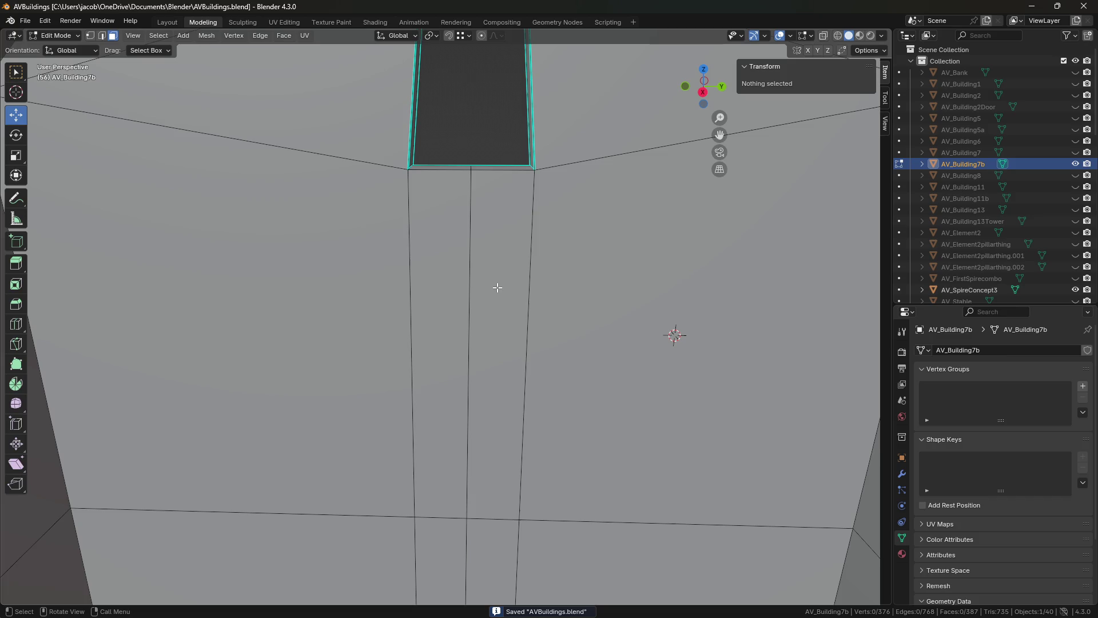
click(444, 297)
shift+click(498, 321)
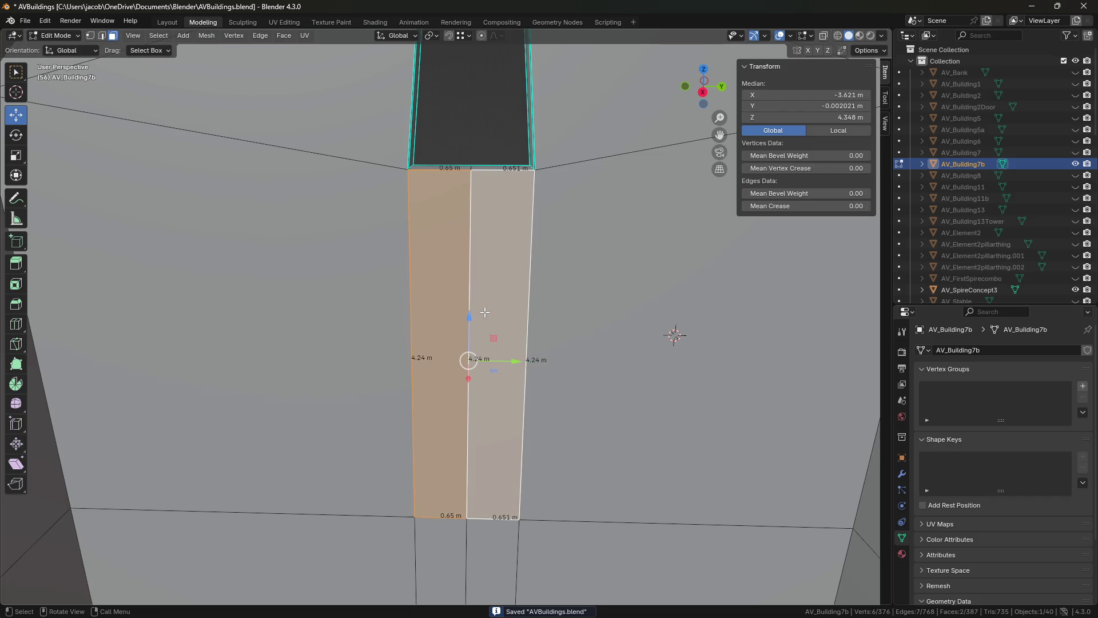
scroll(506, 327, up, 1)
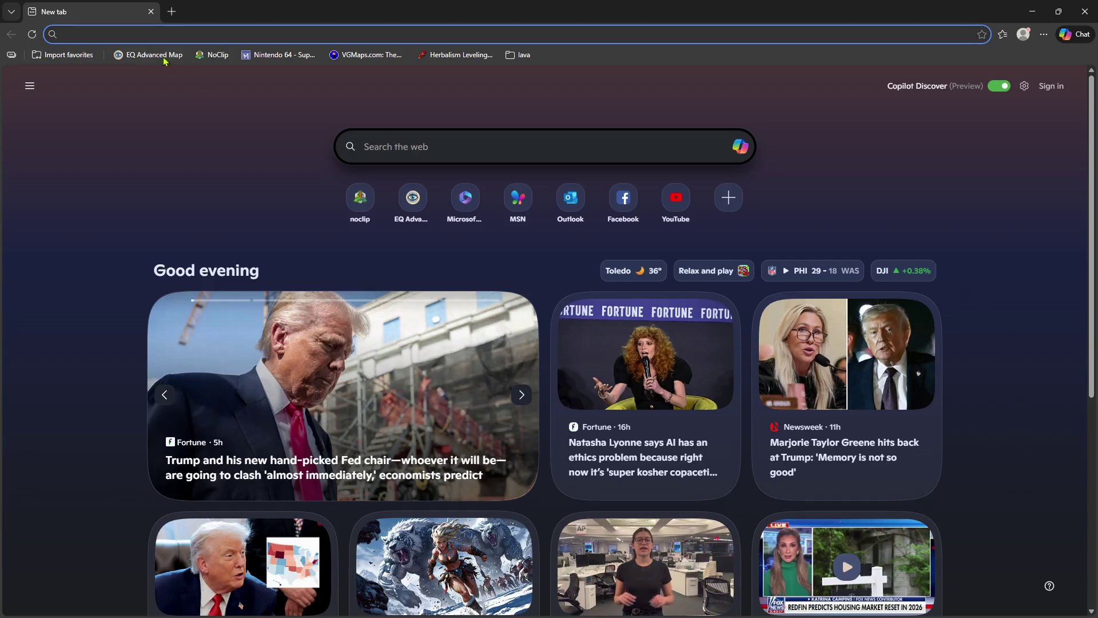
- Open EQ Advanced Map and load Butcherblock Mountains by searching 'butcher'
click(154, 53)
click(149, 100)
text(butcher)
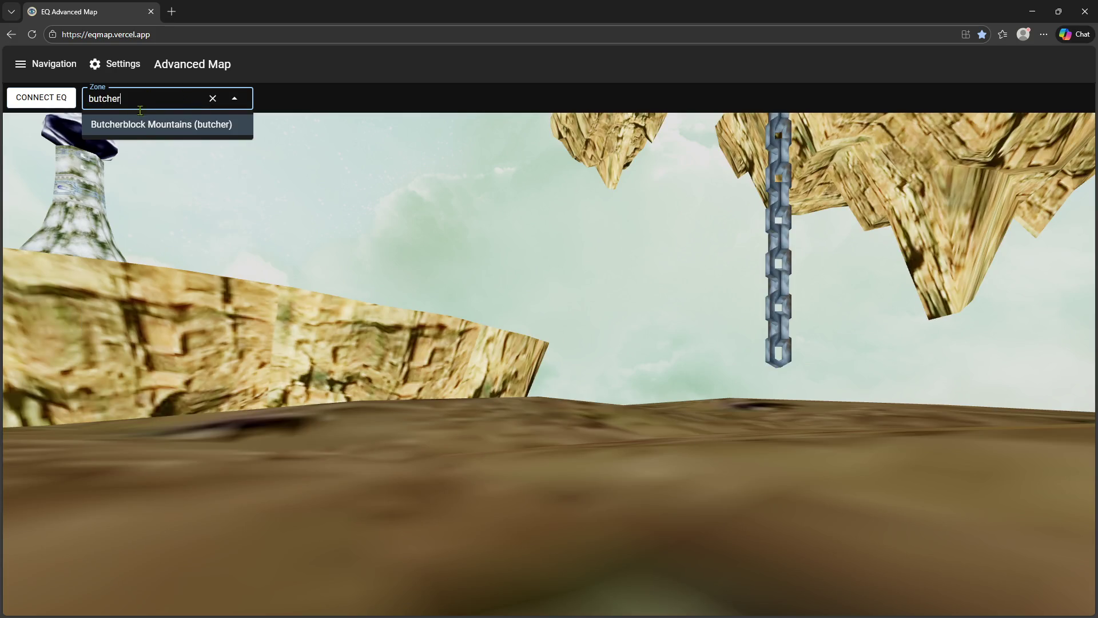
click(139, 127)
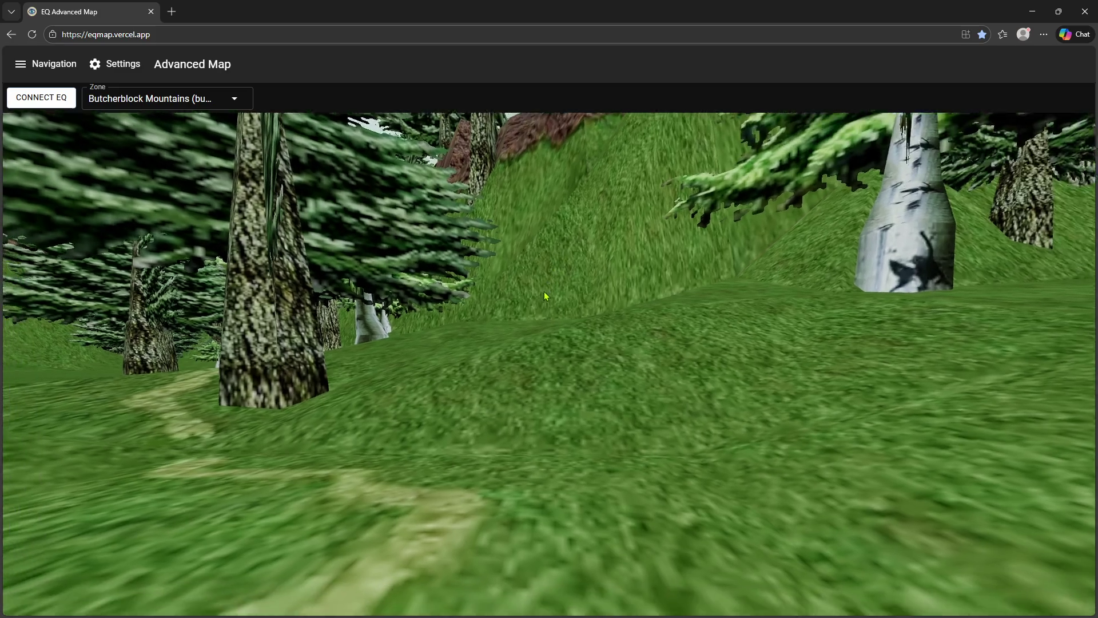
- Orbit over the forested hill and fly forward to look down on a grassy clearing
scroll(544, 291, down, 5)
scroll(532, 325, down, 3)
scroll(532, 326, down, 5)
scroll(533, 326, down, 3)
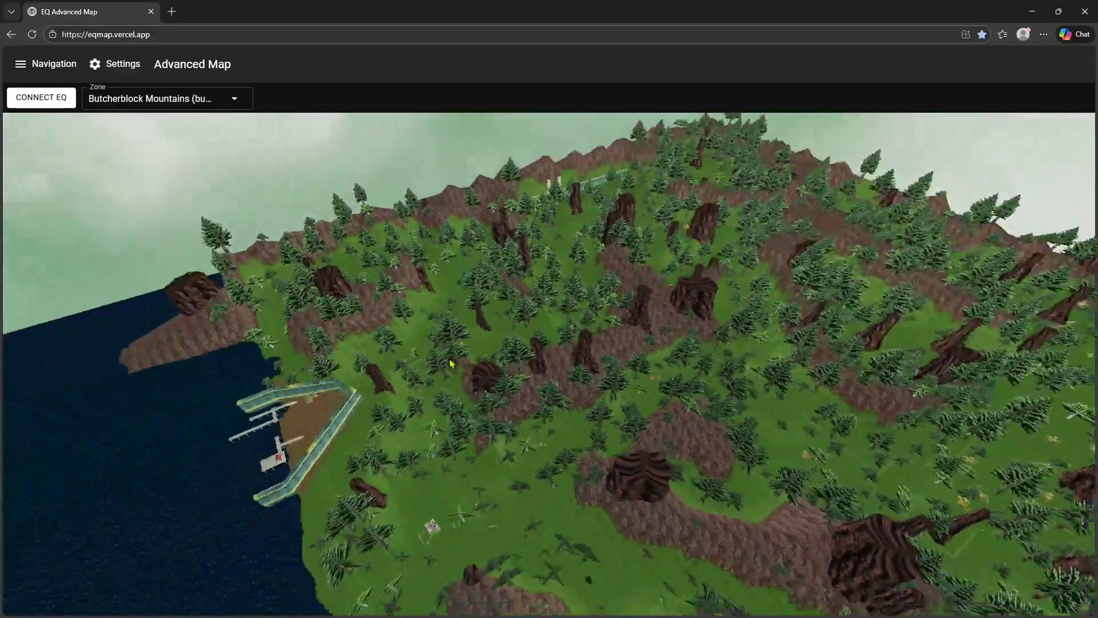
mouse_move(532, 326)
mouse_down()
mouse_move(652, 371)
mouse_move(467, 348)
mouse_move(554, 315)
mouse_up()
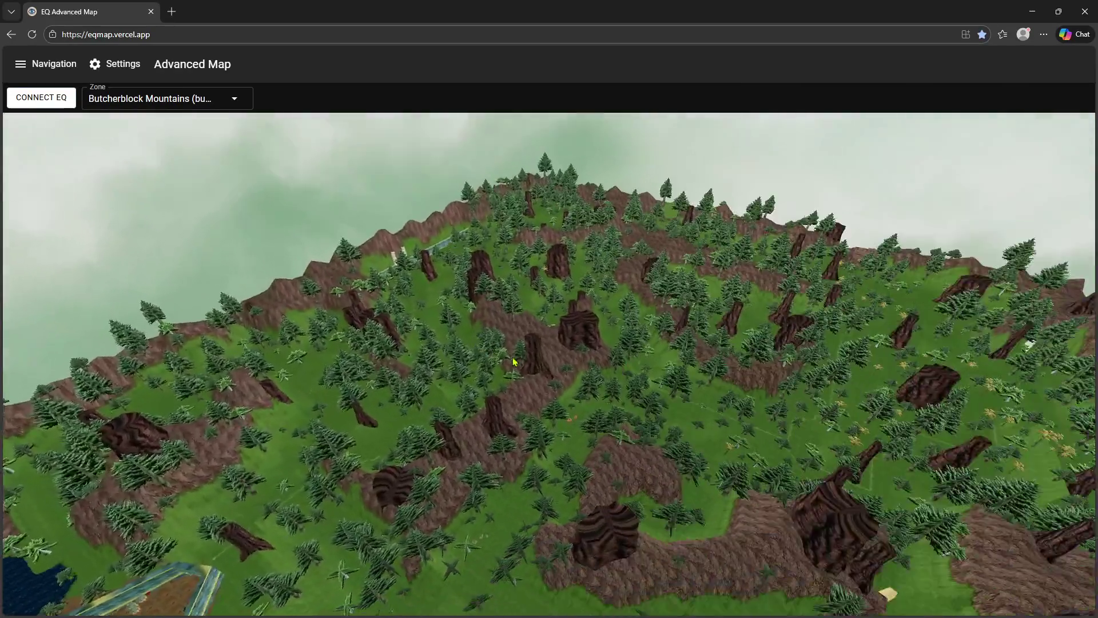
scroll(591, 299, up, 5)
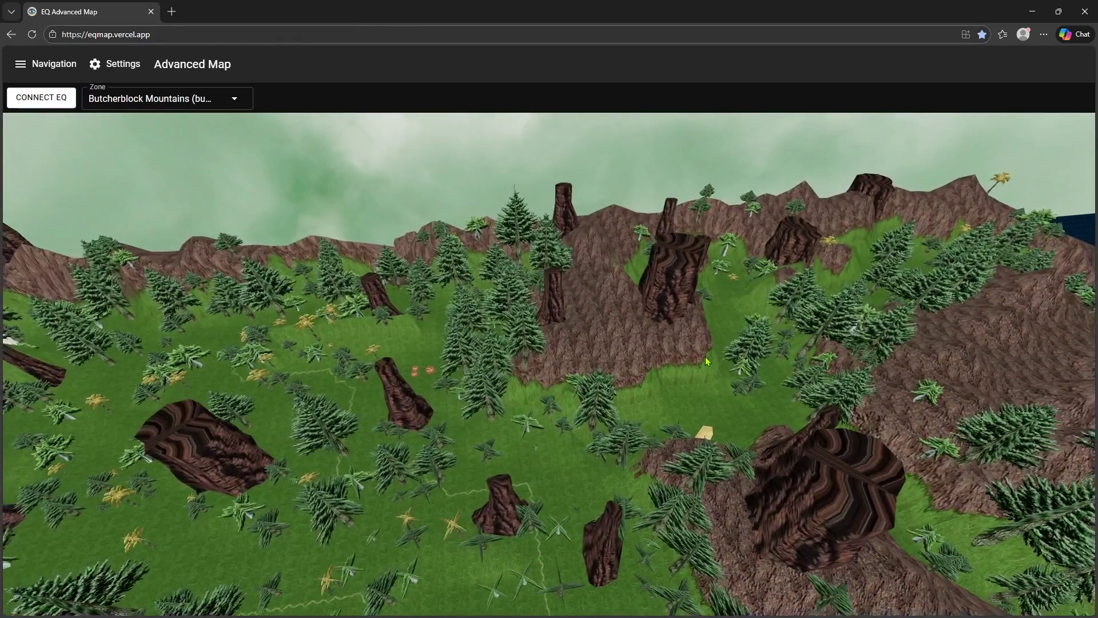
drag(707, 361, 490, 361)
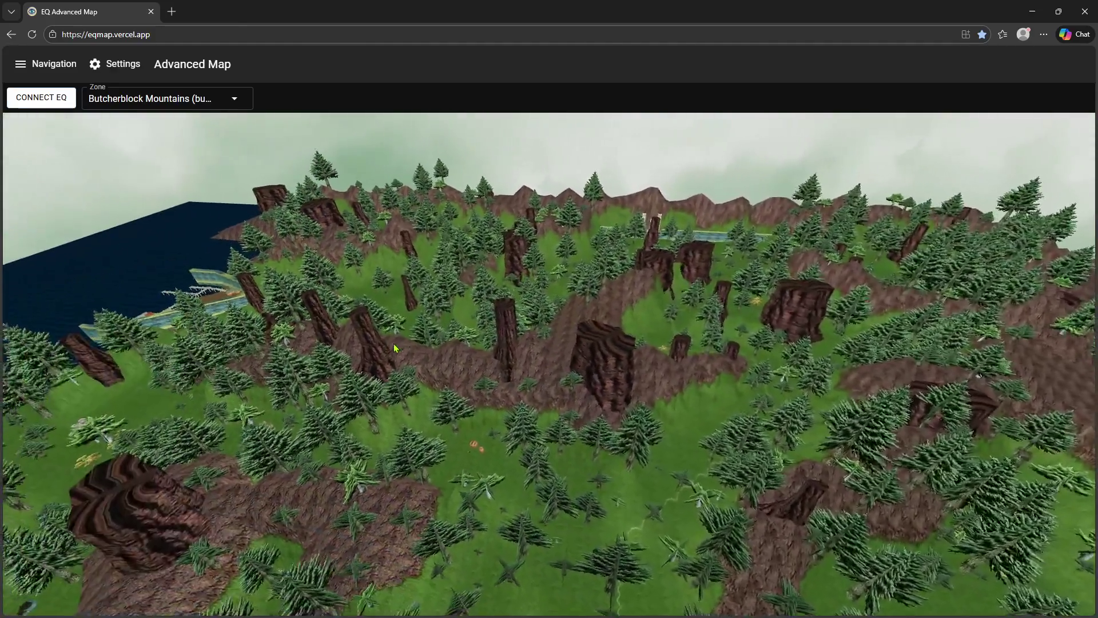
drag(491, 361, 439, 300)
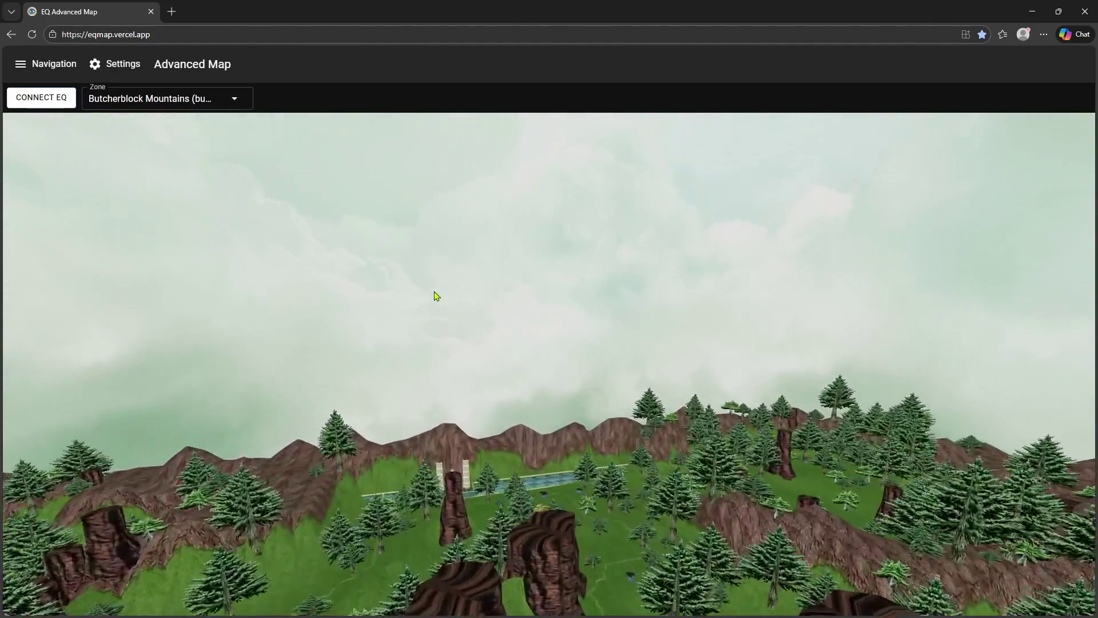
mouse_move(437, 298)
mouse_down()
mouse_move(686, 364)
mouse_move(528, 376)
mouse_move(716, 294)
mouse_move(636, 413)
mouse_move(677, 284)
mouse_move(615, 364)
mouse_move(482, 330)
mouse_move(505, 323)
mouse_up()
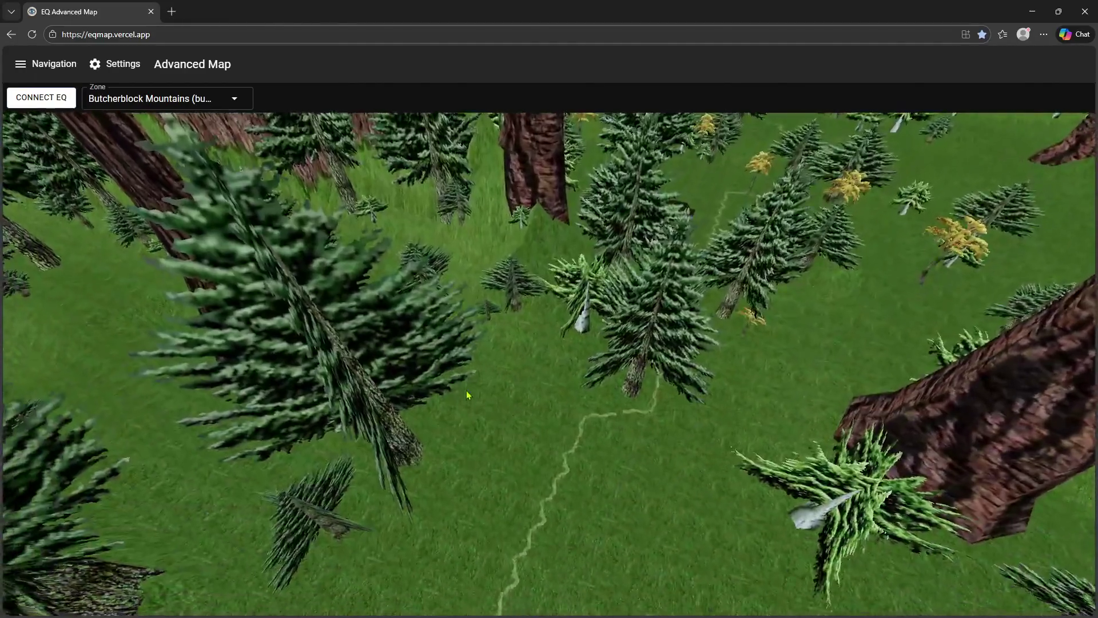
key(w)
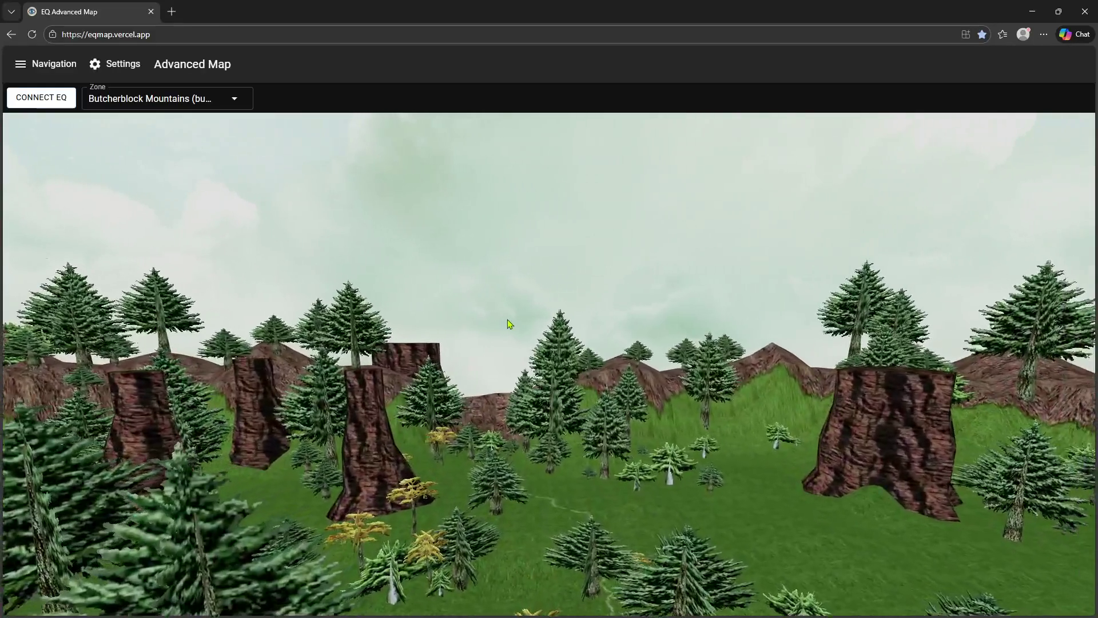
key(w)
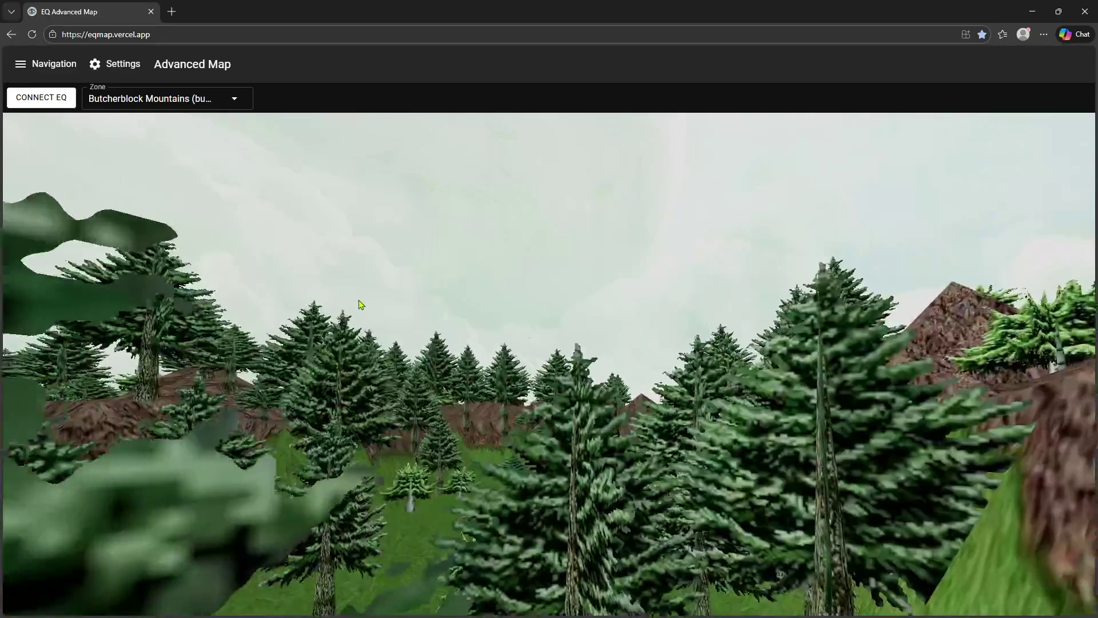
drag(361, 303, 420, 452)
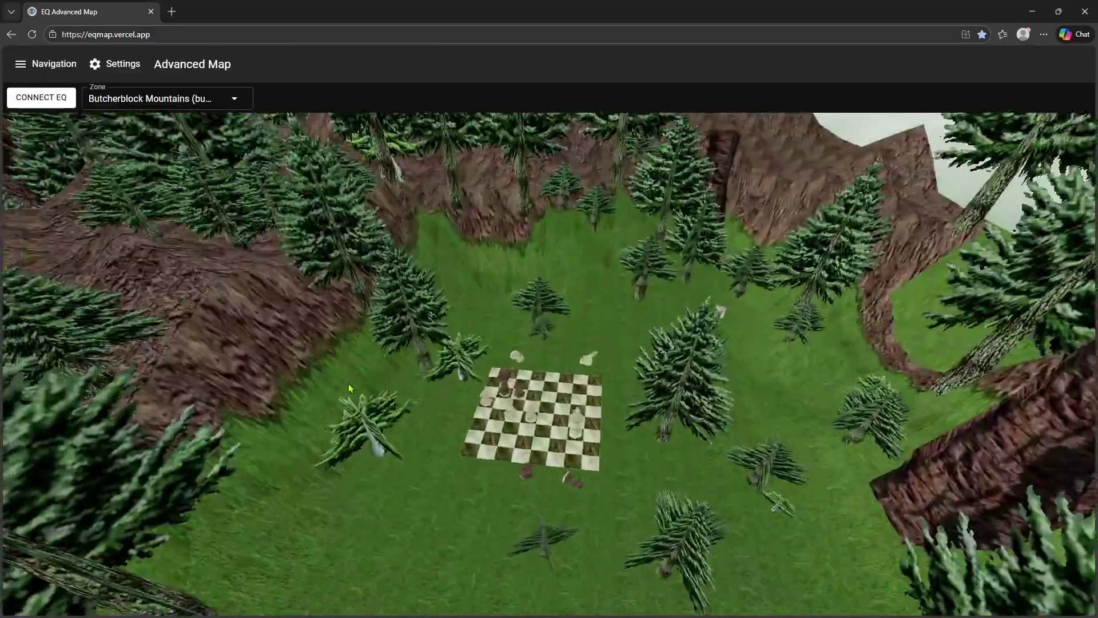
- Circle the giant marble chessboard and its pieces, viewing it from several sides
mouse_move(420, 452)
mouse_down()
mouse_move(343, 383)
mouse_move(348, 362)
mouse_move(193, 358)
mouse_move(115, 380)
mouse_move(111, 345)
mouse_move(296, 361)
mouse_move(331, 349)
mouse_move(399, 356)
mouse_up()
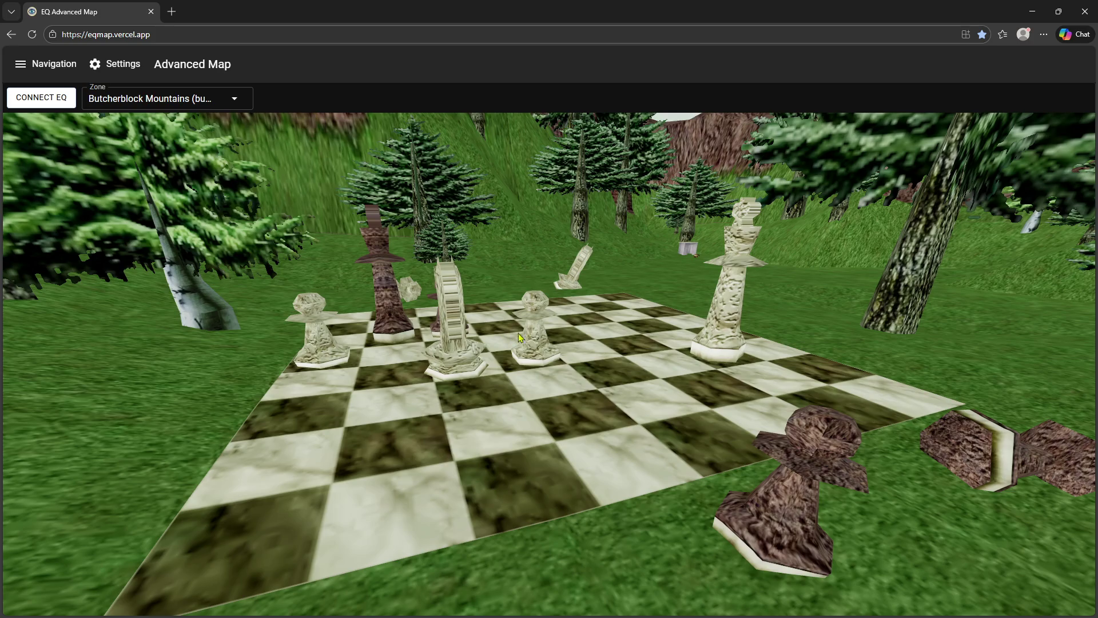
mouse_move(538, 336)
mouse_down()
mouse_move(394, 339)
mouse_move(519, 308)
mouse_move(503, 296)
mouse_move(572, 342)
mouse_move(661, 377)
mouse_move(558, 437)
mouse_up()
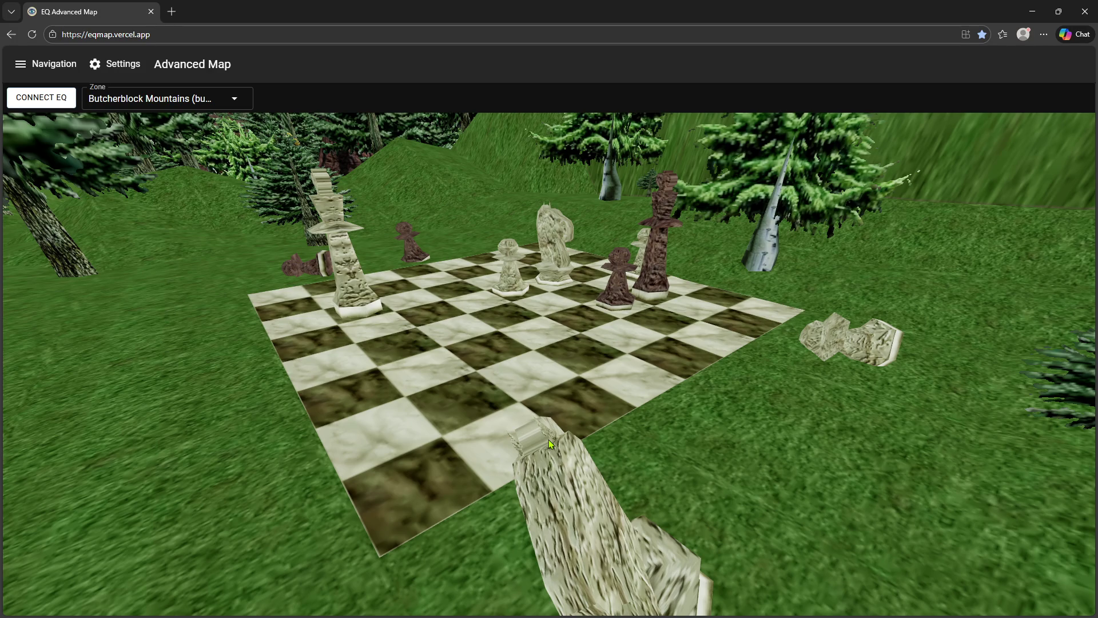
mouse_move(548, 437)
mouse_down()
mouse_move(286, 396)
mouse_move(519, 401)
mouse_up()
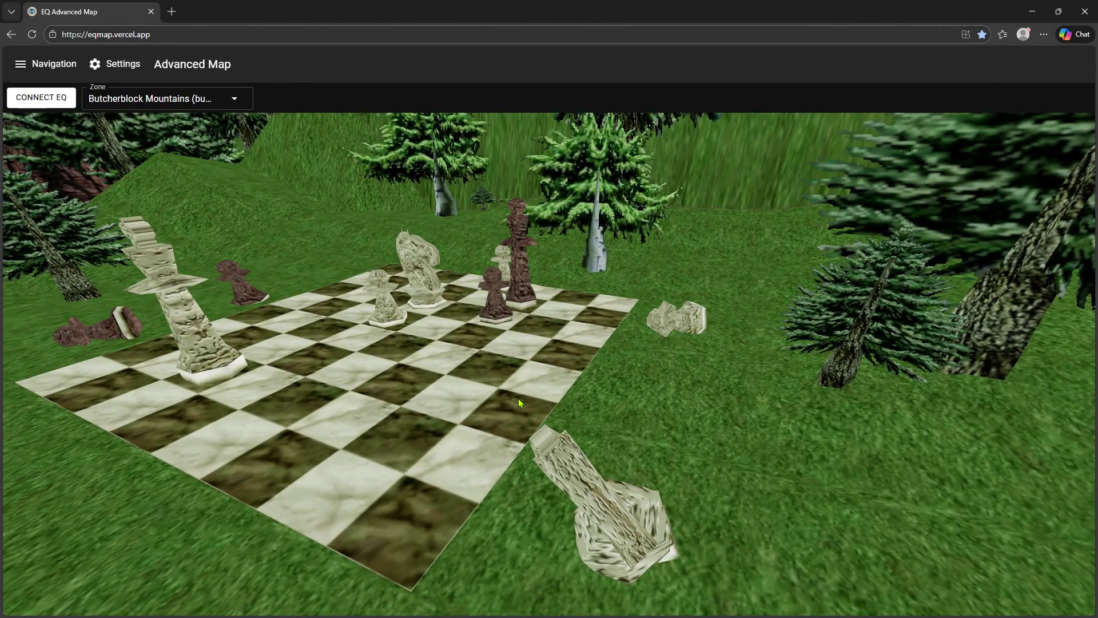
mouse_move(518, 398)
mouse_down()
mouse_move(401, 356)
mouse_move(511, 390)
mouse_up()
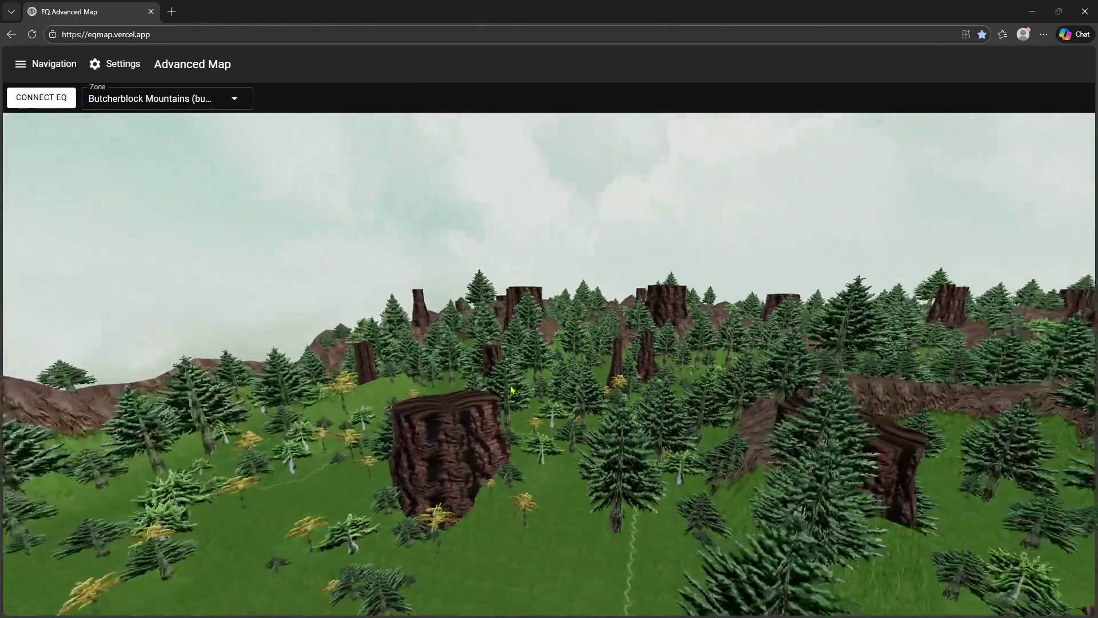
- Fly forward into the forest, tilt down, and zoom in toward the blue-brick house's doorway
key(w)
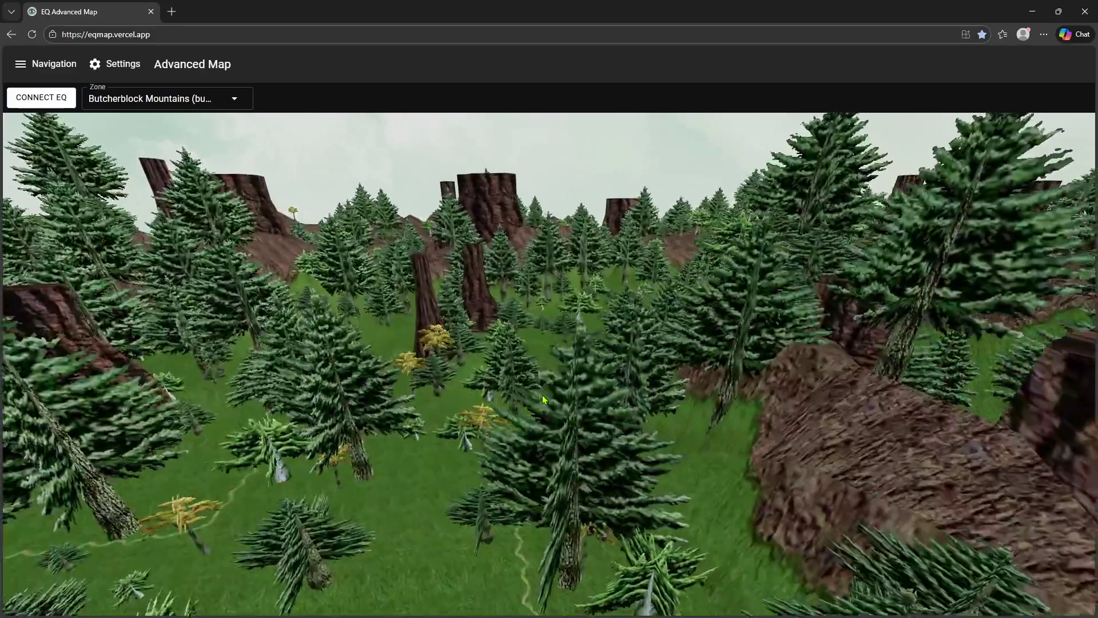
drag(543, 399, 584, 412)
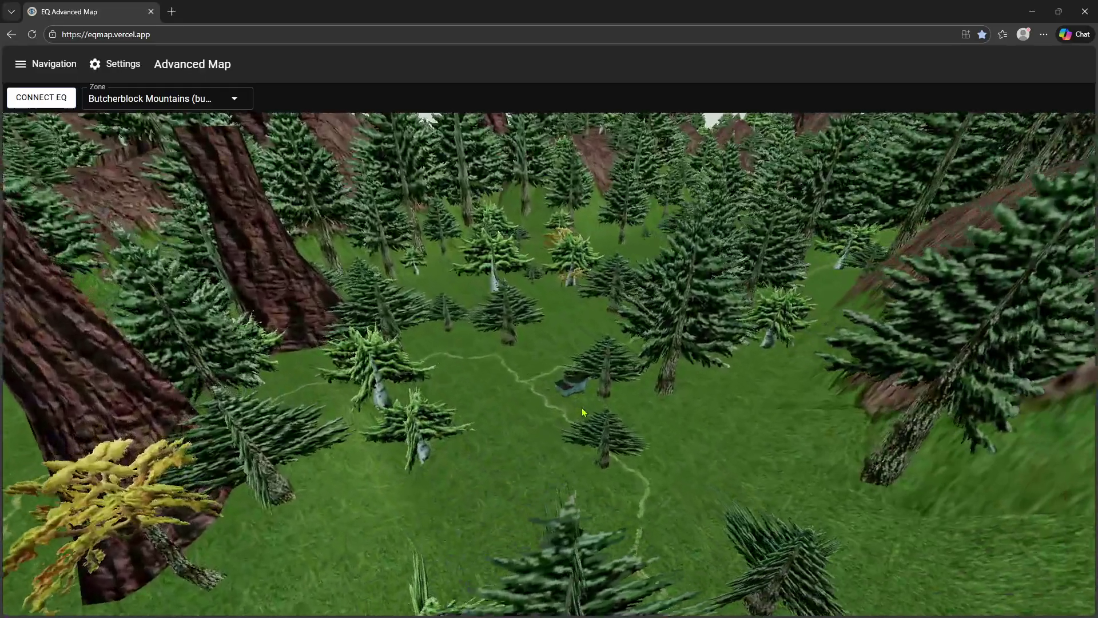
scroll(584, 412, up, 5)
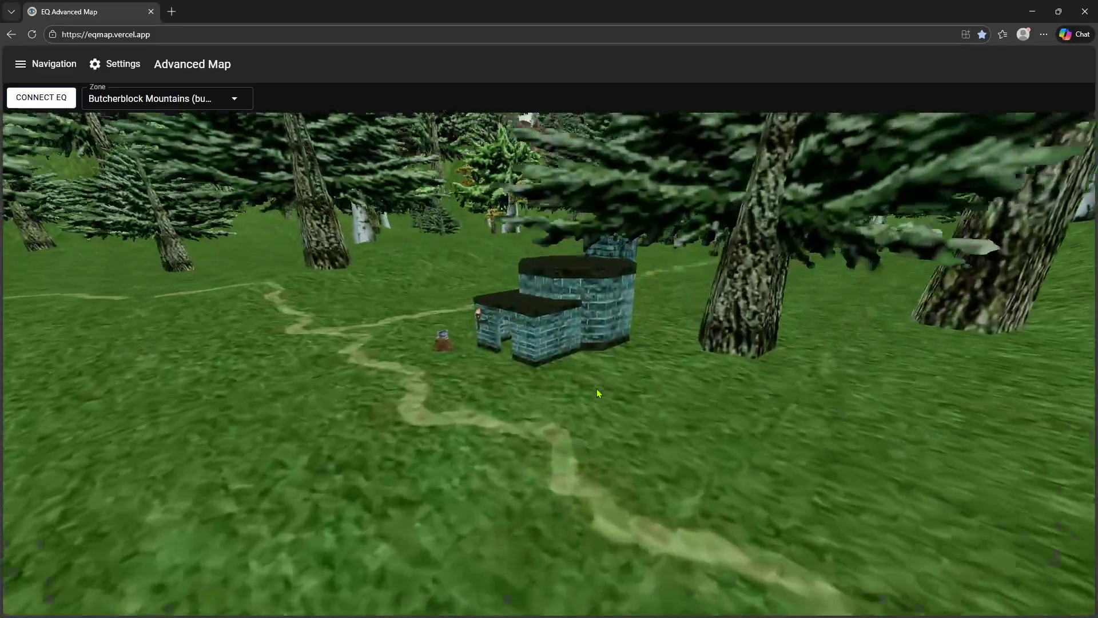
scroll(598, 394, up, 5)
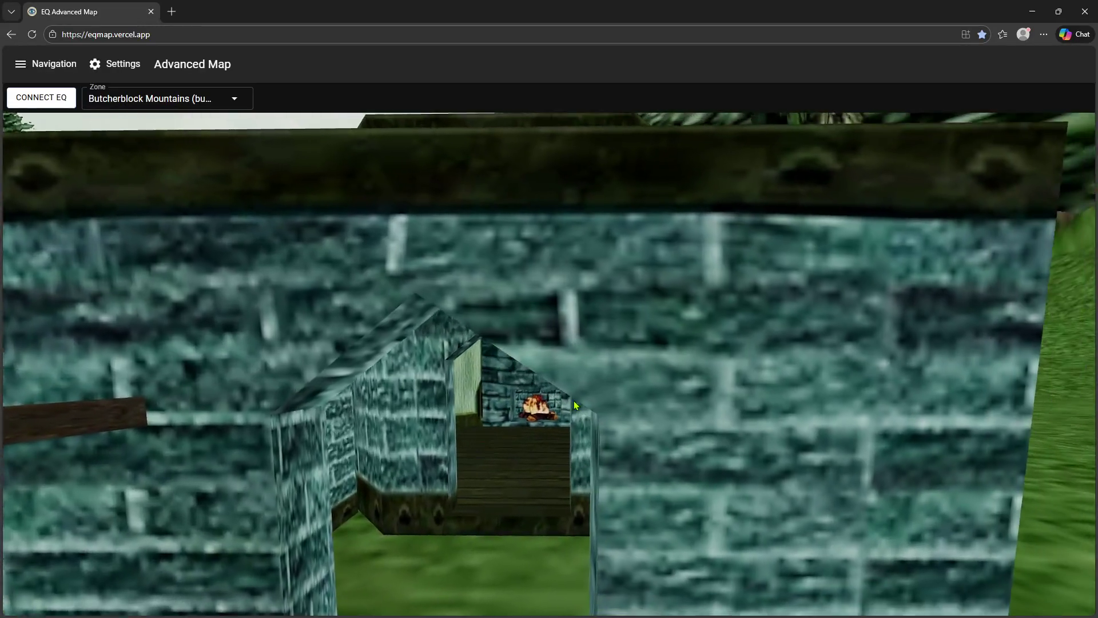
scroll(575, 399, up, 5)
- Look at the house's interior wall, zoom back out, then move closer to the house
mouse_move(639, 413)
mouse_down()
mouse_move(714, 359)
mouse_move(655, 387)
mouse_up()
scroll(655, 386, down, 5)
scroll(459, 411, down, 5)
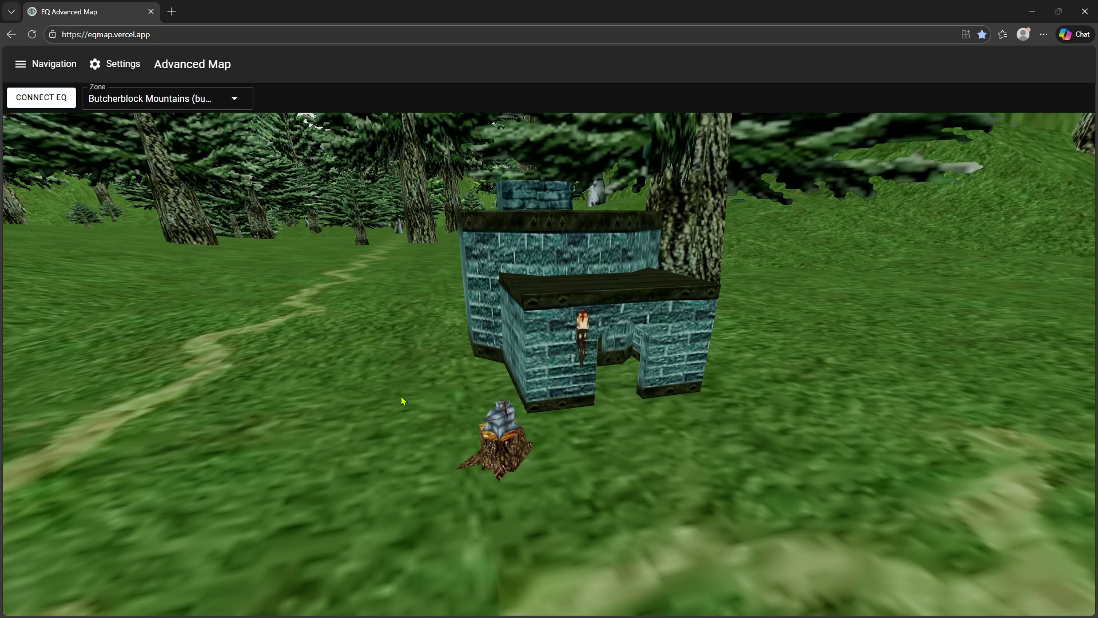
drag(543, 399, 479, 381)
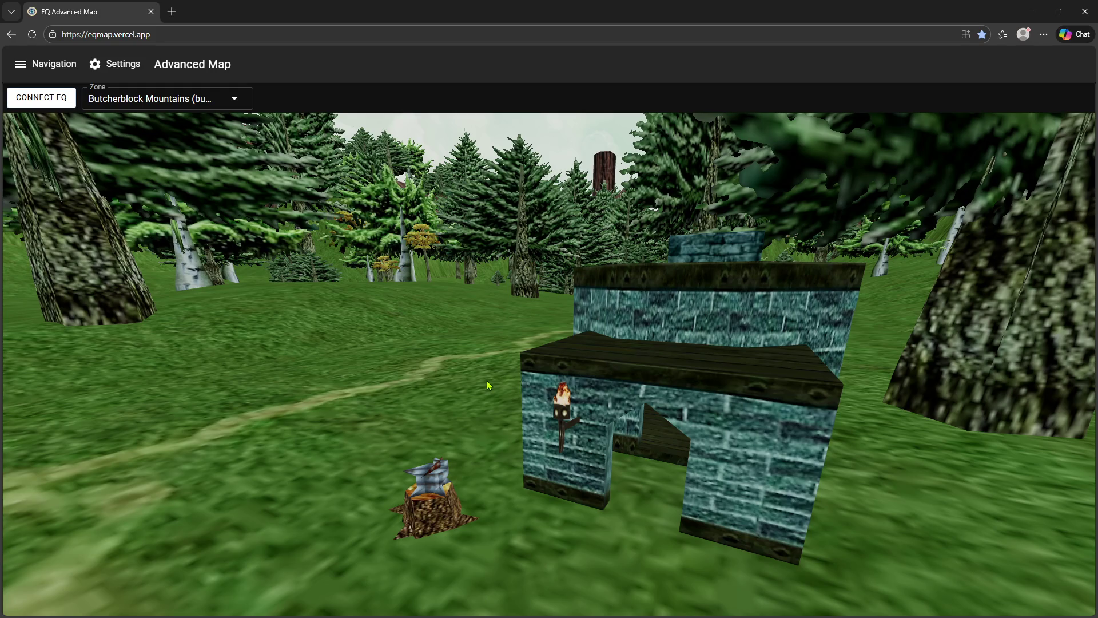
- Move through the doorway to see the hut's hearth, then pull back for an overhead view among the paths
key(w)
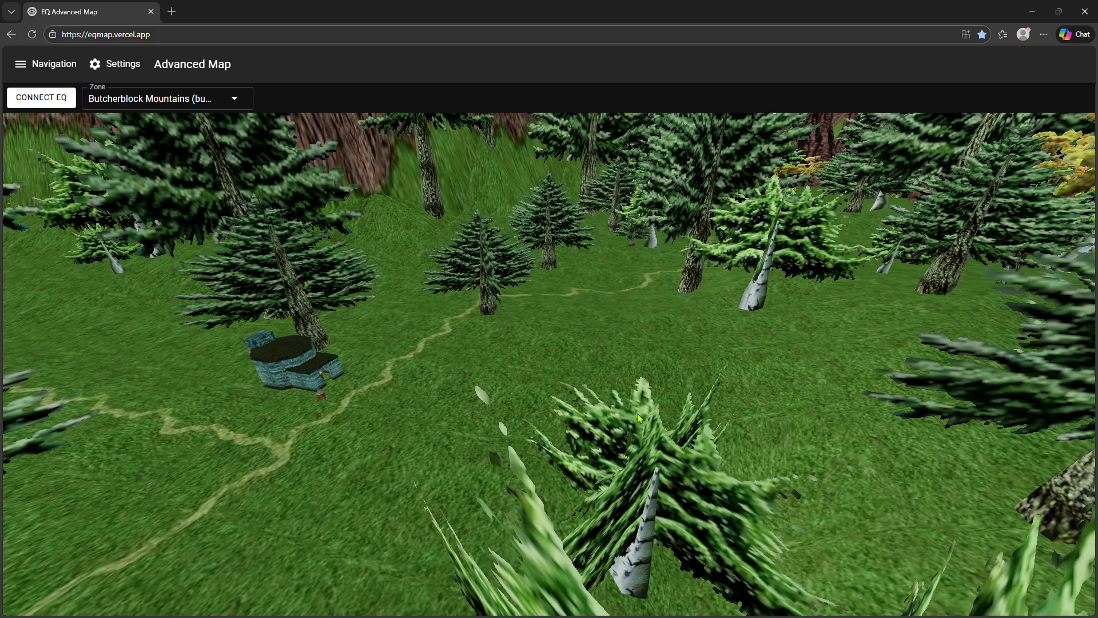
drag(468, 338, 405, 356)
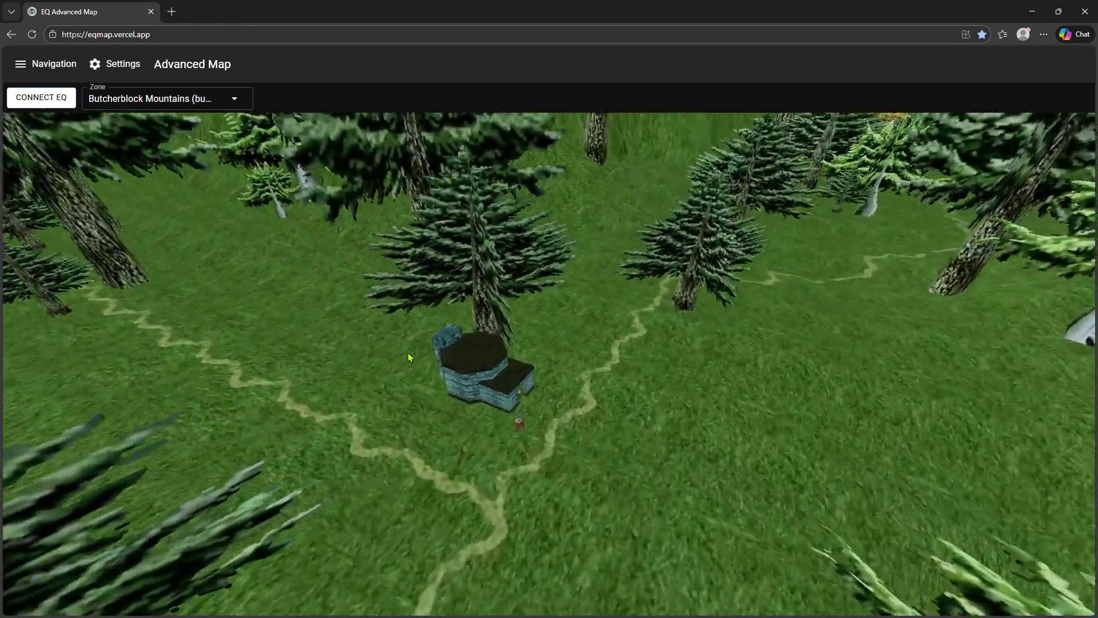
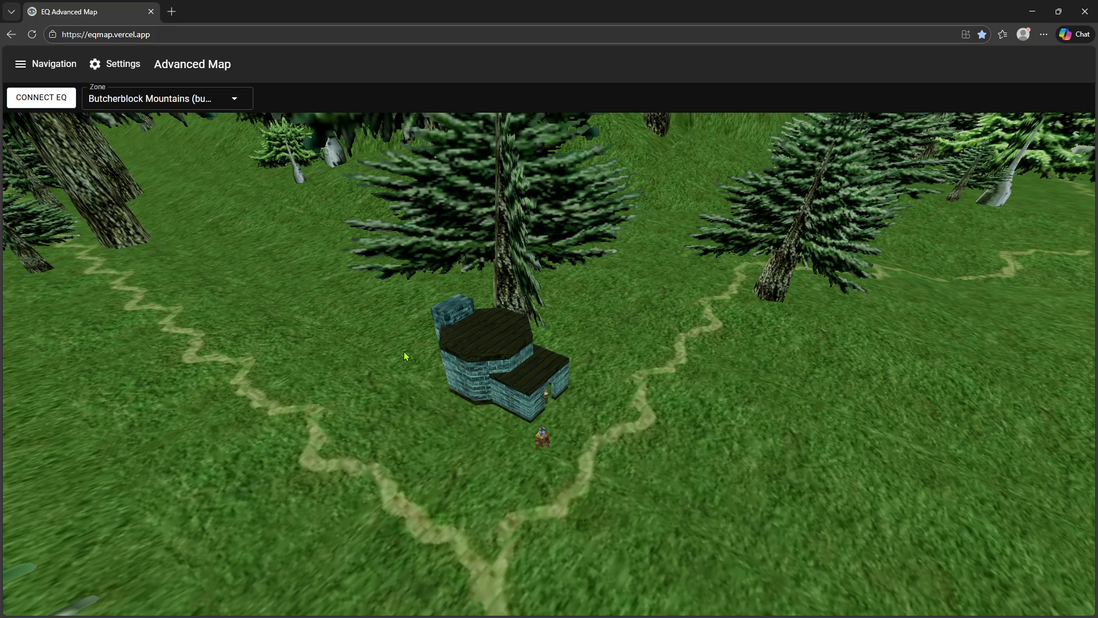
- Close the browser map window and go back to Blender's AV_Building7b edit view
click(1085, 12)
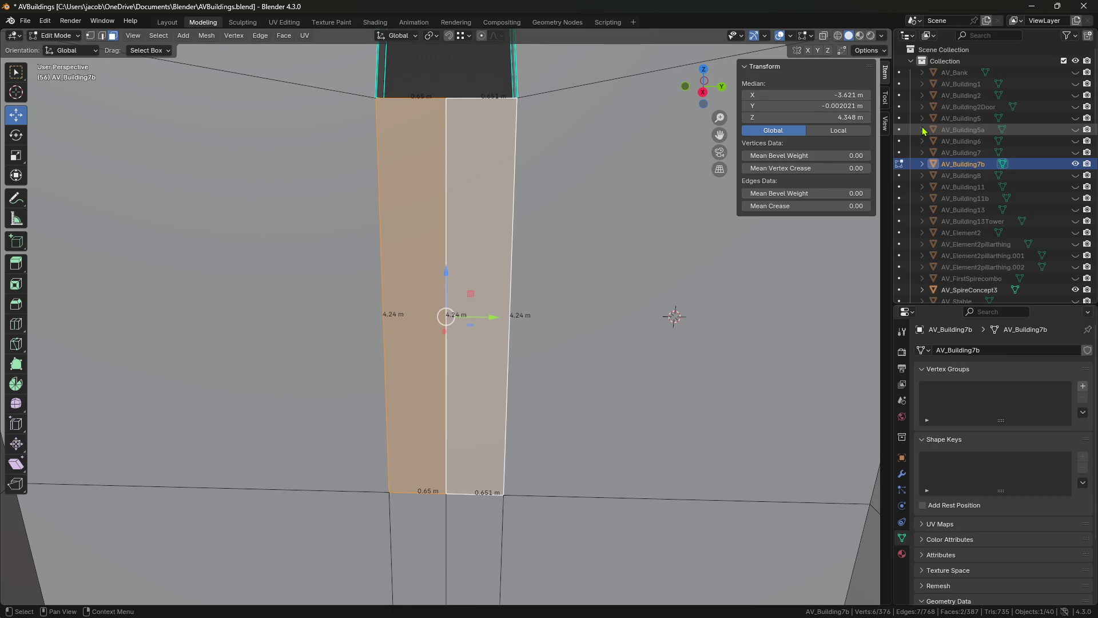
- Select the large 4.24 m by 4.04 m wall face beside the narrow strips
click(535, 371)
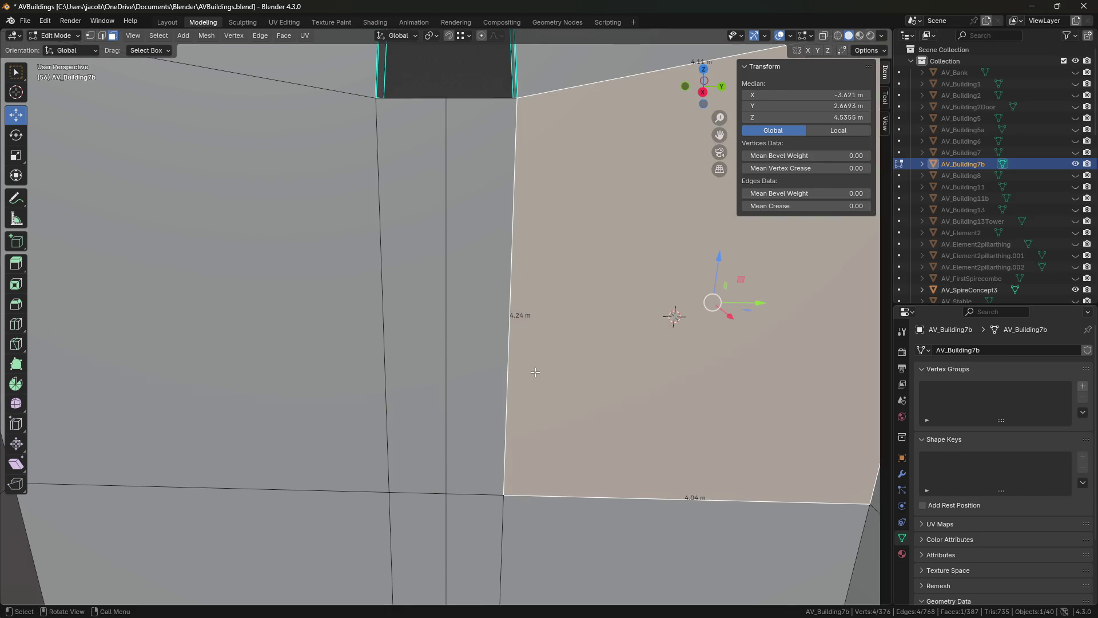
middle_drag(535, 372, 532, 371)
scroll(532, 372, down, 2)
scroll(533, 372, up, 2)
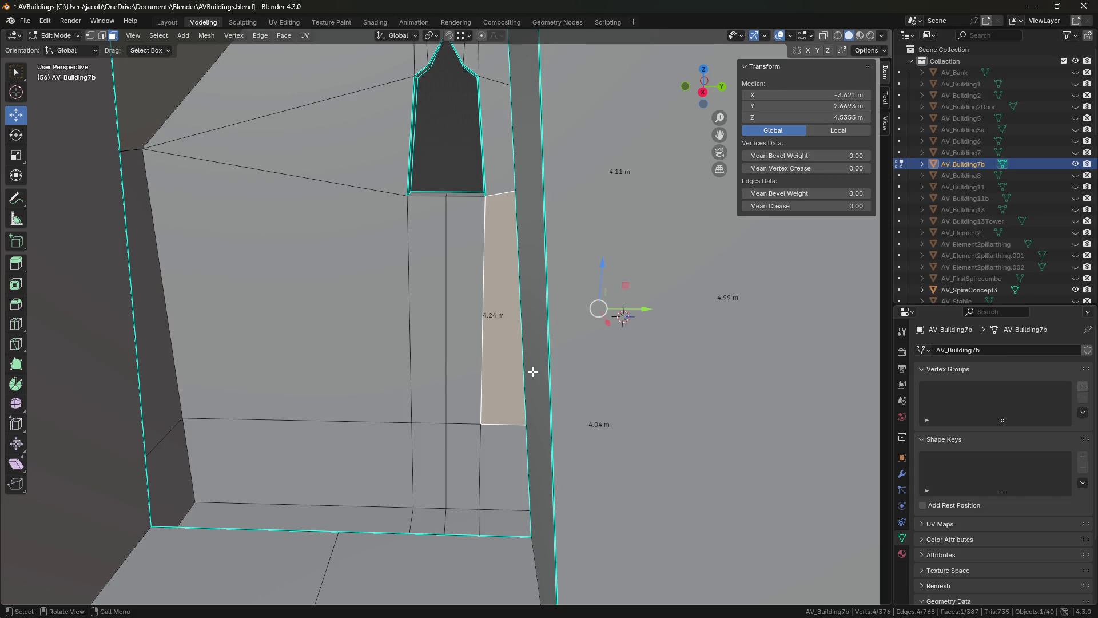
- View the selected wall from inside the room through the pointed-arch doorway, and save
mouse_move(451, 378)
middle_down()
mouse_move(481, 310)
mouse_move(427, 402)
middle_up()
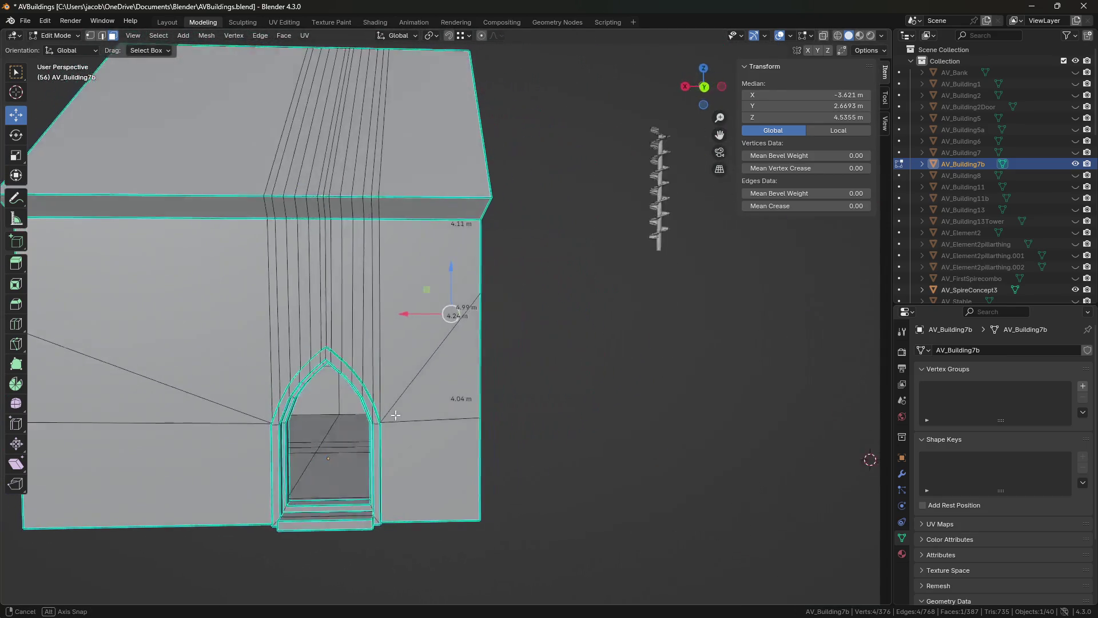
scroll(428, 402, up, 3)
scroll(452, 352, up, 3)
scroll(453, 351, up, 2)
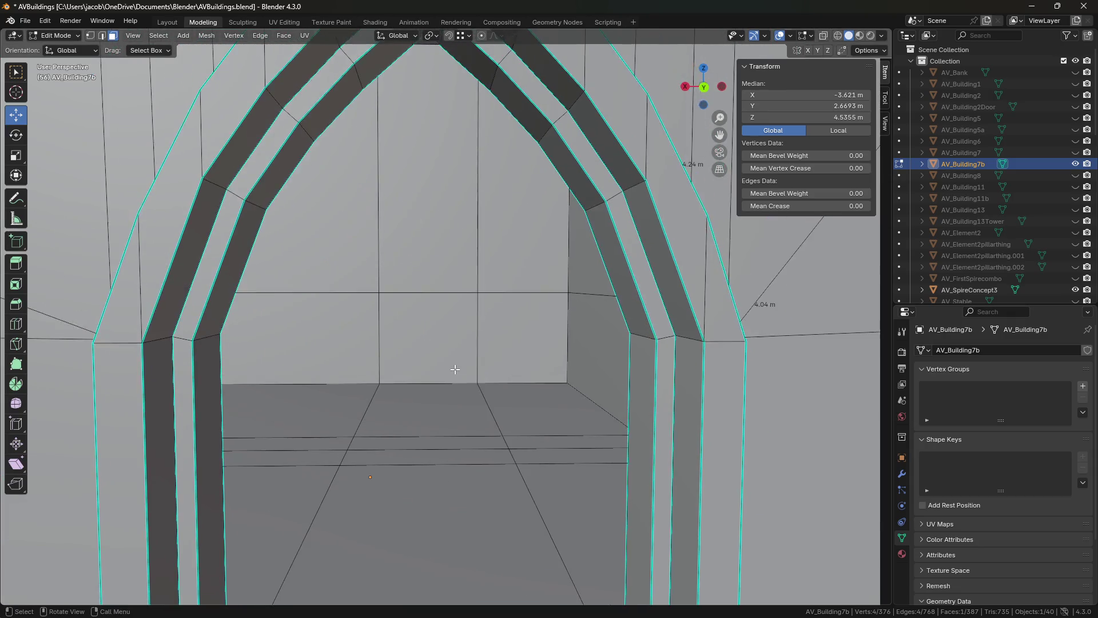
scroll(456, 368, up, 2)
middle_drag(456, 368, 634, 382)
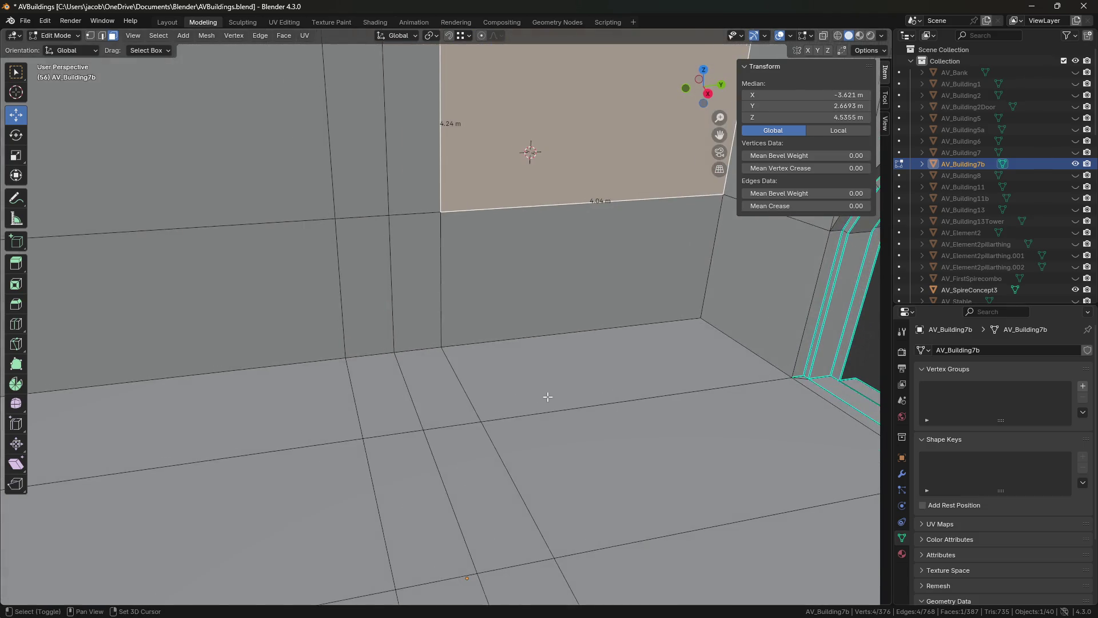
middle_drag(634, 382, 507, 395)
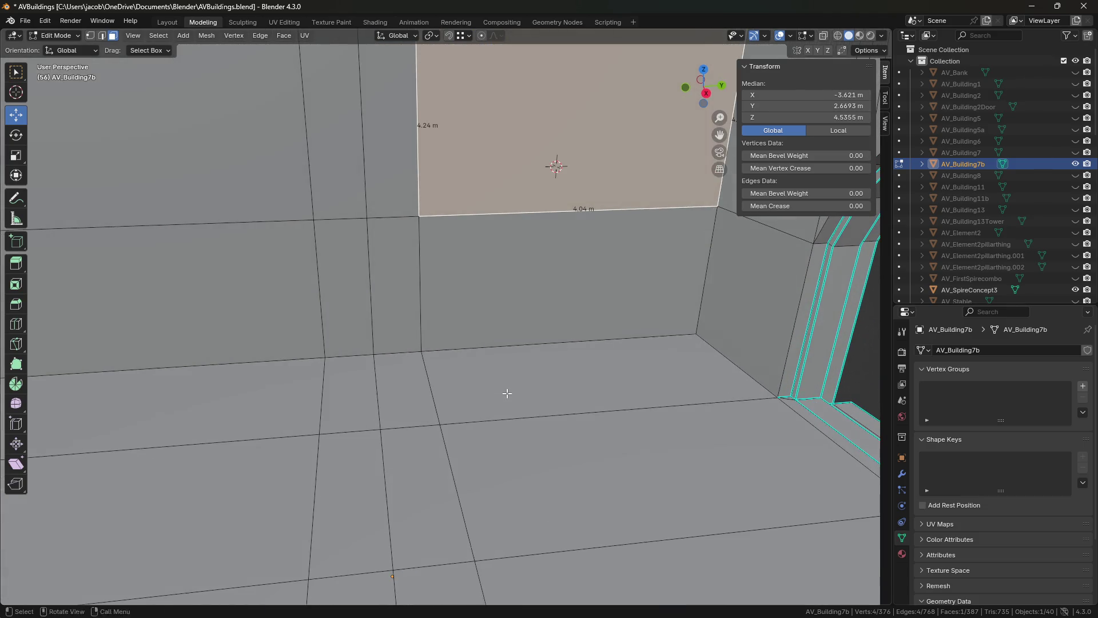
key(ctrl+s)
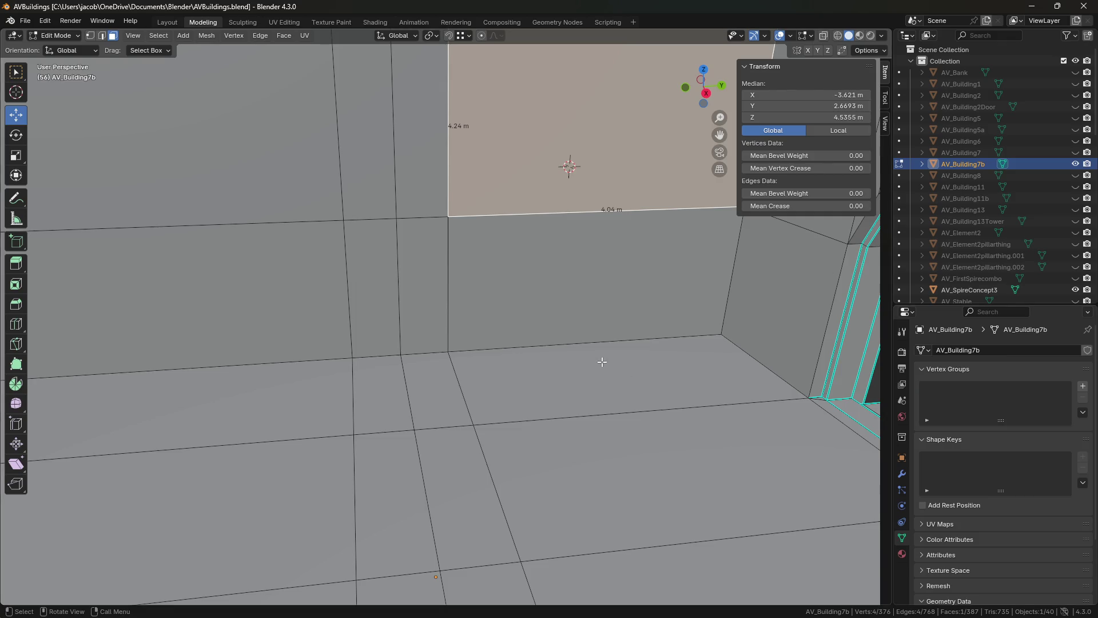
middle_drag(598, 363, 456, 360)
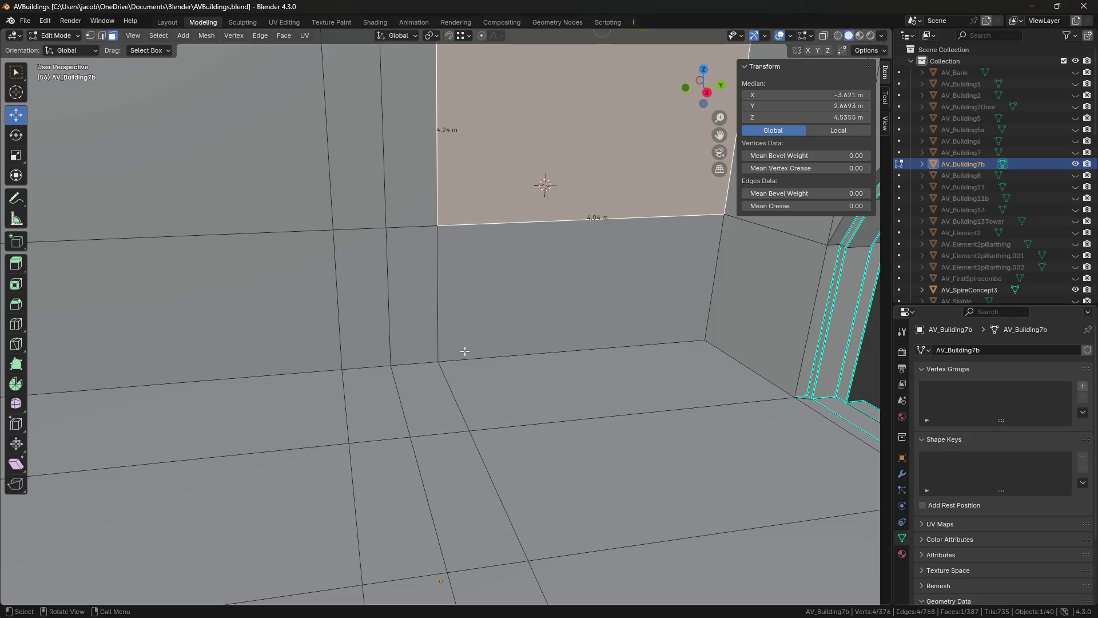
mouse_move(549, 260)
middle_down()
mouse_move(458, 280)
mouse_move(480, 313)
middle_up()
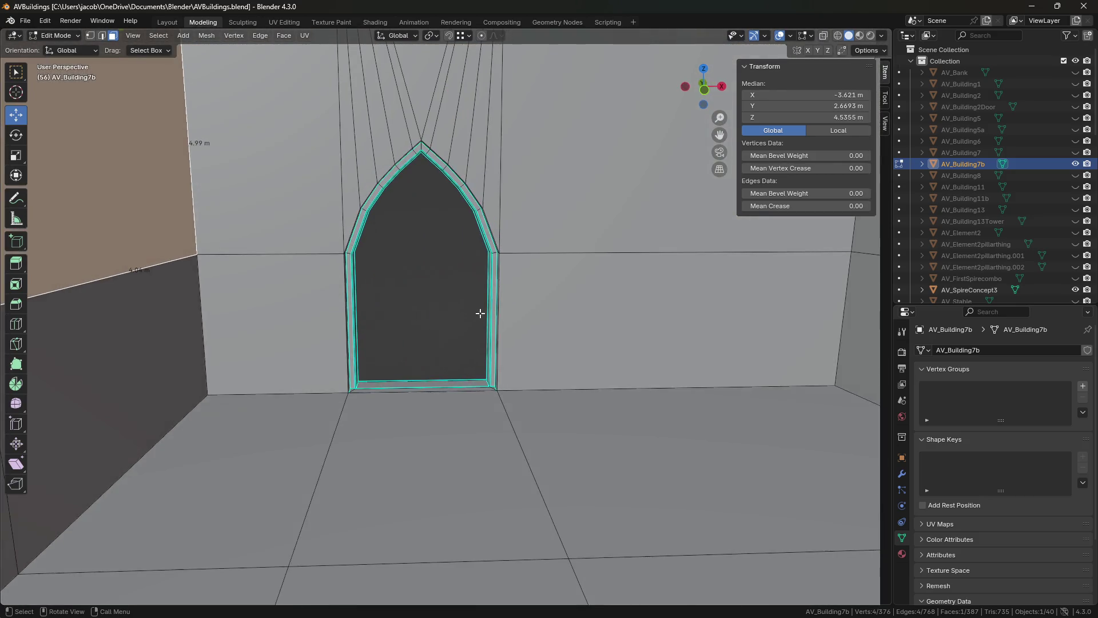
click(480, 313)
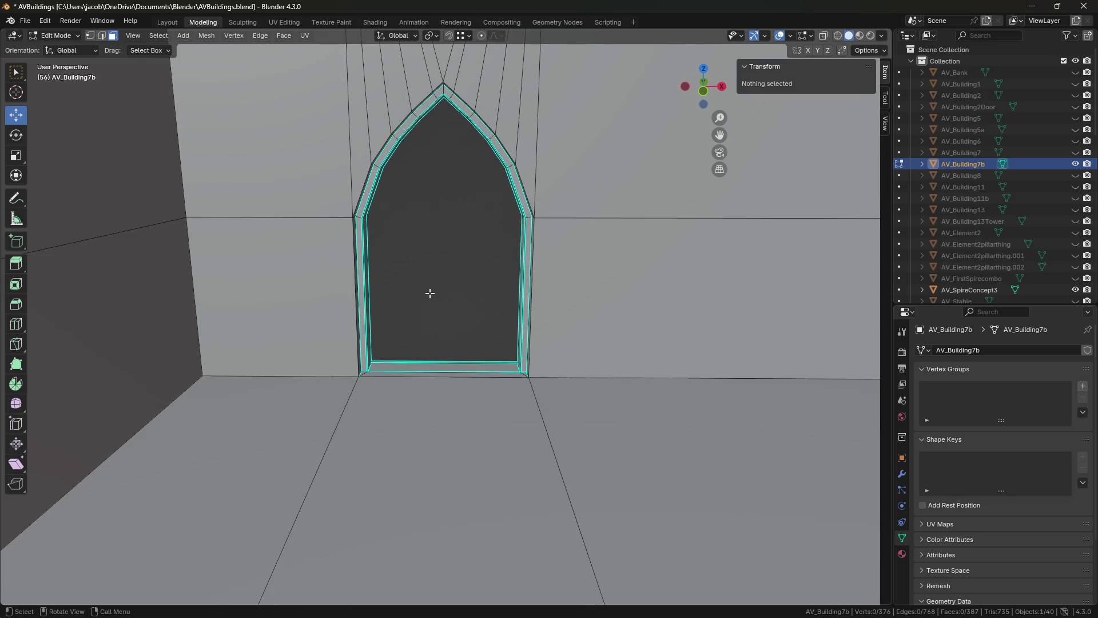
- Orbit around the pointed-arch doorway and down toward the floor
middle_drag(425, 240, 414, 236)
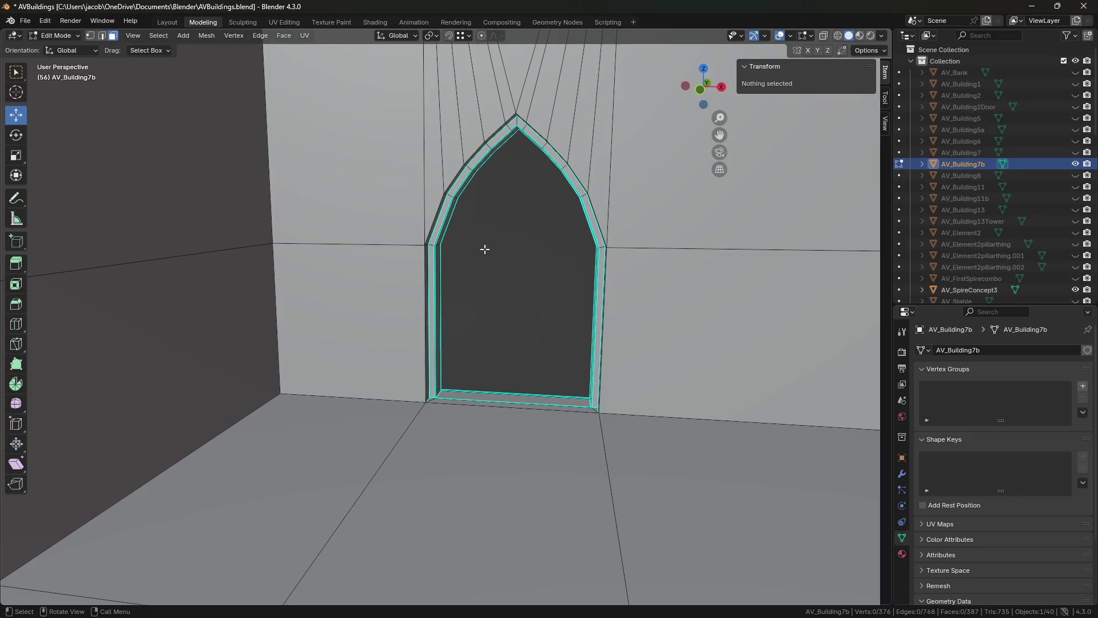
middle_drag(520, 262, 506, 264)
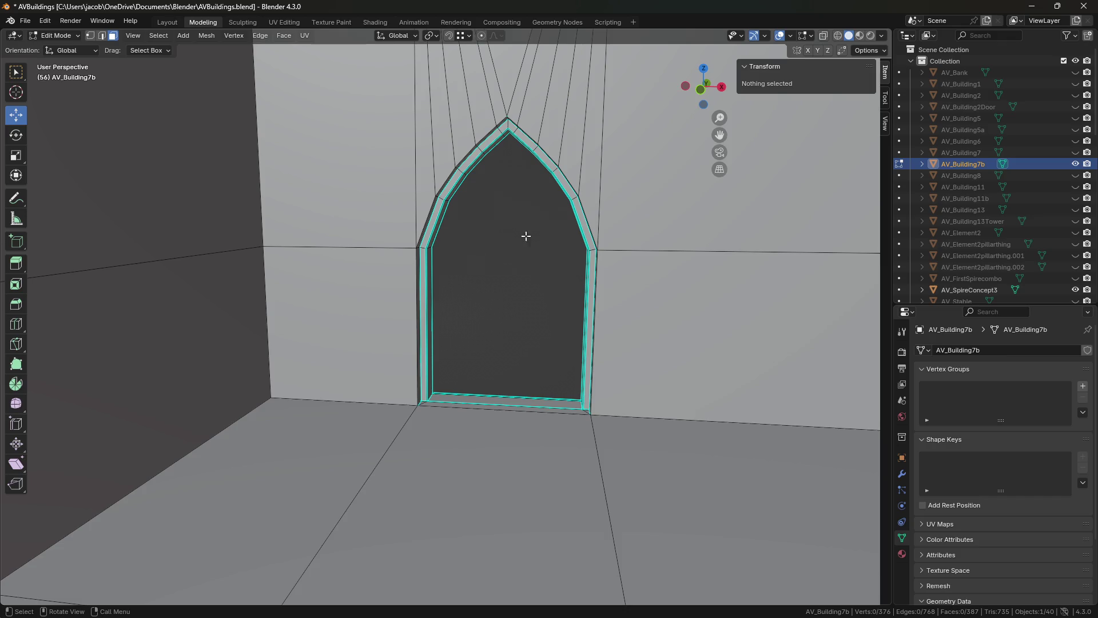
mouse_move(541, 303)
middle_down()
mouse_move(504, 290)
mouse_move(433, 292)
middle_up()
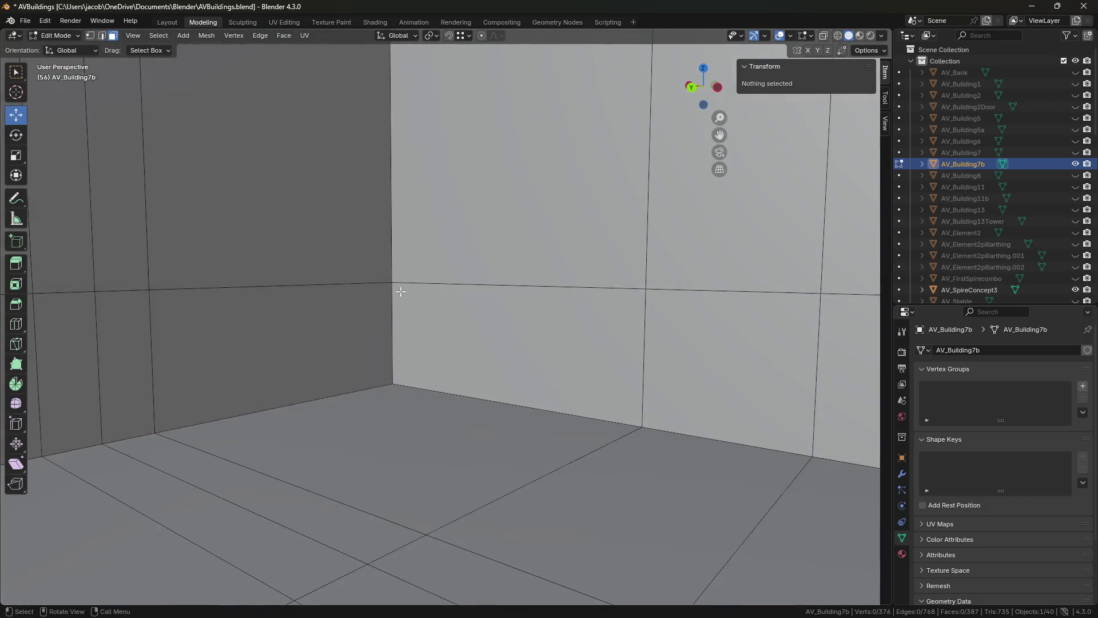
key(shift+grave)
key(s)
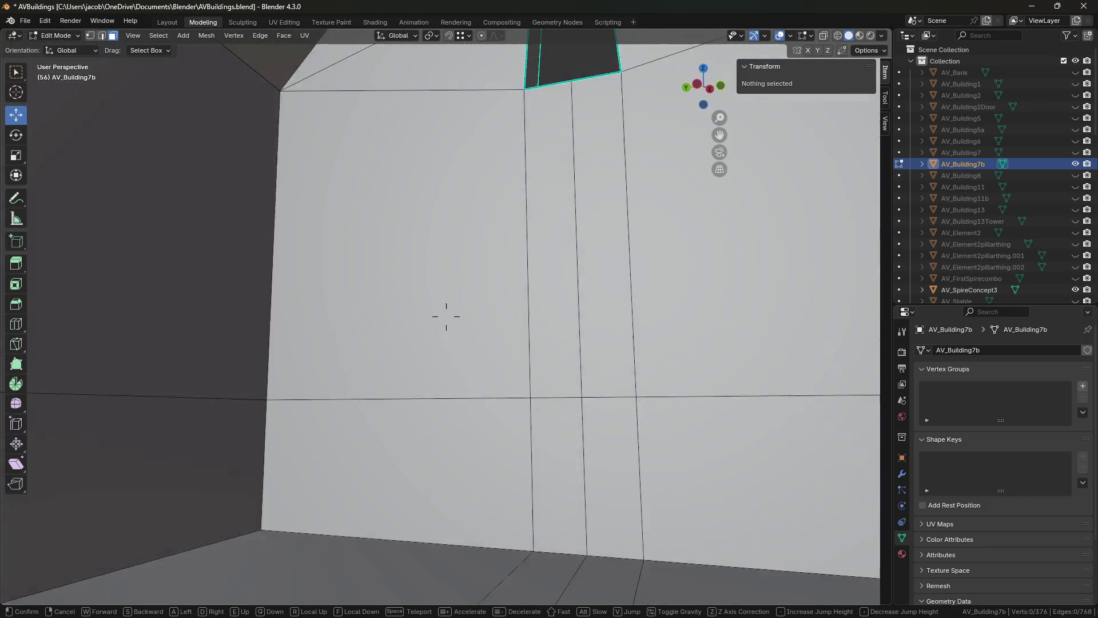
key(s)
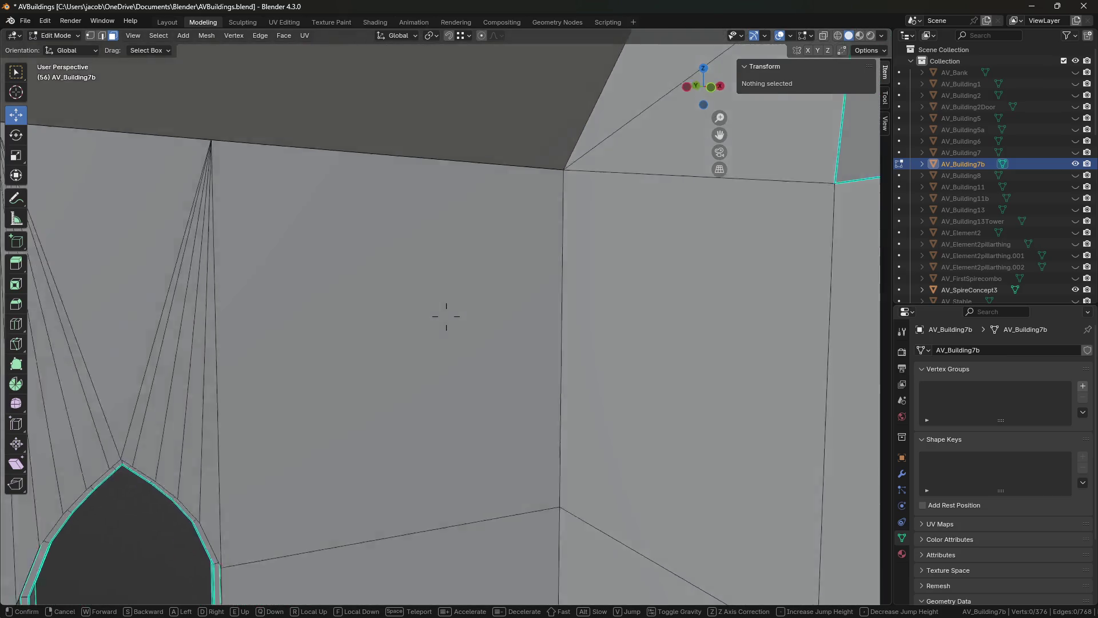
key(w)
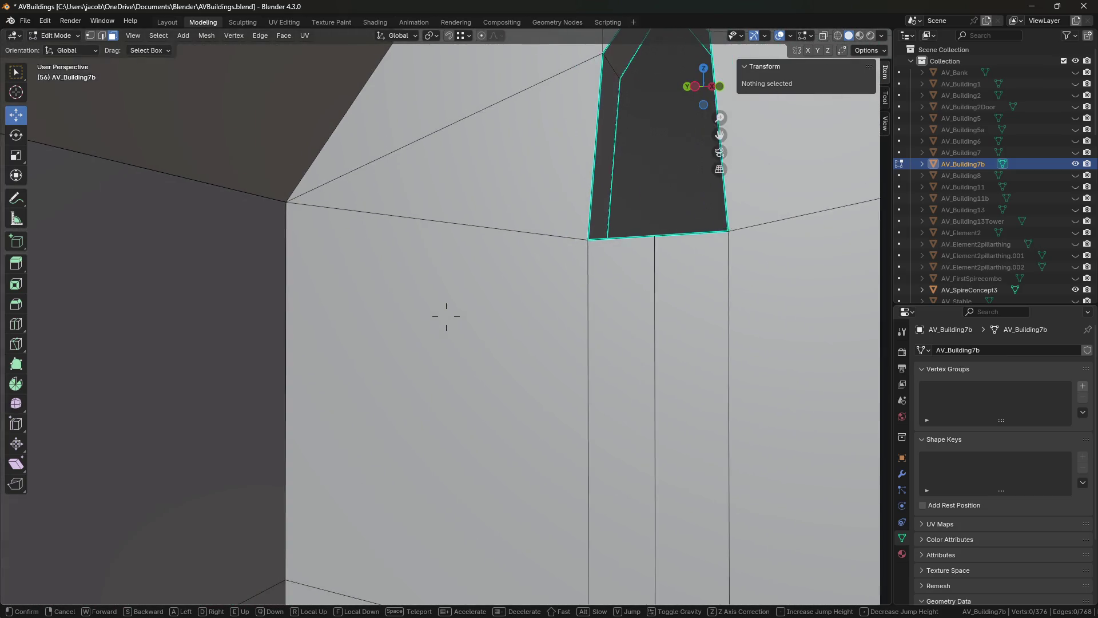
key(a)
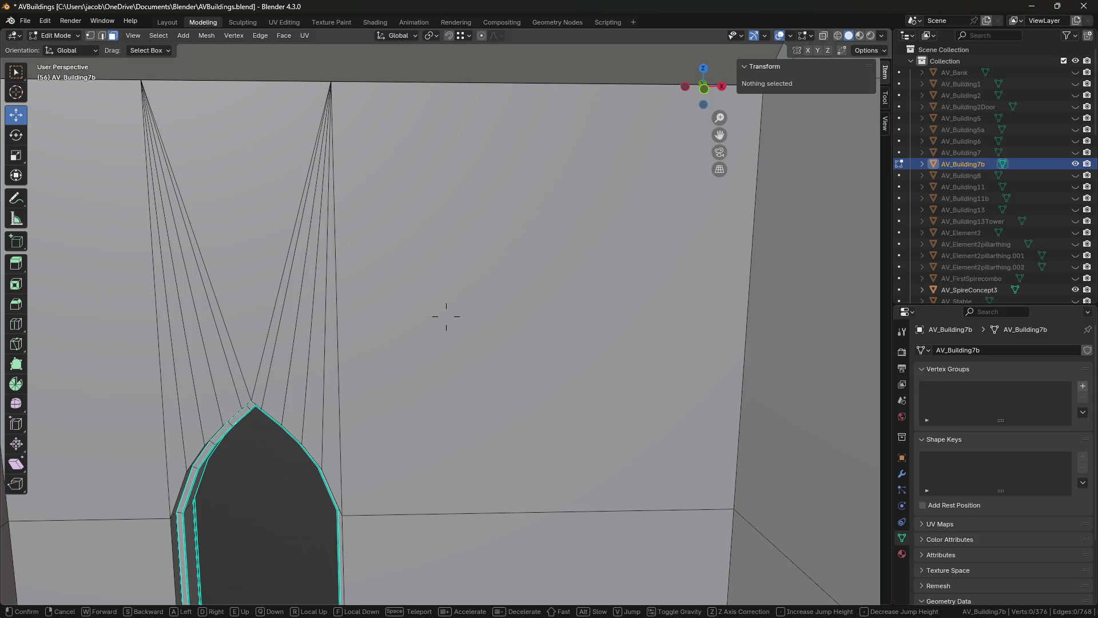
key(e)
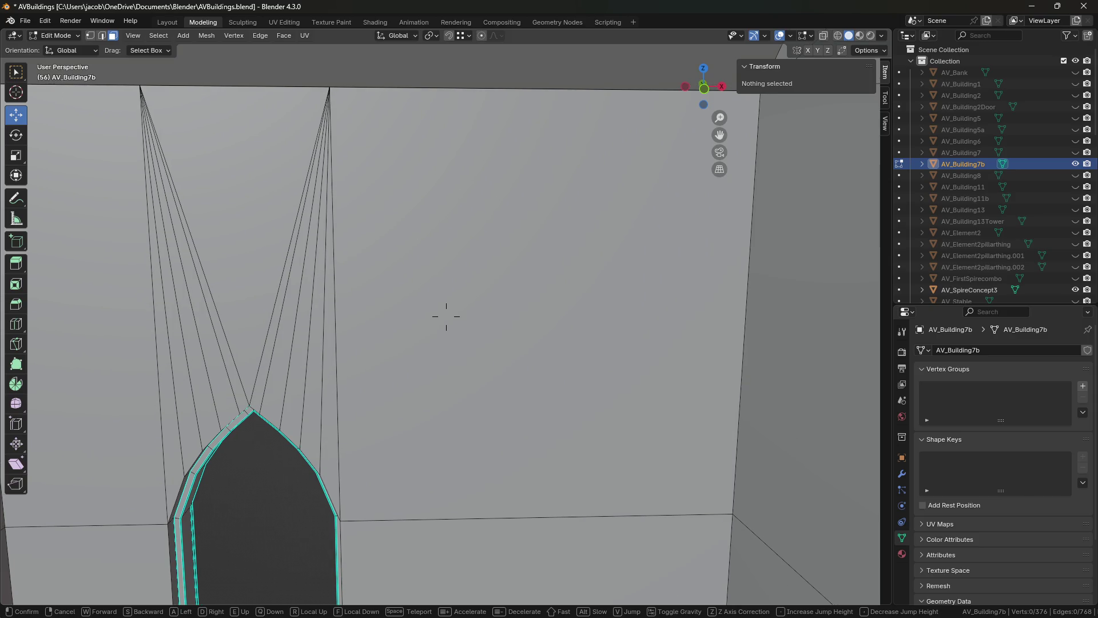
key(e)
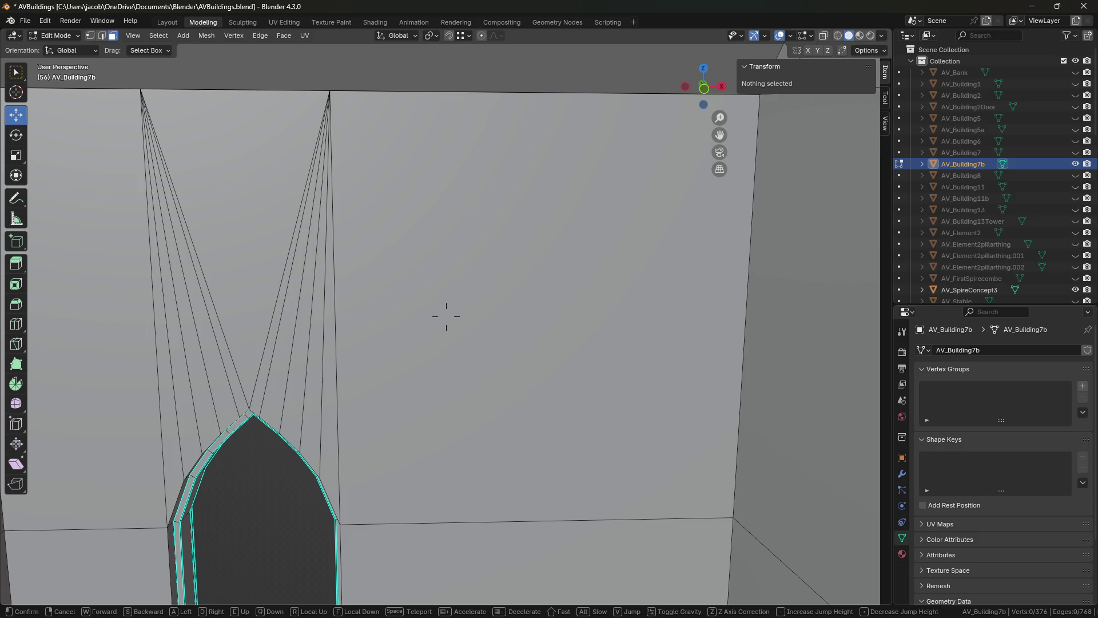
mouse_move(446, 316)
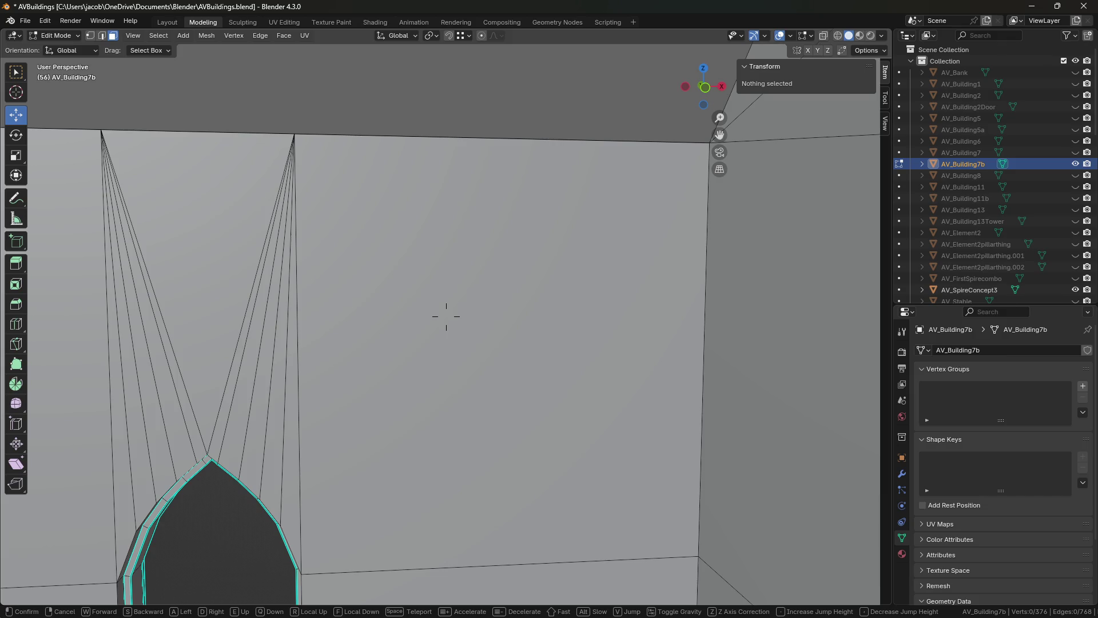
key(w)
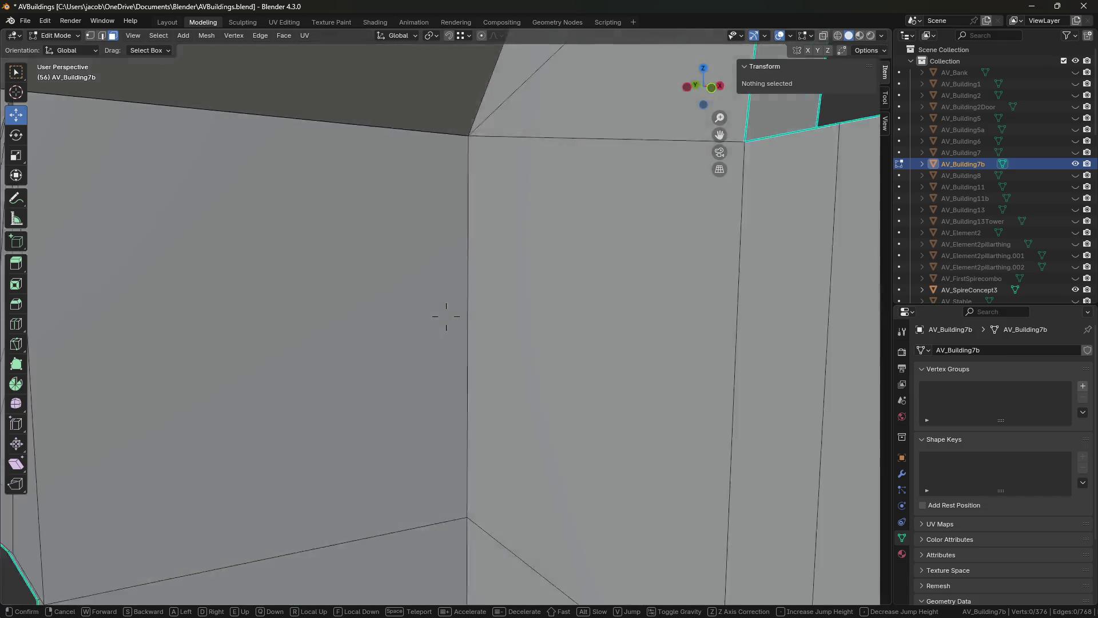
key(s)
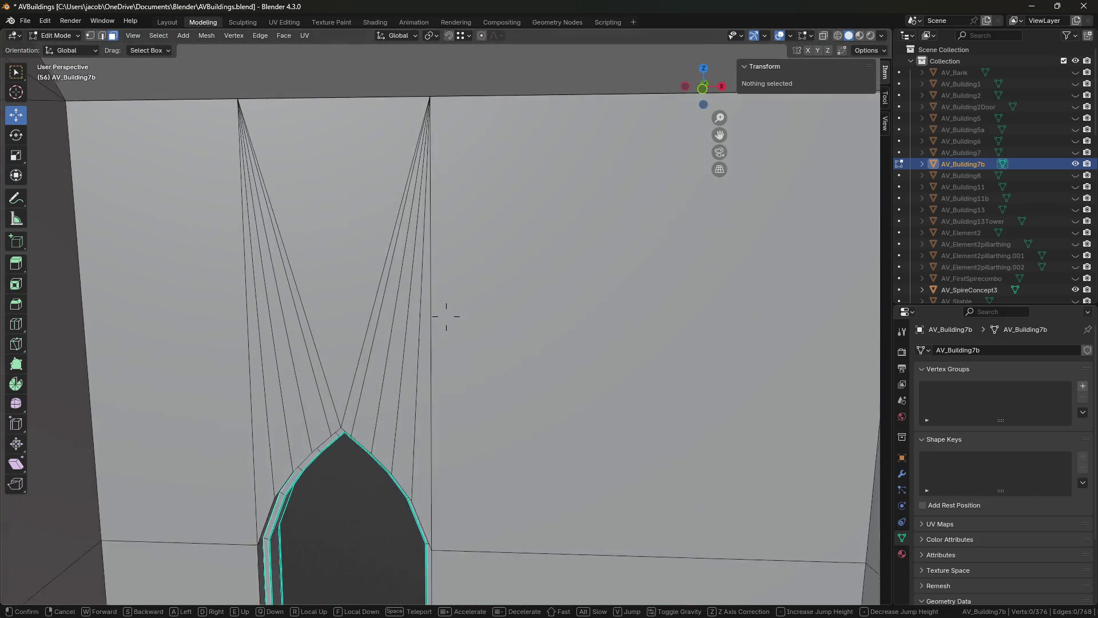
click(446, 317)
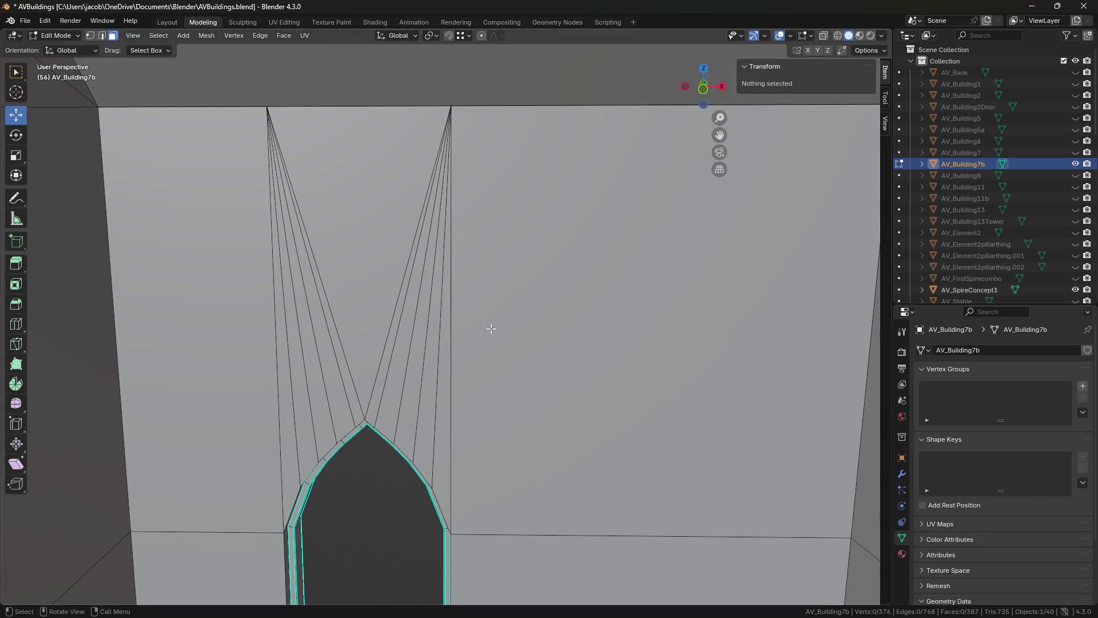
- Loop-cut the wall horizontally at its middle and join two loop vertices with a new edge
key(2)
alt+click(302, 358)
click(108, 364)
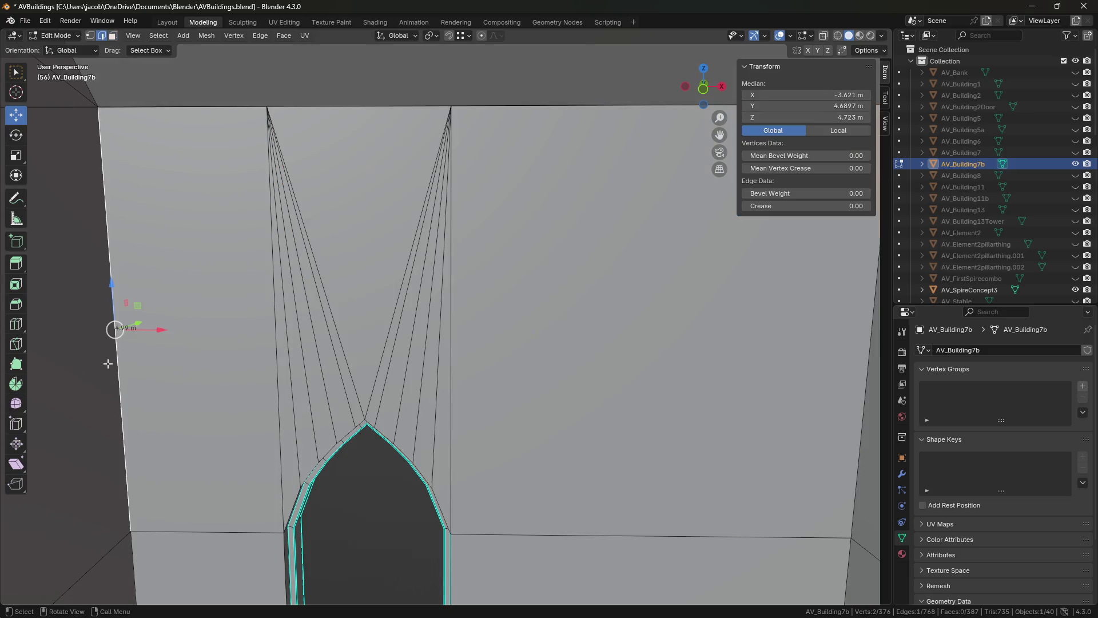
key(ctrl+r)
click(108, 364)
right_click(108, 364)
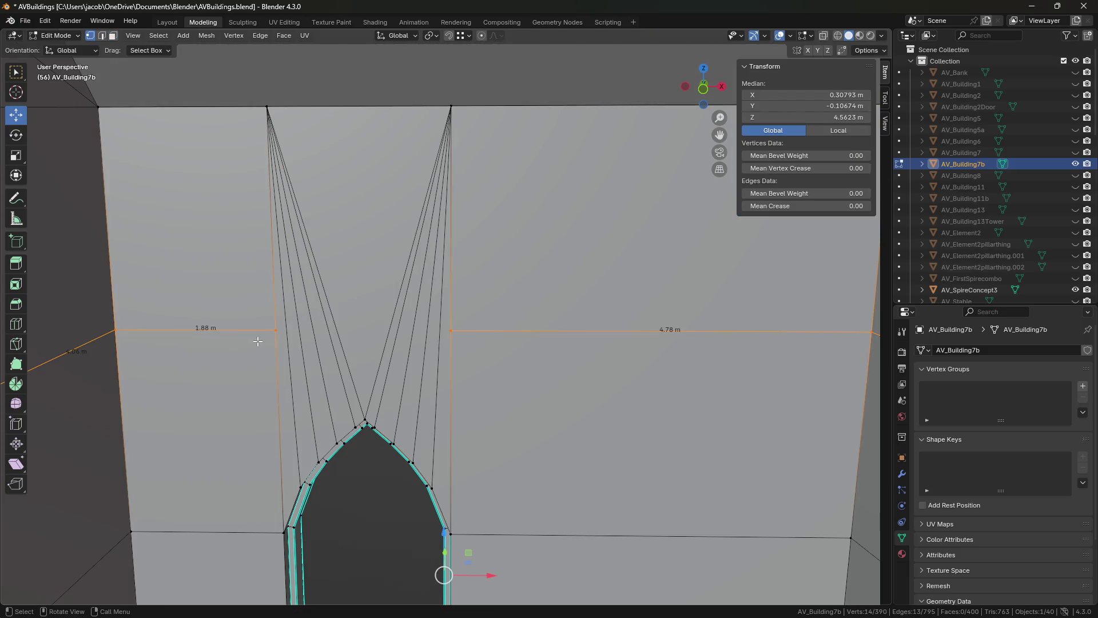
click(276, 331)
shift+click(454, 330)
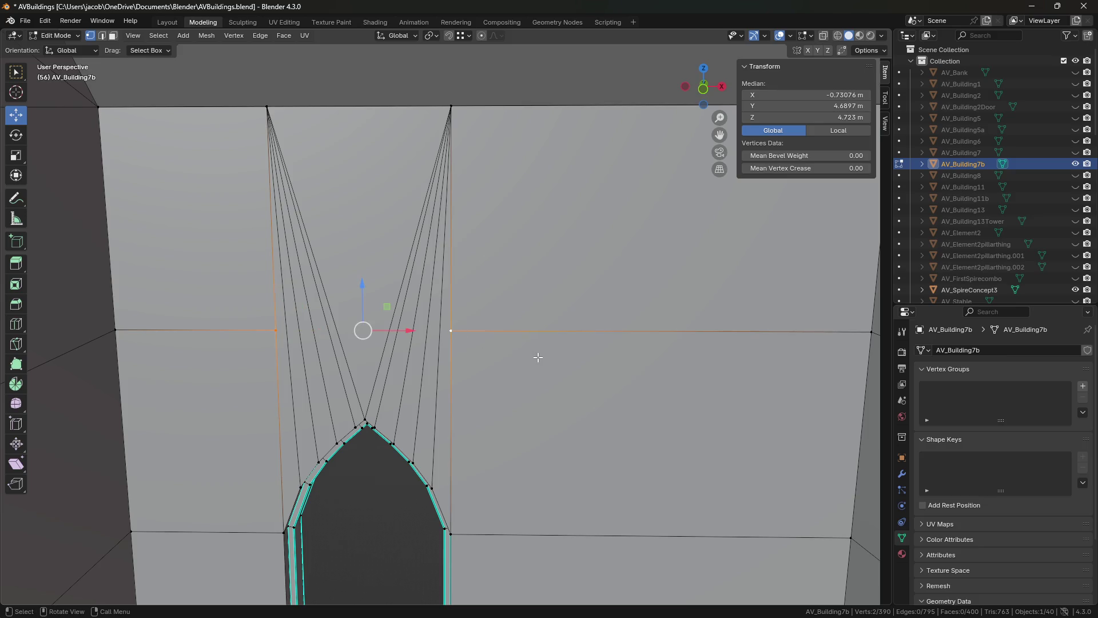
key(j)
- Merge the right and left fan vertex clusters each into a single vertex at center
key(alt+a)
mouse_move(498, 363)
middle_down()
mouse_move(489, 336)
mouse_move(452, 342)
middle_up()
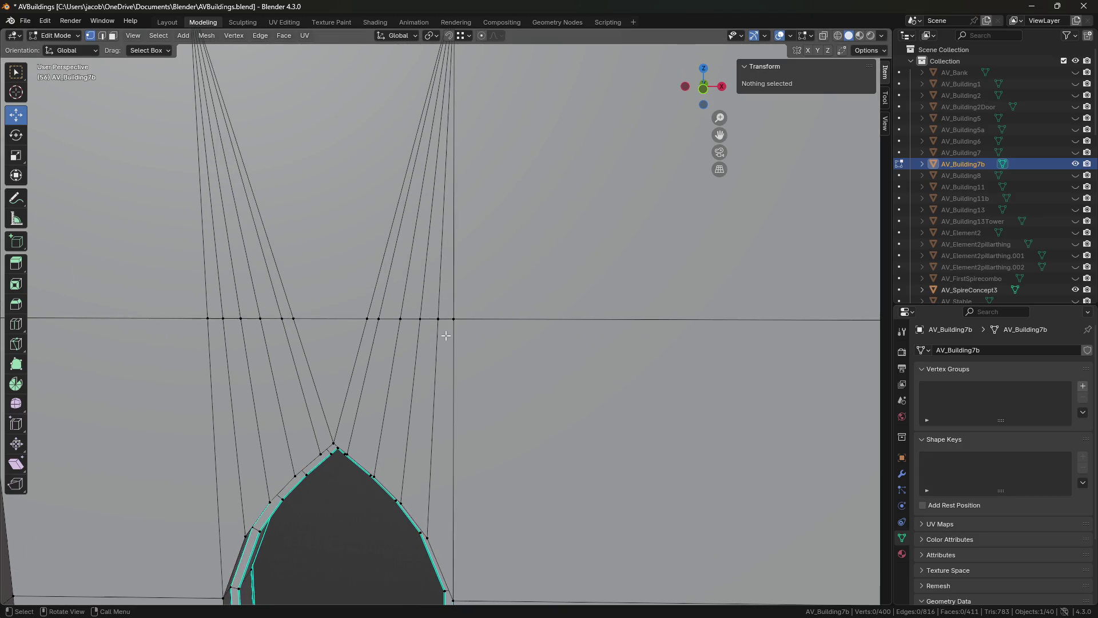
click(438, 319)
key(ctrl+s)
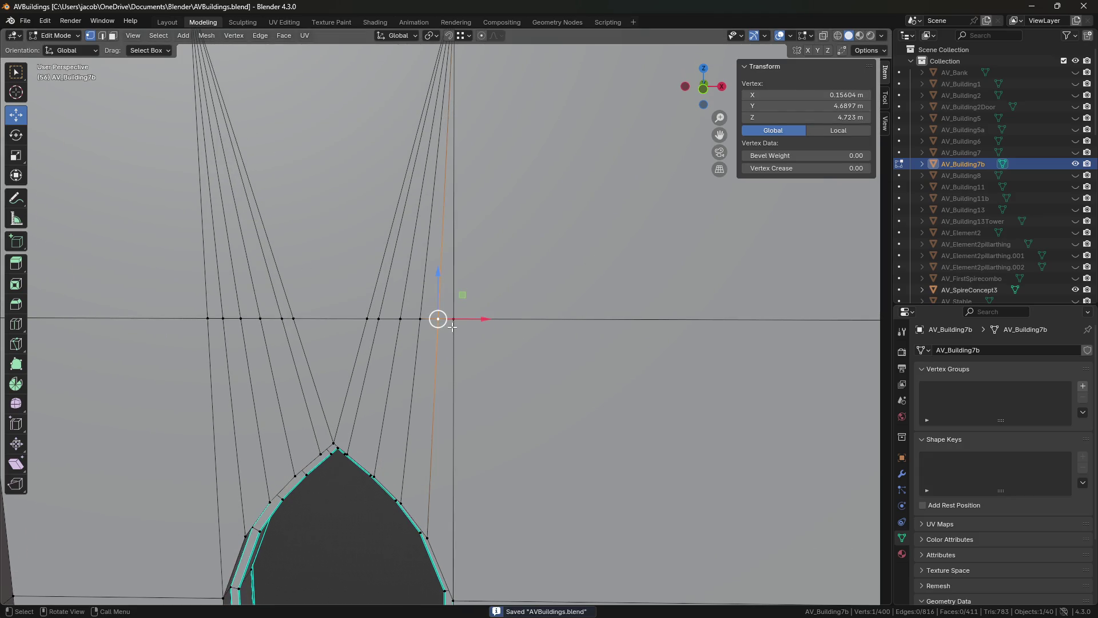
mouse_move(484, 319)
mouse_down()
mouse_move(367, 306)
mouse_move(492, 329)
mouse_up()
key(ctrl+z)
key(m)
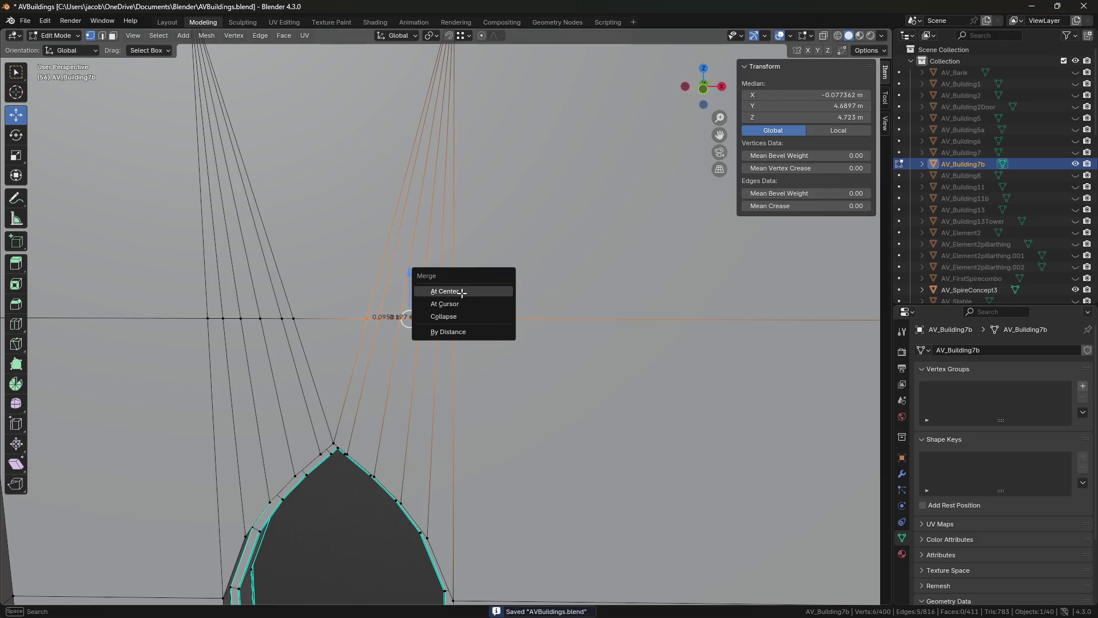
click(457, 291)
drag(184, 306, 326, 332)
key(m)
click(327, 333)
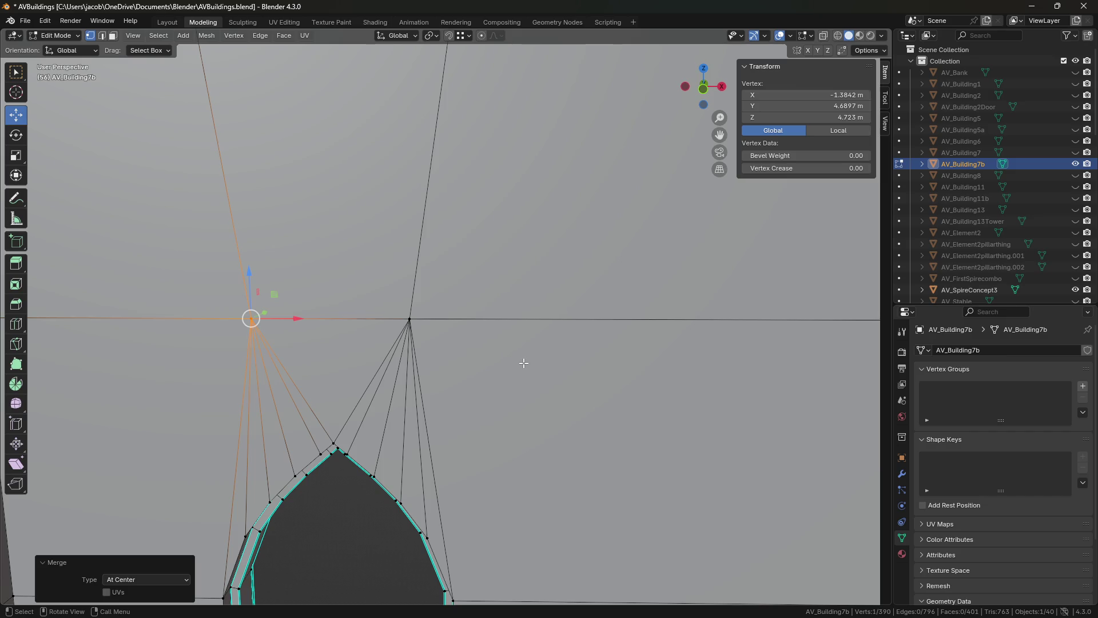
click(521, 361)
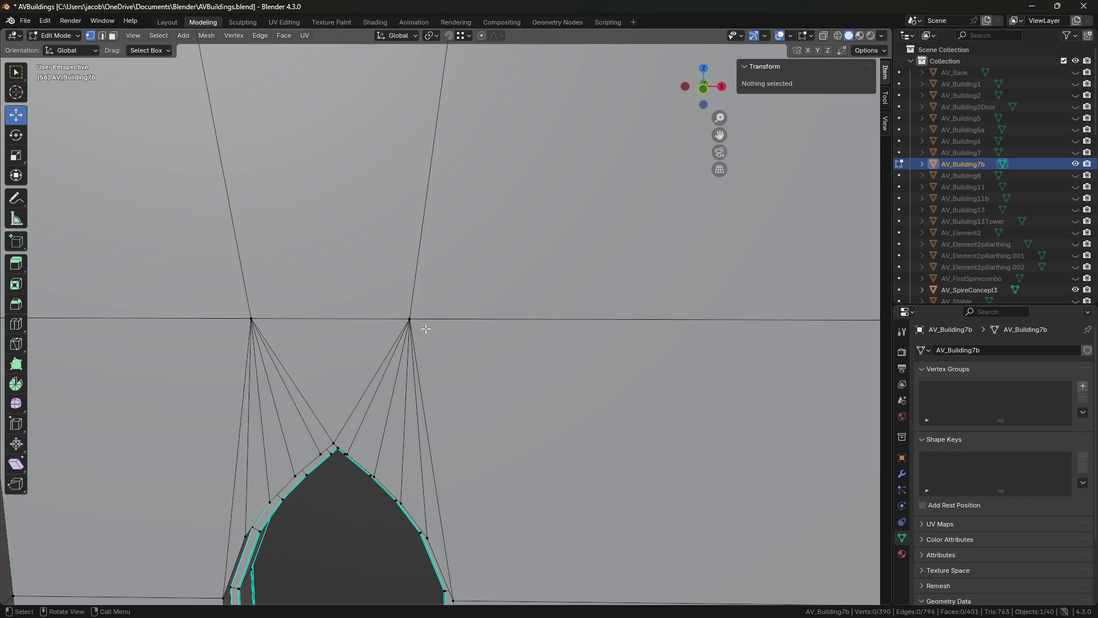
- Line the right band vertex up directly under the top vertex at X 0.28365
scroll(456, 285, down, 2)
shift+scroll(510, 195, up, 2)
click(454, 68)
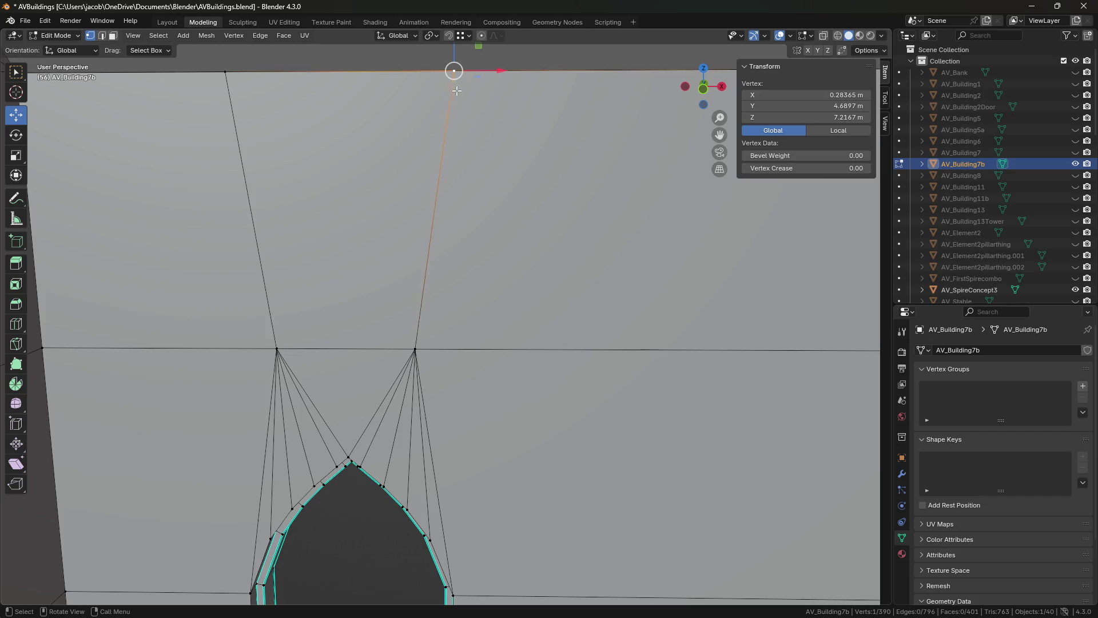
key(g)
key(x)
right_click(530, 66)
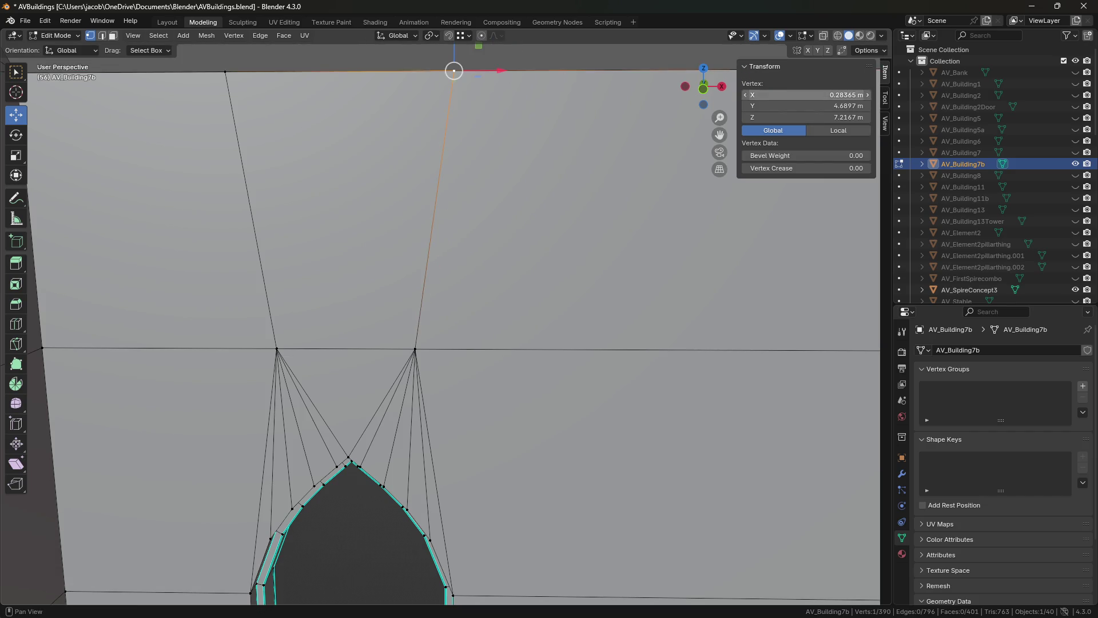
click(415, 349)
key(g)
key(x)
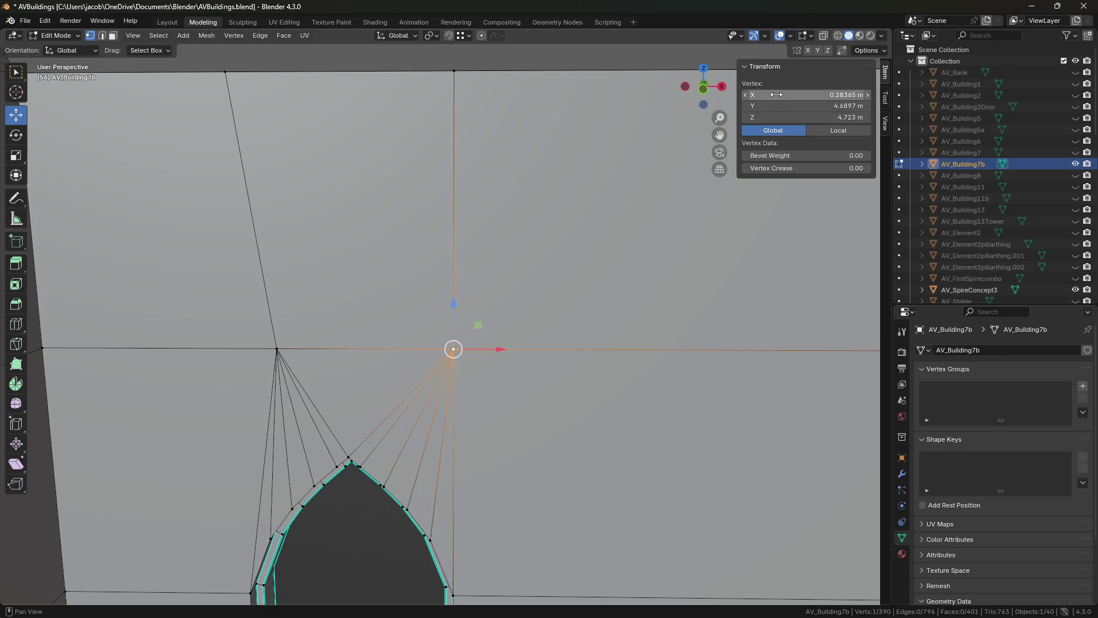
- Set the left band vertex's X to -1.7452 to match the top-left vertex, and save
click(683, 185)
click(226, 72)
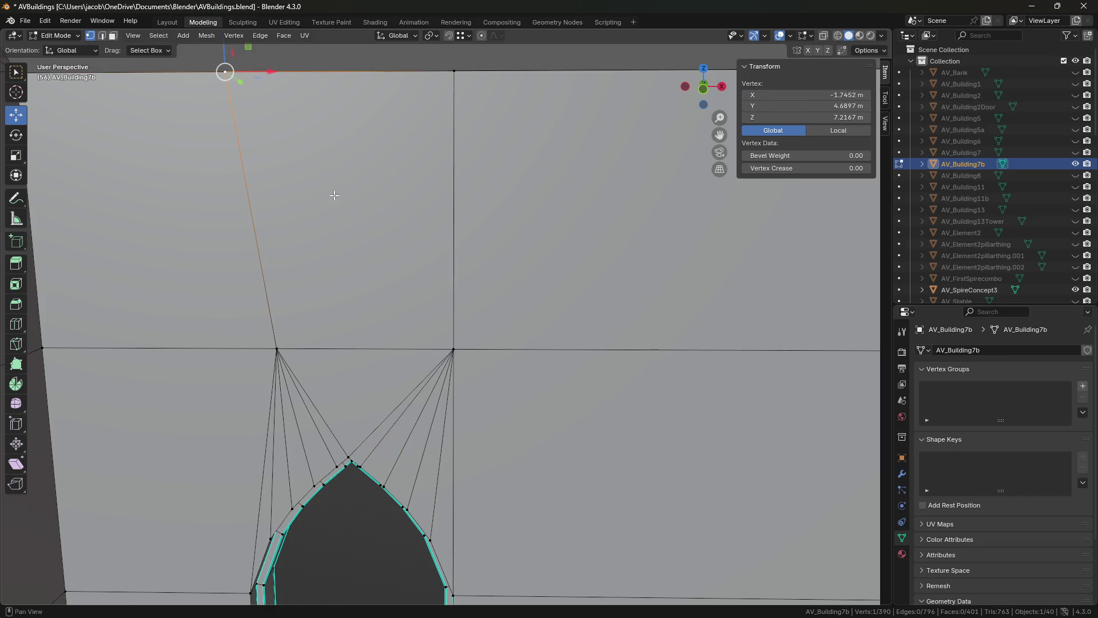
click(276, 349)
drag(776, 94, 749, 95)
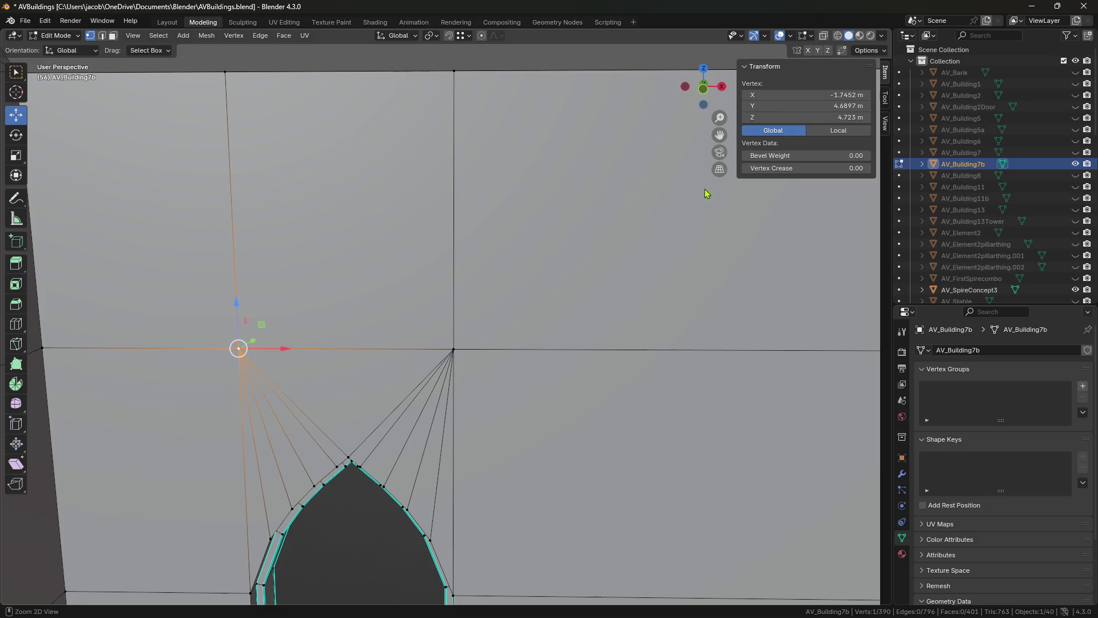
key(ctrl+s)
click(583, 264)
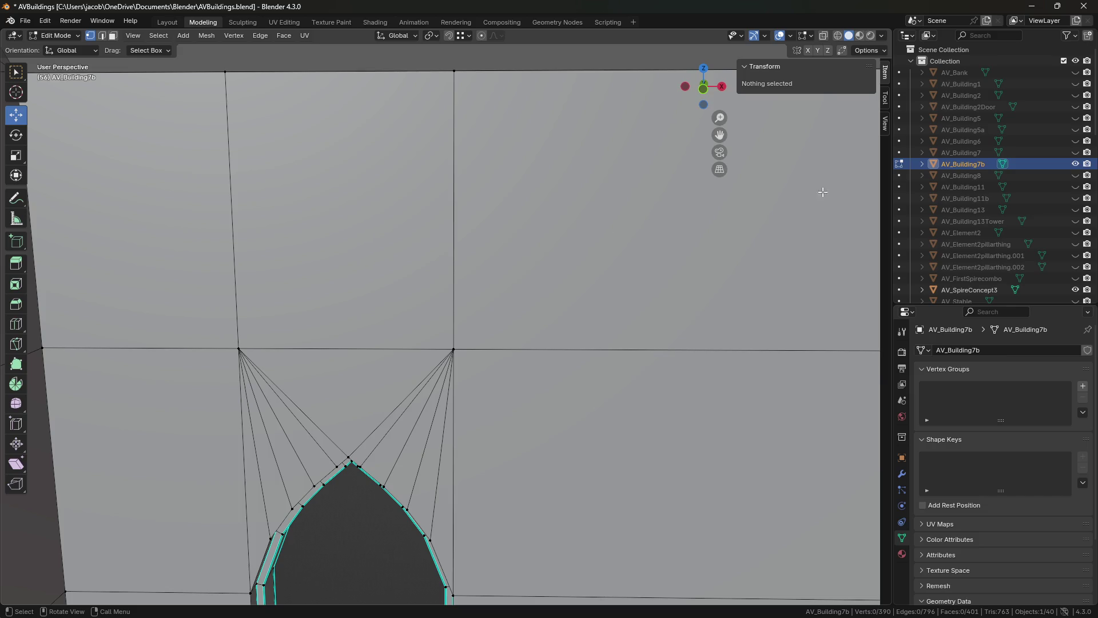
- Centre the view on the vertical edge above the wall band in edge mode
middle_drag(541, 409, 482, 410)
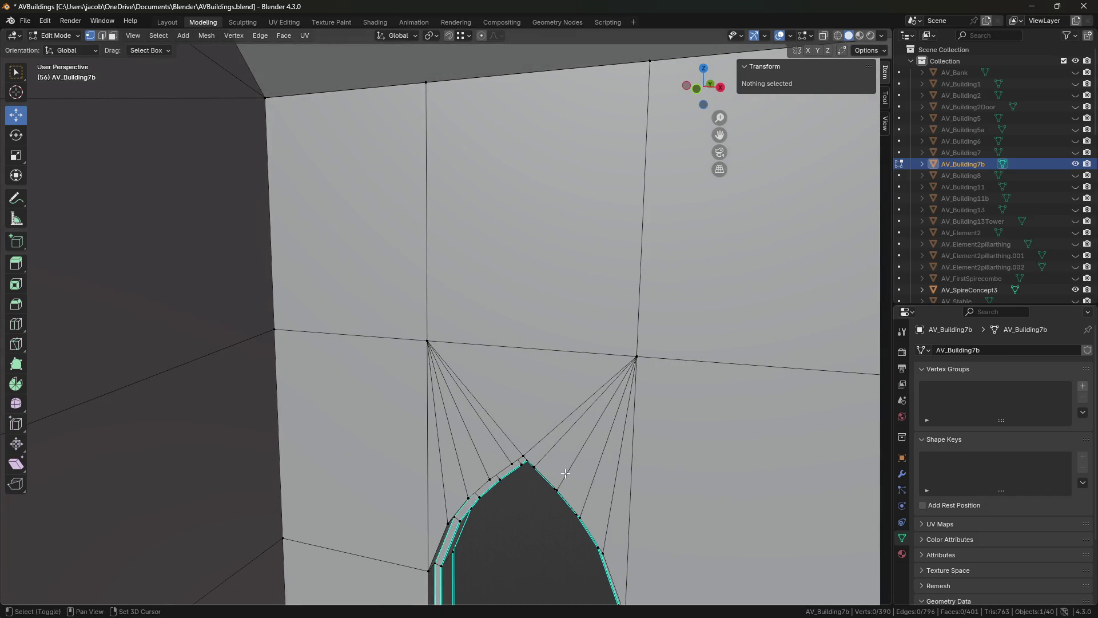
middle_drag(493, 464, 544, 388)
key(2)
click(466, 270)
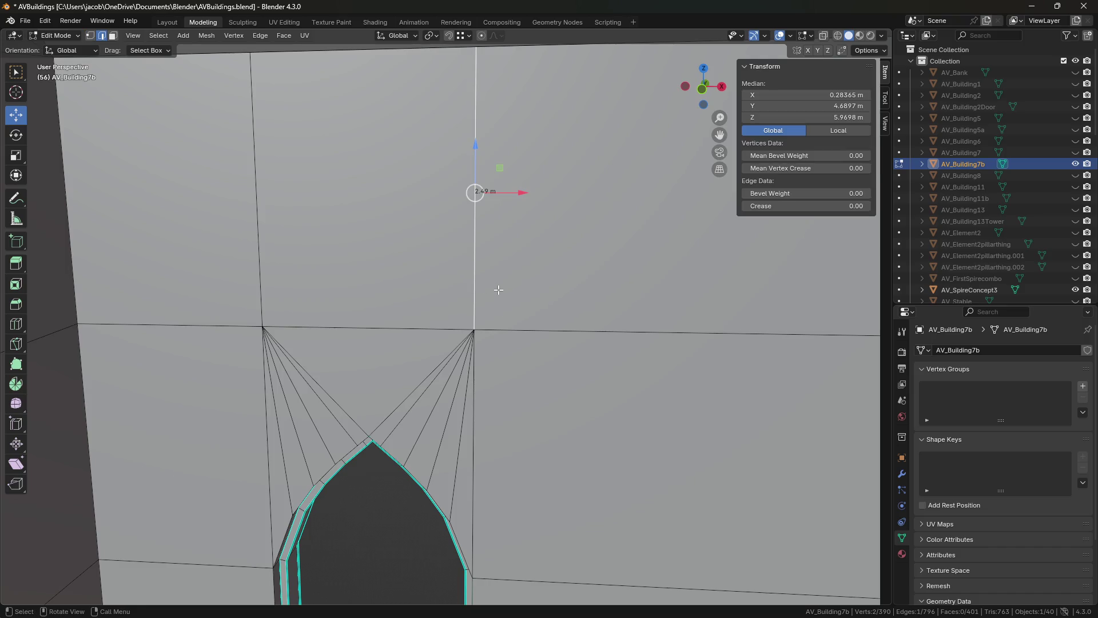
key(KP_Decimal)
key(ctrl+s)
mouse_move(497, 290)
middle_down()
mouse_move(549, 360)
mouse_move(339, 350)
mouse_move(654, 363)
mouse_move(361, 349)
mouse_move(618, 346)
mouse_move(645, 422)
mouse_move(554, 368)
mouse_move(468, 358)
middle_up()
- Flatten the band edge loop to one level by scaling Z to 0
click(468, 361)
alt+shift+click(404, 358)
key(s)
key(z)
key(0)
key(Return)
mouse_move(425, 382)
middle_down()
mouse_move(493, 345)
mouse_move(460, 360)
middle_up()
key(ctrl+s)
- Lower the flattened band 0.37158 m along Z and save
key(g)
key(z)
click(447, 400)
mouse_move(446, 400)
middle_down()
mouse_move(495, 431)
mouse_move(548, 270)
middle_up()
key(ctrl+s)
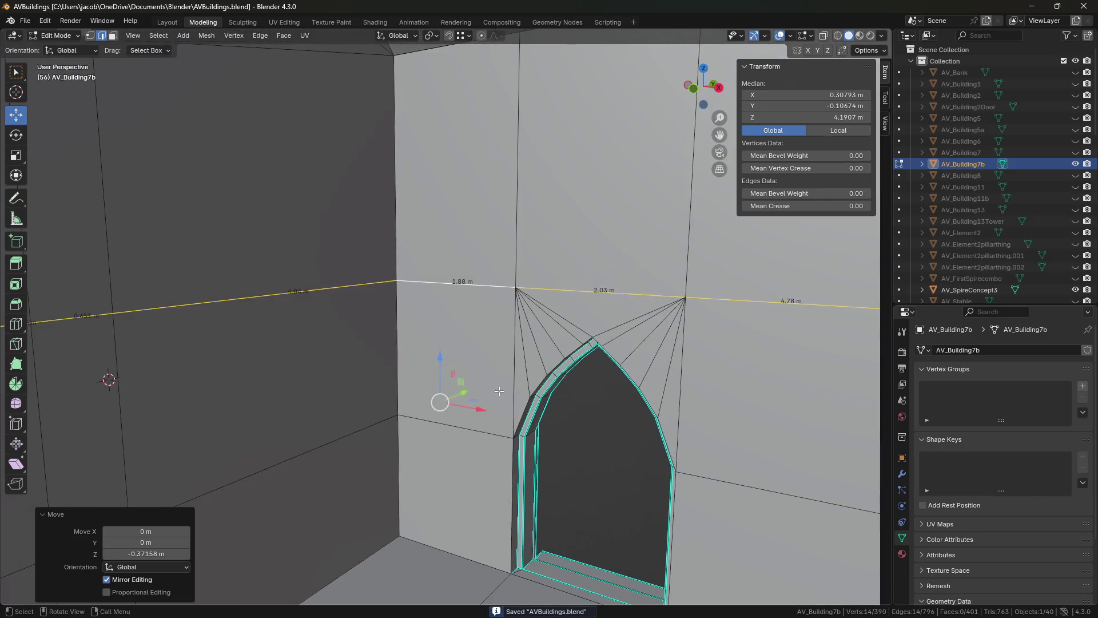
mouse_move(548, 270)
middle_down()
mouse_move(548, 400)
mouse_move(574, 396)
middle_up()
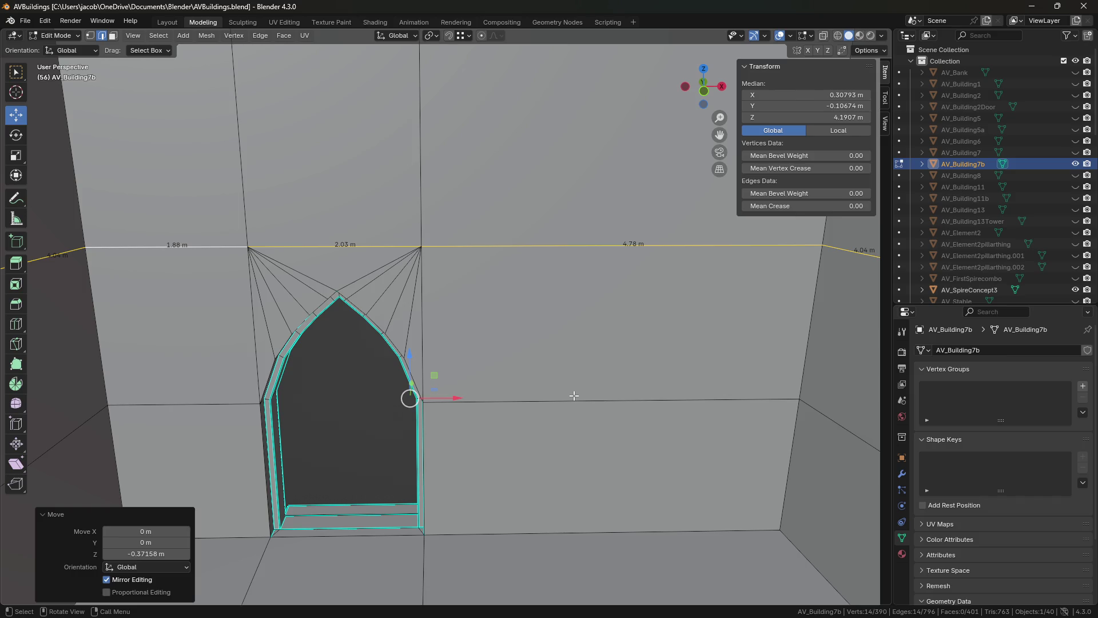
middle_drag(575, 378, 550, 404)
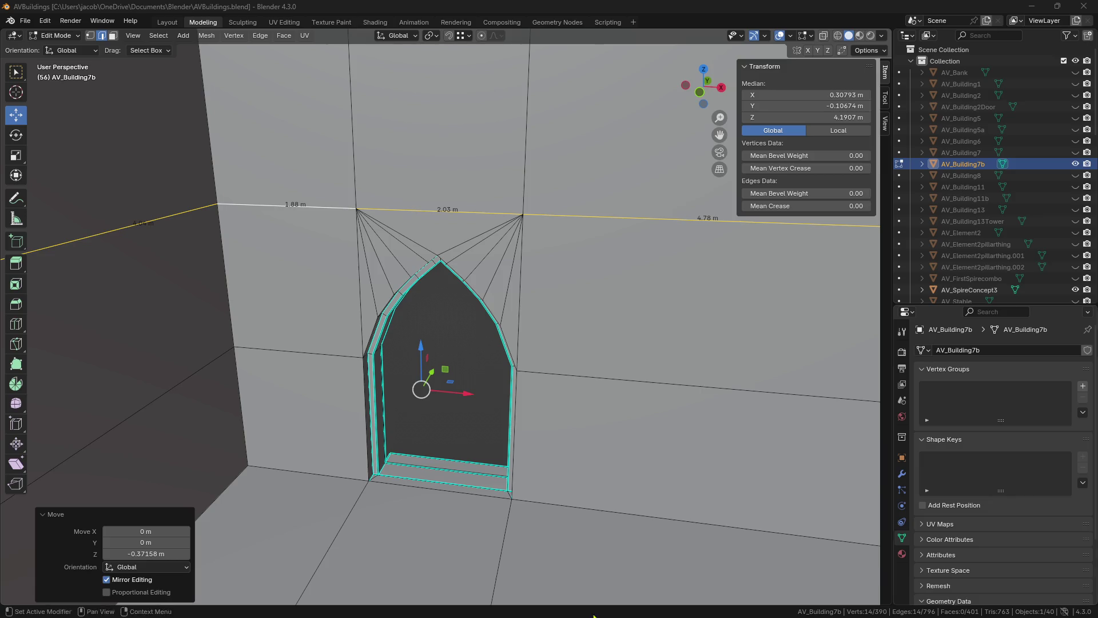
- Frame the vertical edge above the arch's right side and inspect the doorway from a lower angle
click(532, 203)
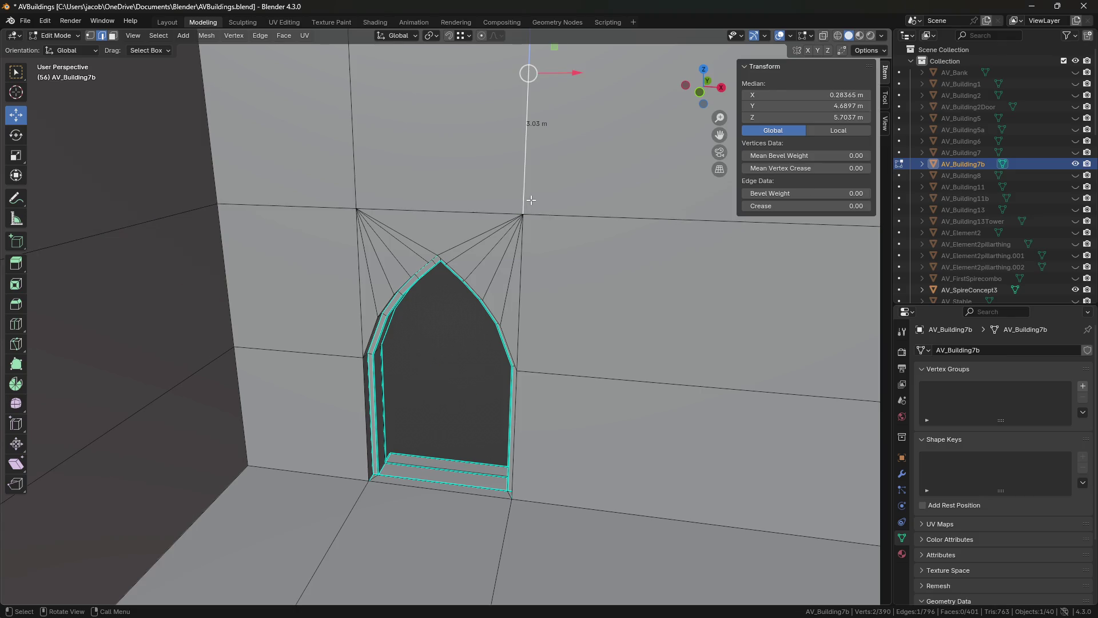
key(KP_Decimal)
shift+middle_drag(573, 361, 561, 311)
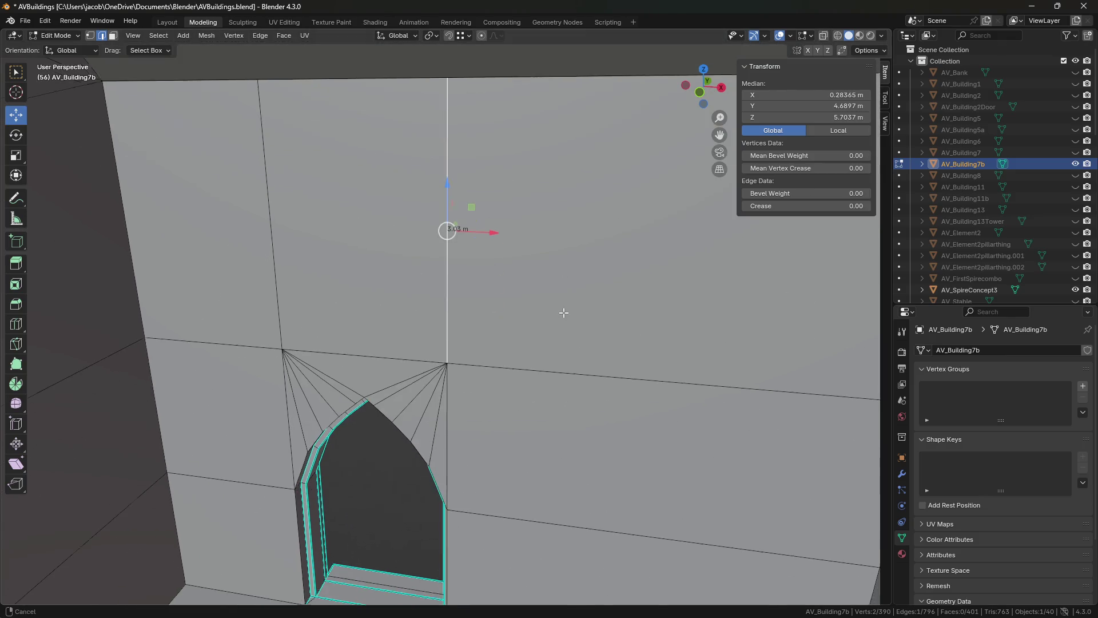
scroll(561, 311, down, 1)
shift+middle_drag(593, 397, 589, 338)
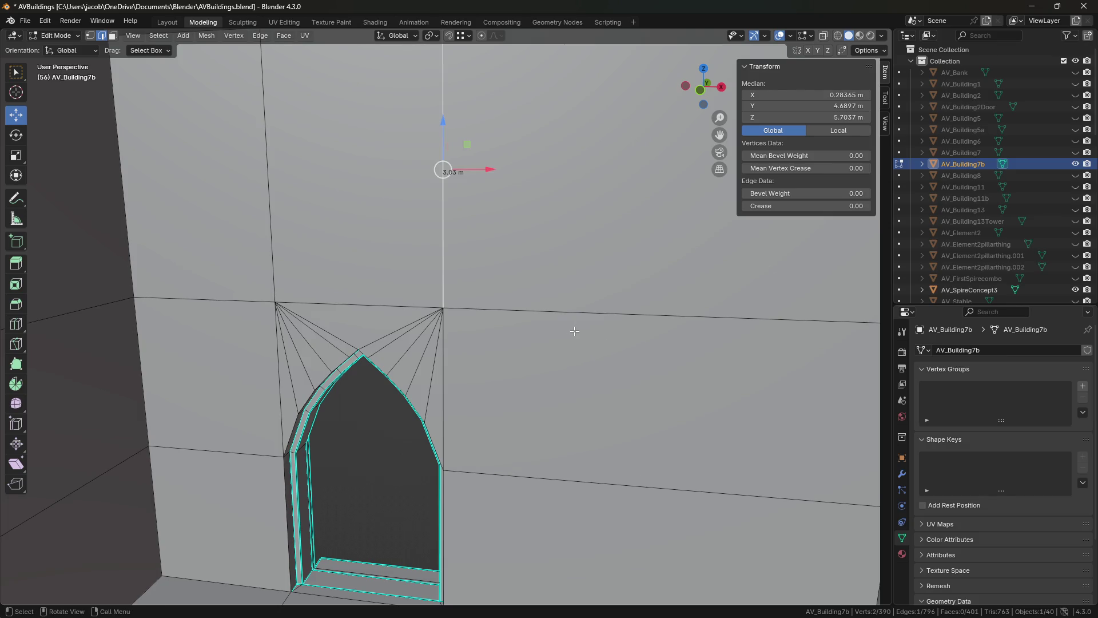
mouse_move(525, 332)
middle_down()
mouse_move(558, 347)
mouse_move(569, 364)
mouse_move(560, 367)
middle_up()
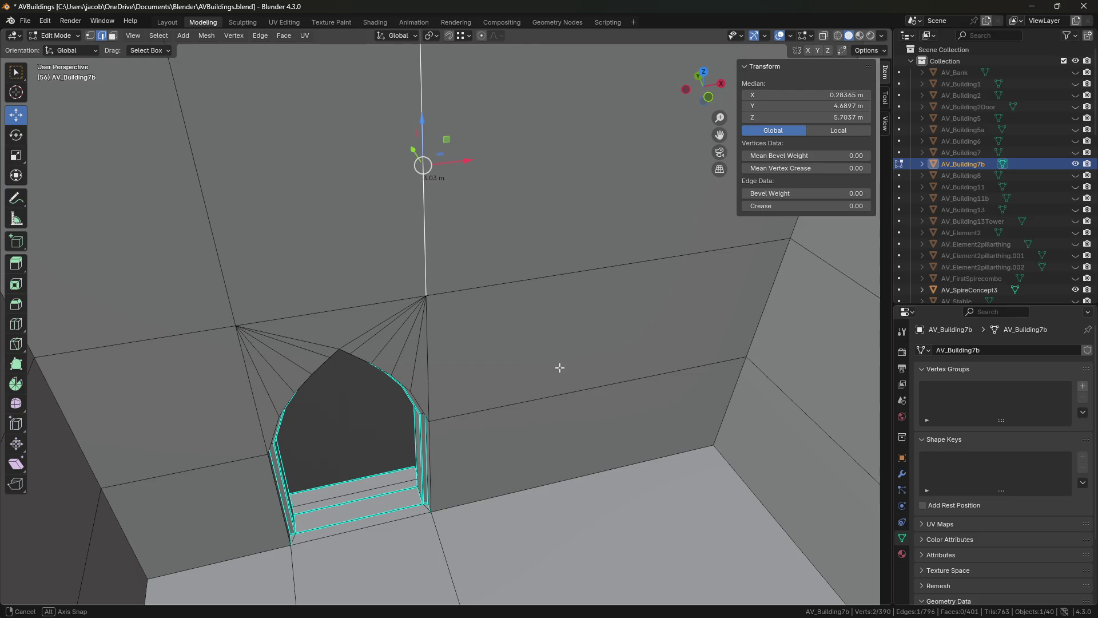
middle_drag(560, 367, 560, 367)
scroll(426, 438, up, 3)
mouse_move(426, 438)
middle_down()
mouse_move(339, 314)
mouse_move(364, 373)
mouse_move(329, 362)
mouse_move(421, 383)
mouse_move(375, 351)
middle_up()
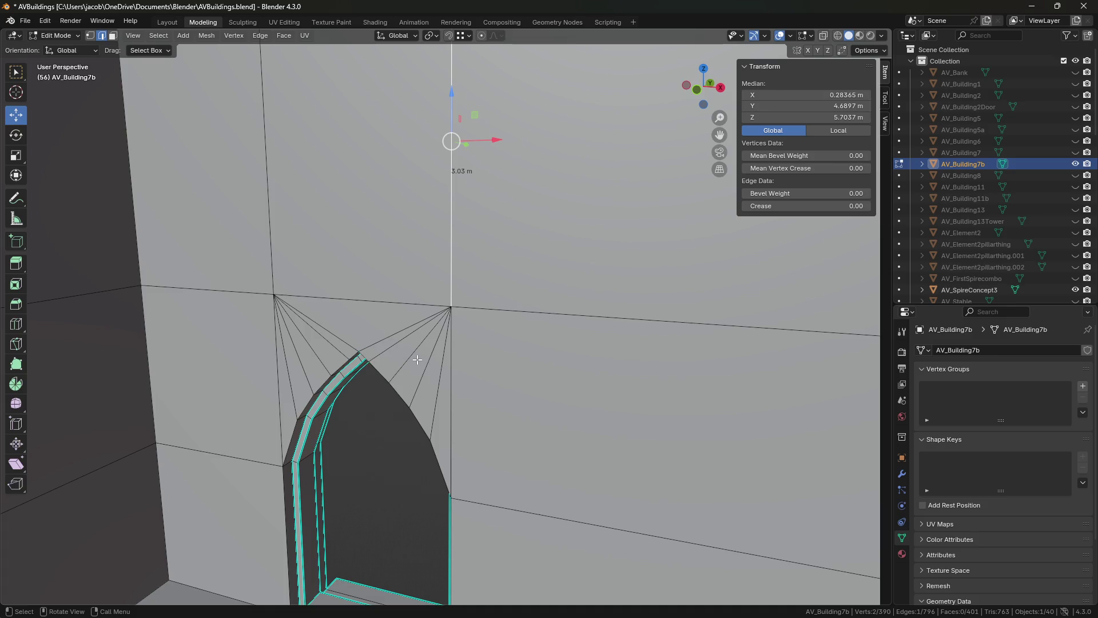
click(388, 312)
- Select the right, left and top edges around the arch in turn to compare them
click(458, 215)
click(266, 193)
key(ctrl+z)
click(355, 304)
key(ctrl+z)
click(297, 243)
click(354, 289)
key(ctrl+z)
key(ctrl+z)
key(ctrl+shift+z)
key(ctrl+shift+z)
key(ctrl+z)
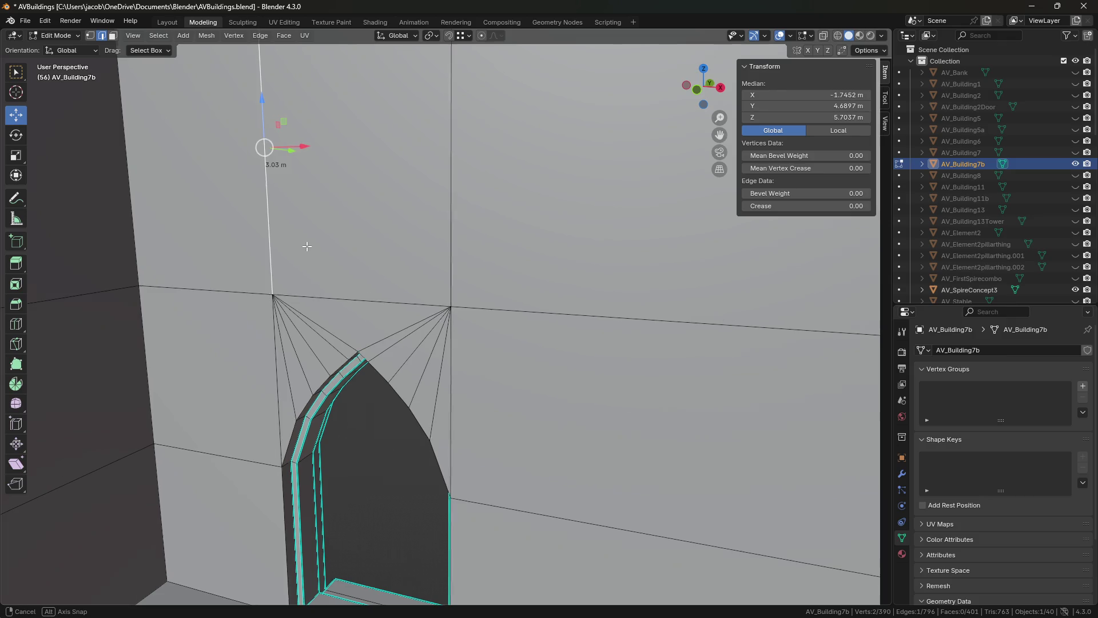
- Toggle between earlier edge selections to compare left and right positions, ending on the long top edge
middle_drag(306, 244, 422, 244)
key(ctrl+z)
key(ctrl+z)
key(ctrl+shift+z)
key(ctrl+shift+z)
key(ctrl+z)
key(ctrl+z)
key(ctrl+shift+z)
key(ctrl+shift+z)
key(ctrl+z)
key(ctrl+z)
key(ctrl+shift+z)
key(ctrl+shift+z)
key(ctrl+z)
key(ctrl+z)
key(ctrl+shift+z)
key(ctrl+shift+z)
key(ctrl+z)
key(ctrl+z)
key(ctrl+shift+z)
middle_drag(275, 257, 363, 111)
key(ctrl+shift+z)
- Select the 2.03 m by 3.03 m wall panel above the arch in face mode and frame it
mouse_move(440, 269)
middle_down()
mouse_move(500, 291)
mouse_move(447, 322)
middle_up()
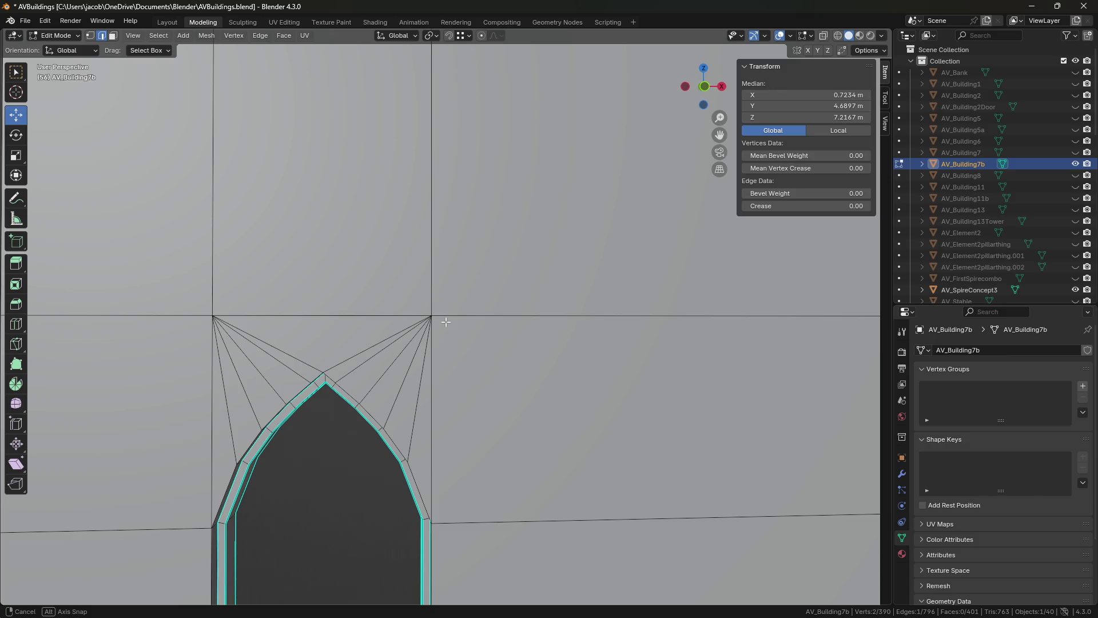
middle_drag(447, 322, 389, 269)
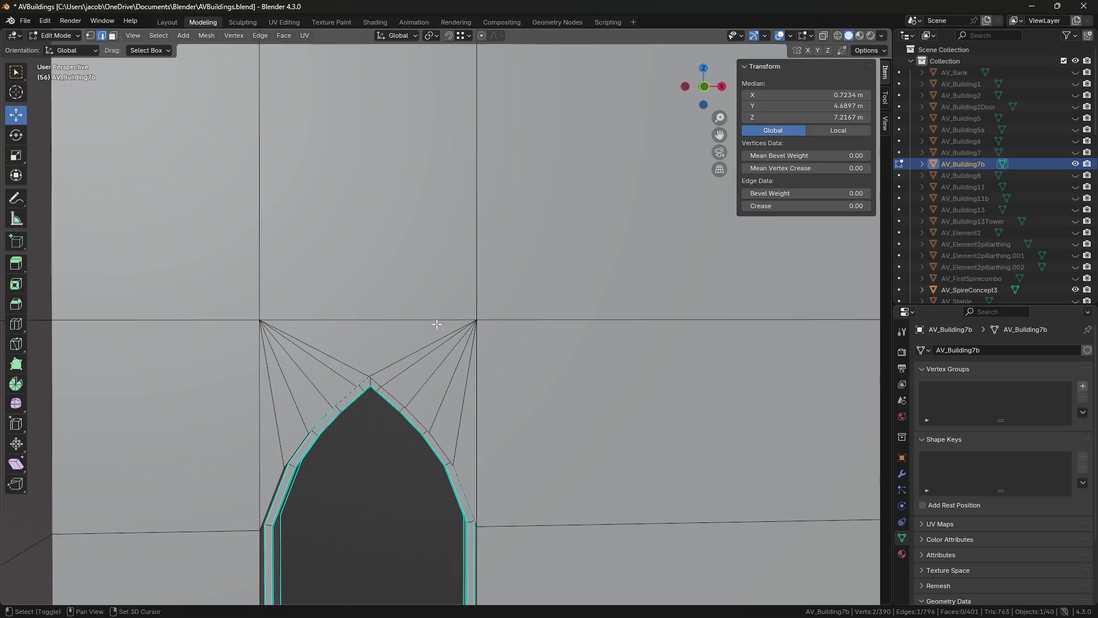
key(3)
click(386, 266)
key(KP_Decimal)
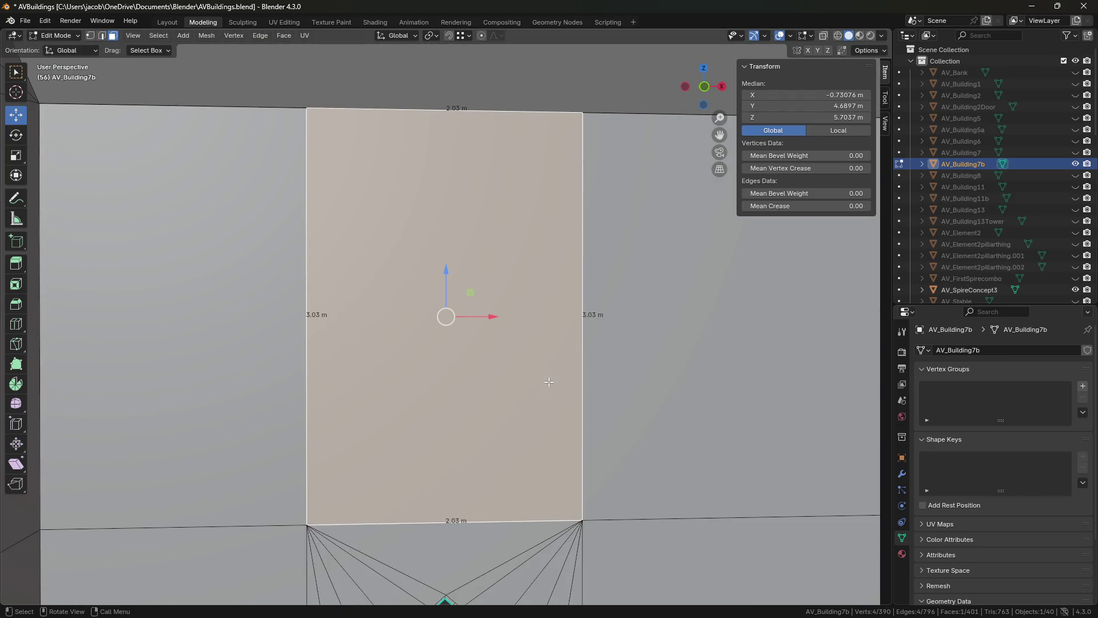
- Orbit up toward the ceiling and select the top vertices above the doorway wall in vertex mode
middle_drag(549, 382, 456, 375)
mouse_move(583, 324)
middle_down()
mouse_move(534, 308)
mouse_move(630, 314)
middle_up()
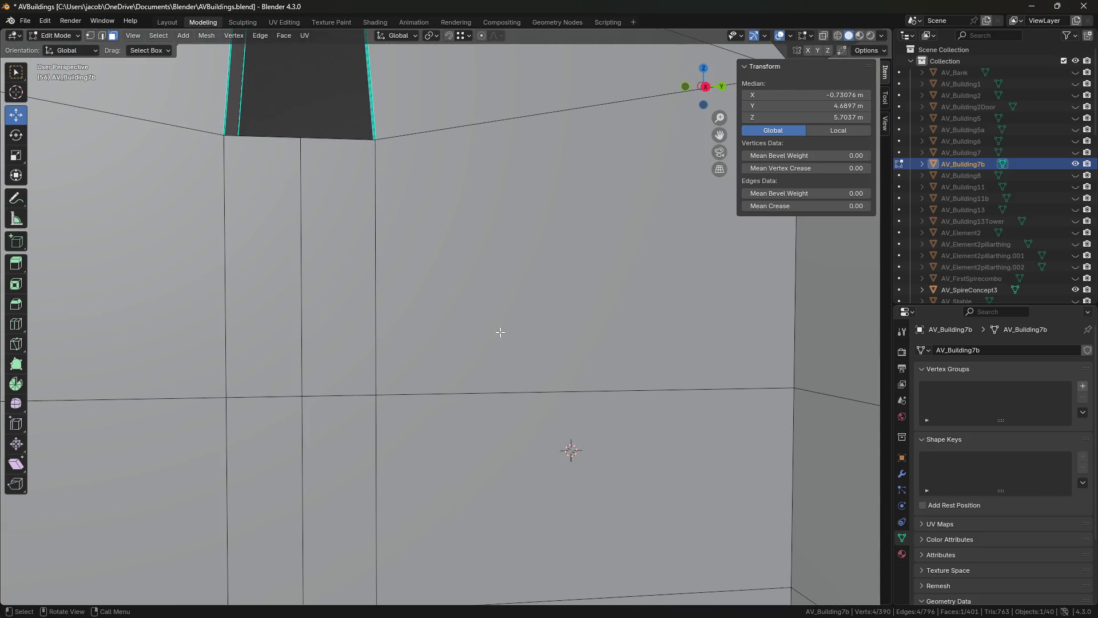
mouse_move(517, 341)
middle_down()
mouse_move(450, 293)
mouse_move(655, 376)
mouse_move(549, 331)
middle_up()
key(1)
click(409, 238)
mouse_move(410, 238)
middle_down()
mouse_move(341, 305)
mouse_move(363, 330)
middle_up()
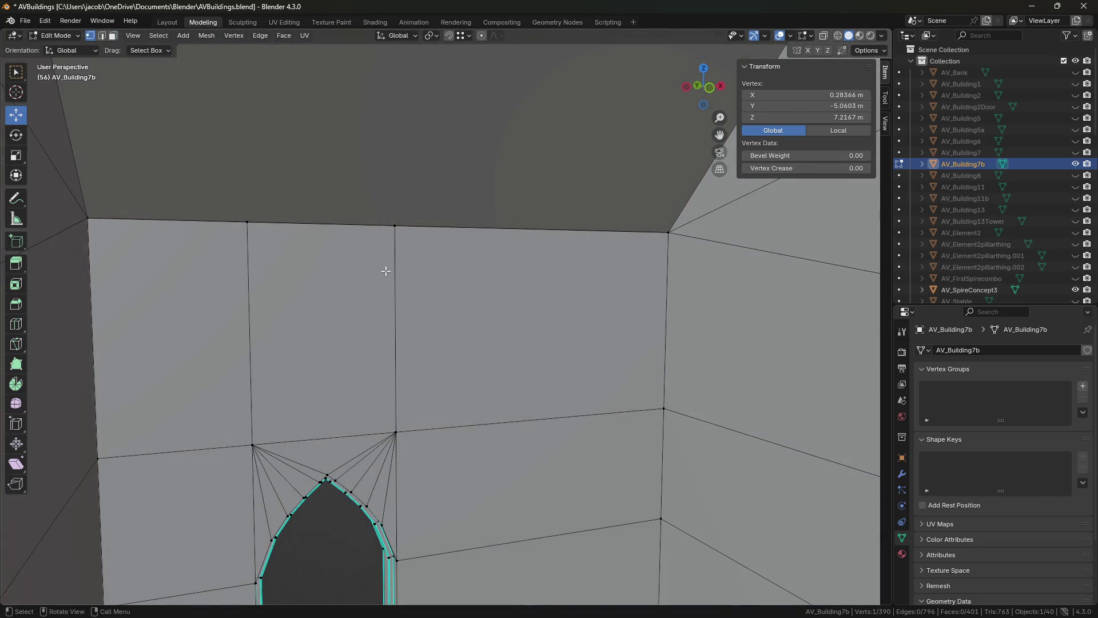
key(ctrl+KP_Add)
key(ctrl+x)
mouse_move(518, 359)
middle_down()
mouse_move(525, 348)
mouse_move(545, 361)
middle_up()
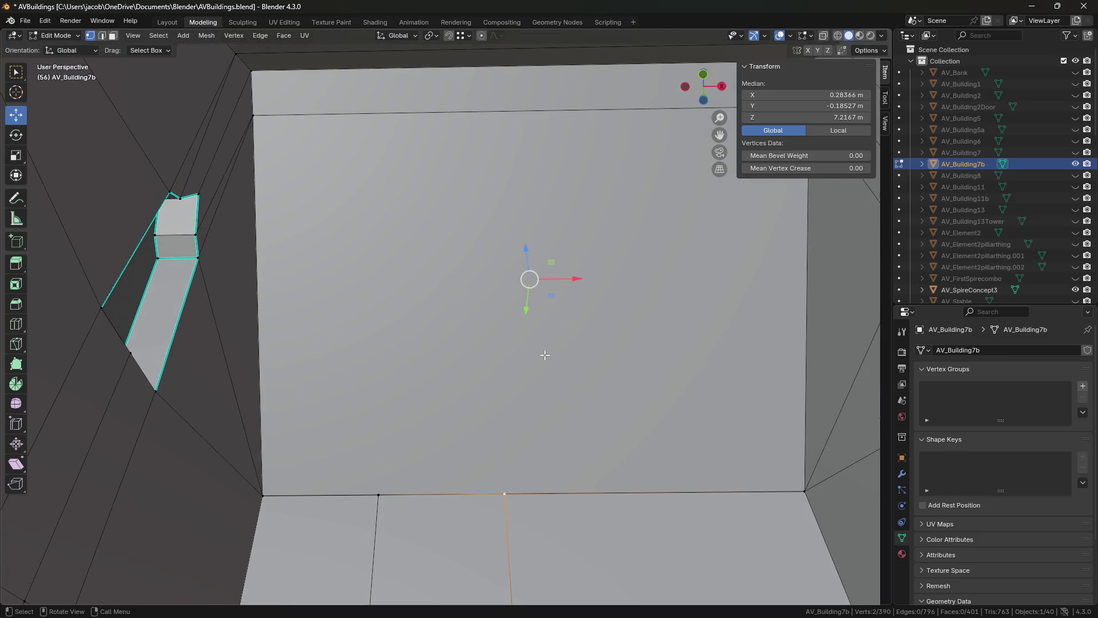
- Knife-cut an edge across the ceiling from its edge vertex to the far ceiling edge
key(k)
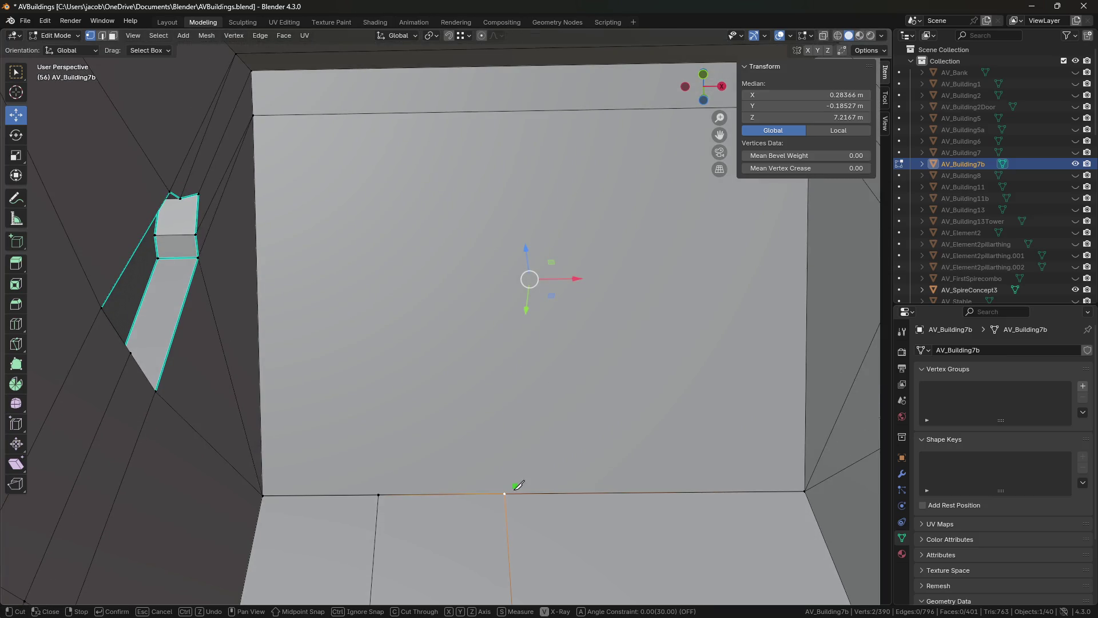
click(505, 493)
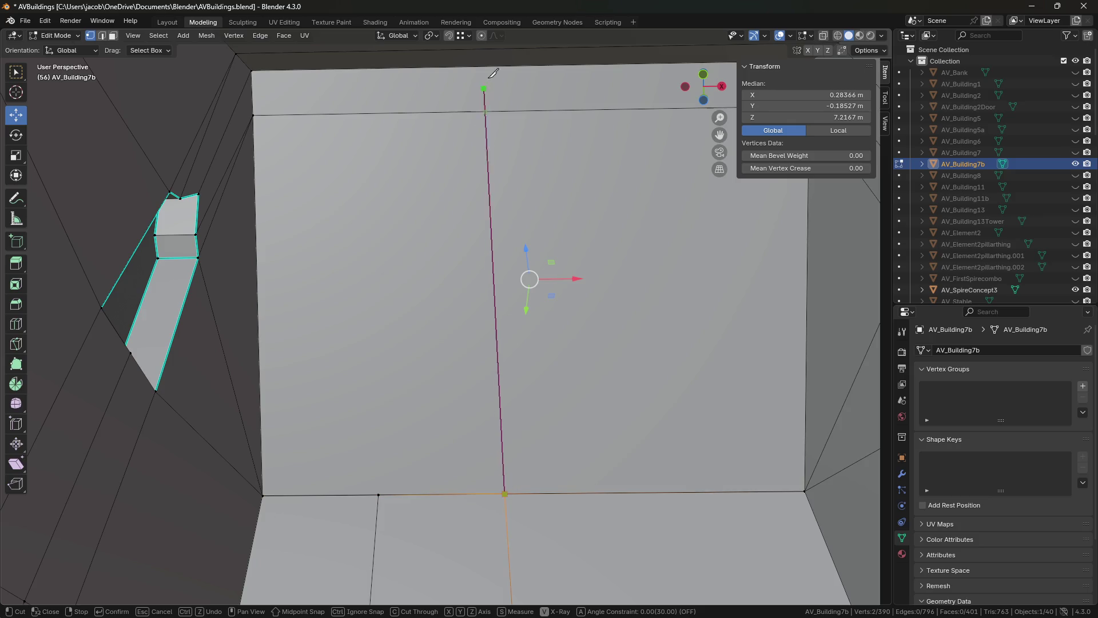
click(491, 111)
key(Return)
mouse_move(491, 65)
middle_down()
mouse_move(359, 195)
mouse_move(368, 206)
middle_up()
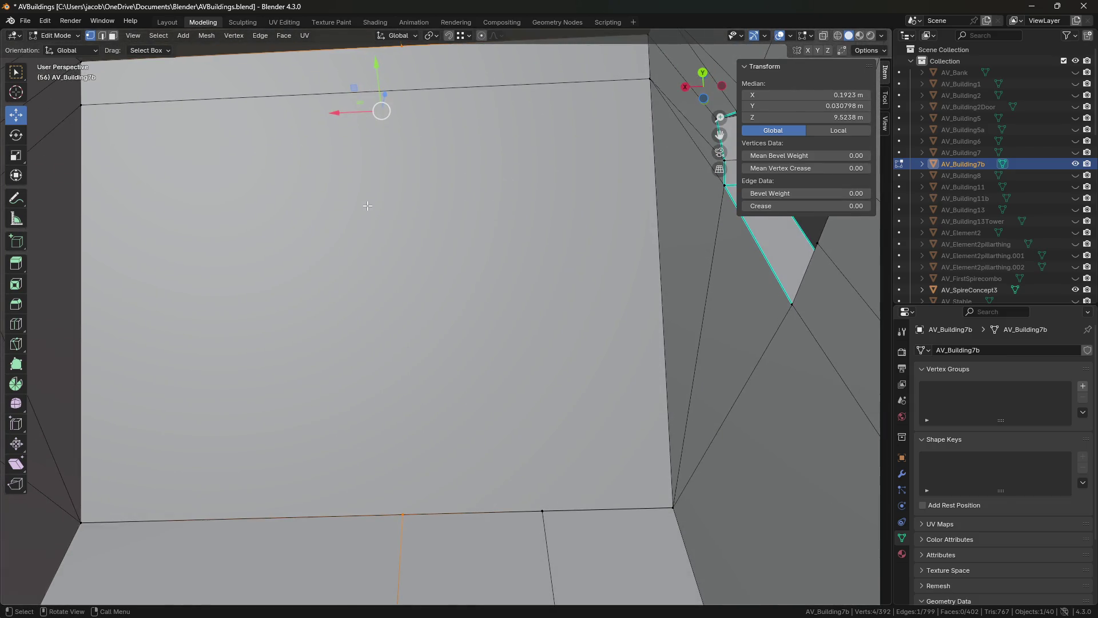
middle_drag(486, 255, 406, 172)
key(alt+a)
- Knife-cut a vertical edge from the top edge down the wall
key(k)
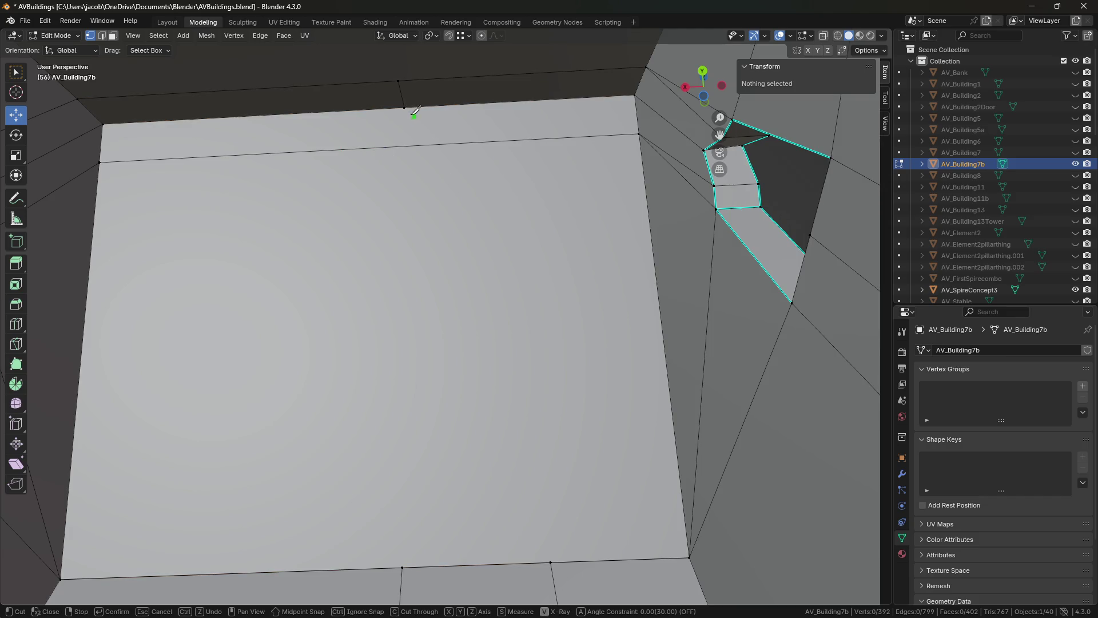
click(404, 108)
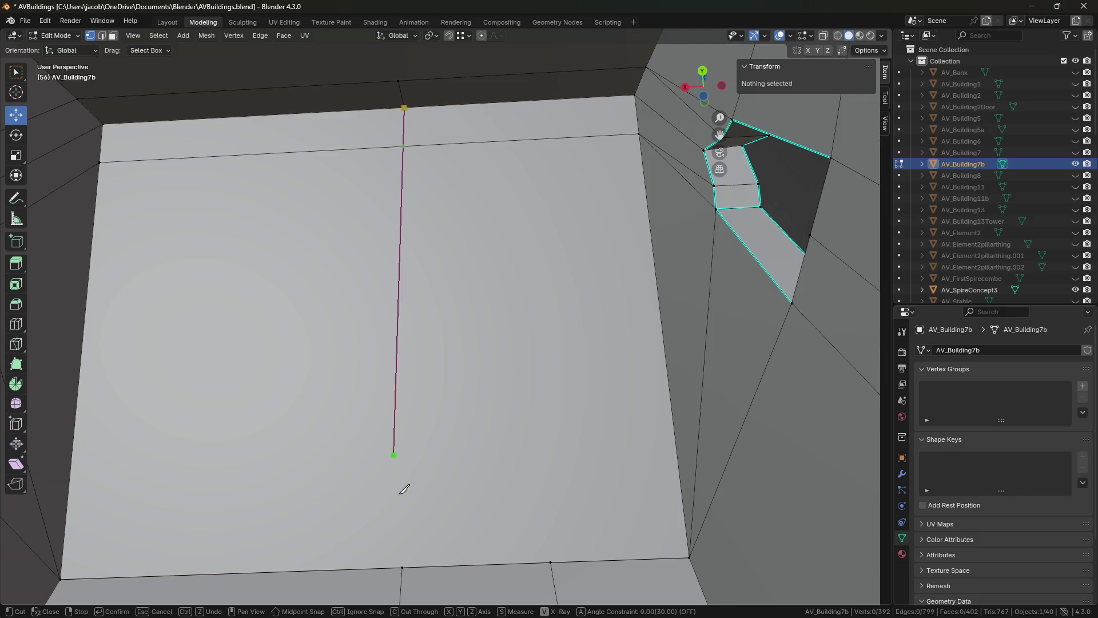
click(402, 568)
key(Return)
- Slide the vertex where the new cut meets the top edge slightly along that edge
middle_drag(402, 568, 442, 500)
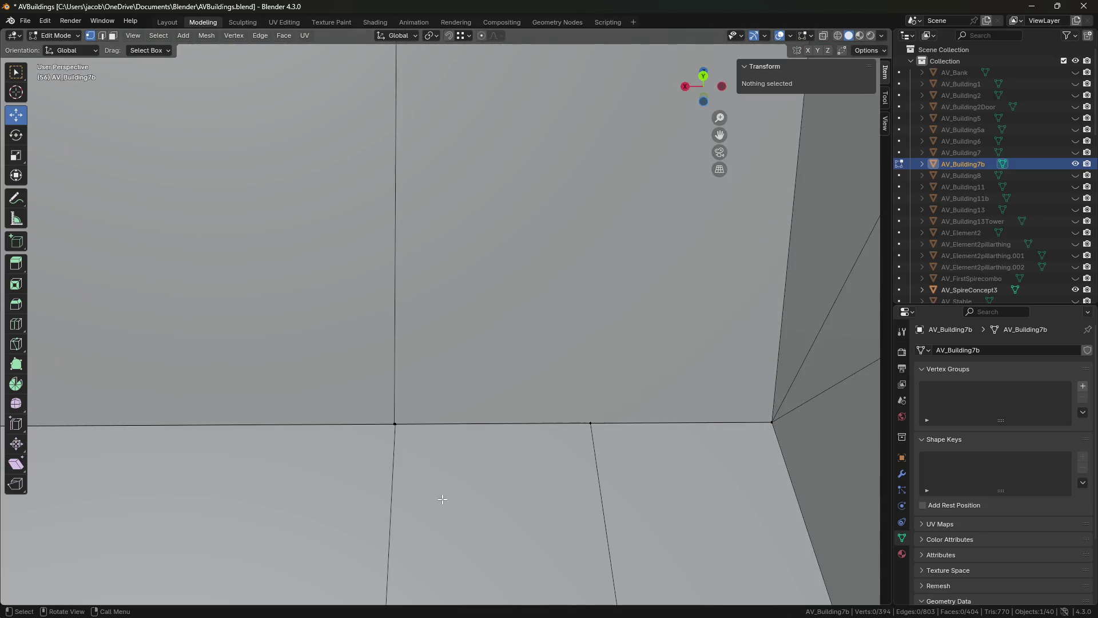
click(394, 422)
key(KP_Decimal)
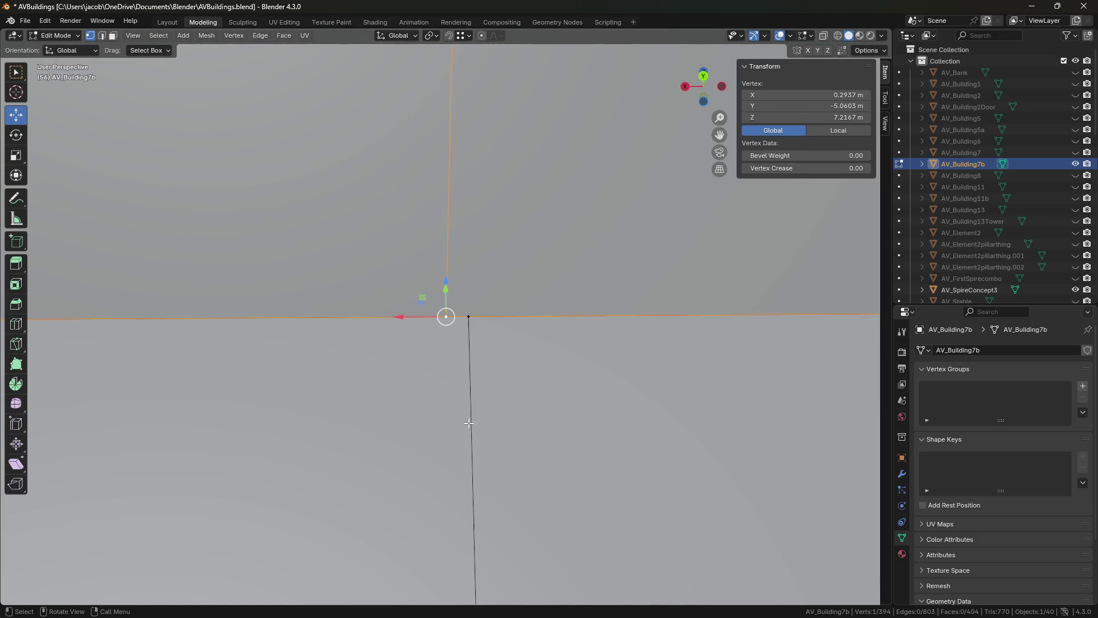
scroll(478, 395, down, 3)
scroll(479, 392, down, 2)
scroll(486, 389, up, 5)
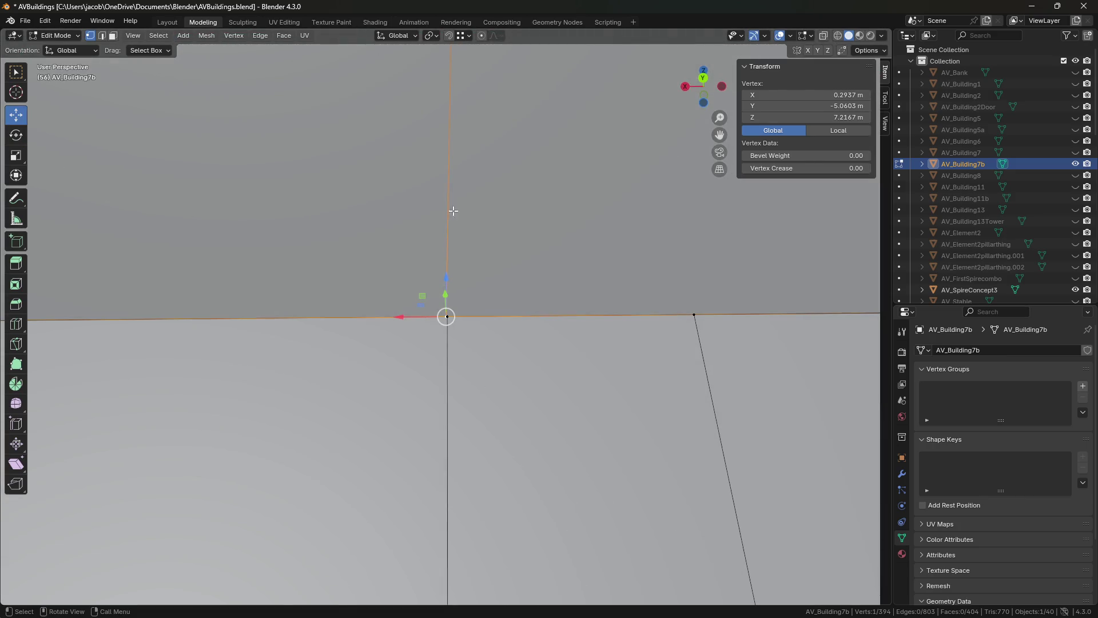
mouse_move(447, 317)
mouse_down()
mouse_move(429, 315)
mouse_move(447, 314)
mouse_up()
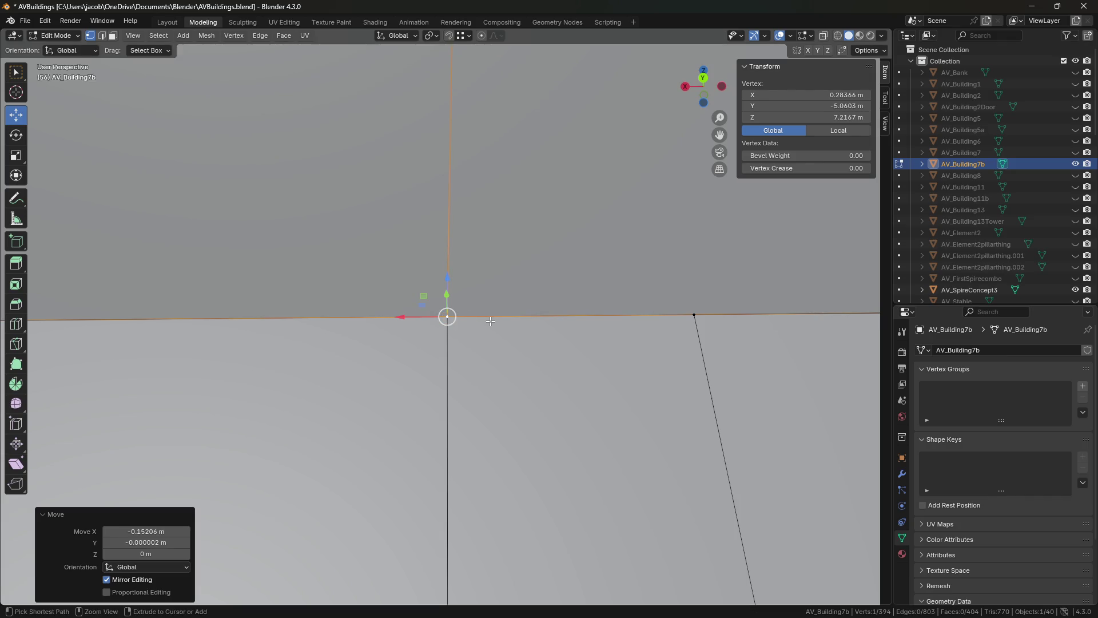
- Merge overlapping vertices by distance across the whole mesh
key(a)
key(m)
click(488, 388)
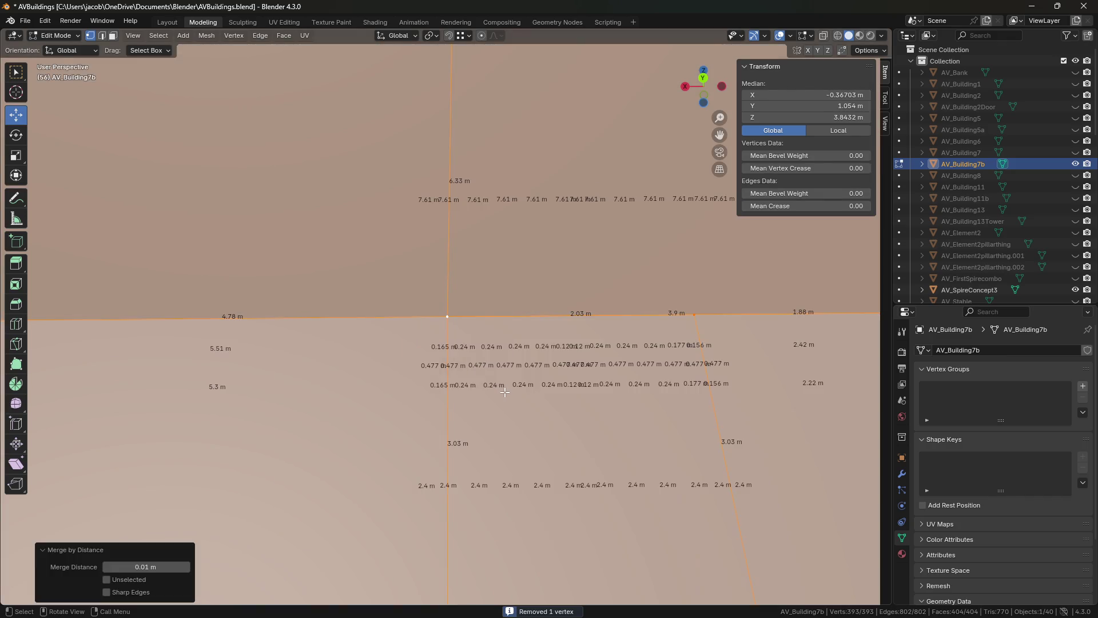
key(alt+a)
- Knife-cut a vertical edge from the wall's bottom-edge vertex up to its top edge
mouse_move(575, 353)
middle_down()
mouse_move(570, 371)
mouse_move(538, 275)
mouse_move(529, 292)
middle_up()
click(564, 361)
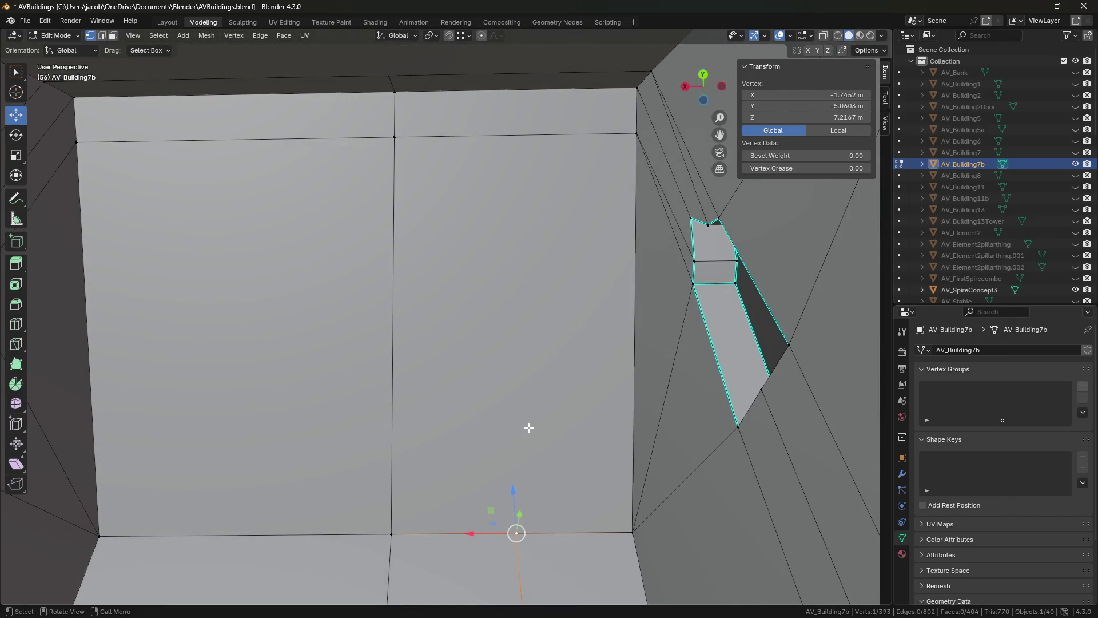
key(k)
click(516, 533)
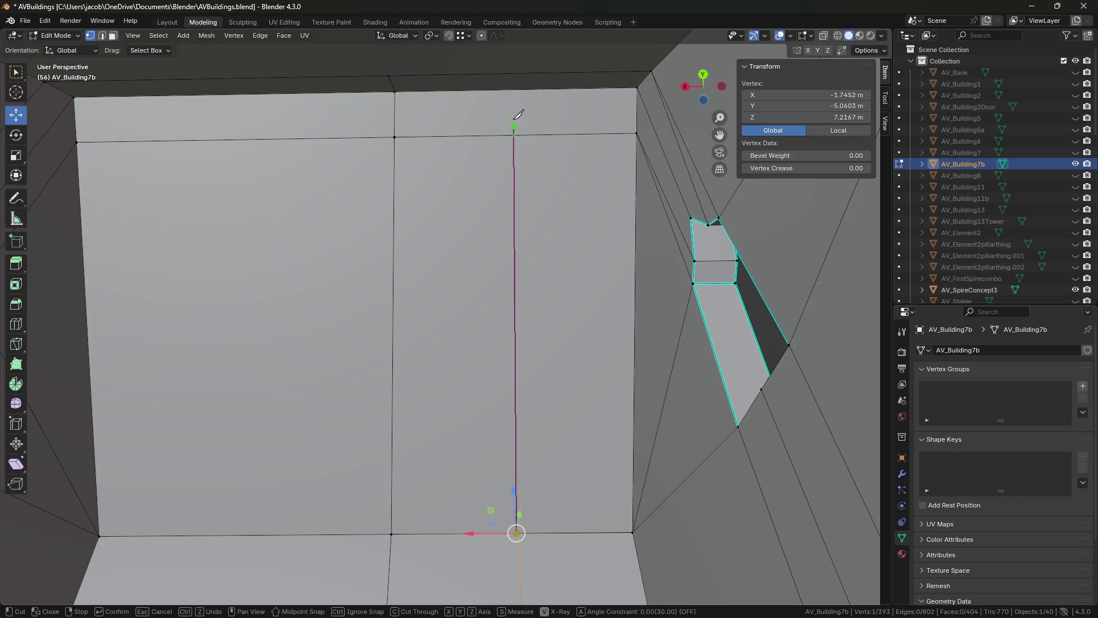
click(511, 89)
key(Return)
mouse_move(511, 88)
middle_down()
mouse_move(522, 411)
mouse_move(533, 205)
mouse_move(549, 265)
mouse_move(563, 261)
middle_up()
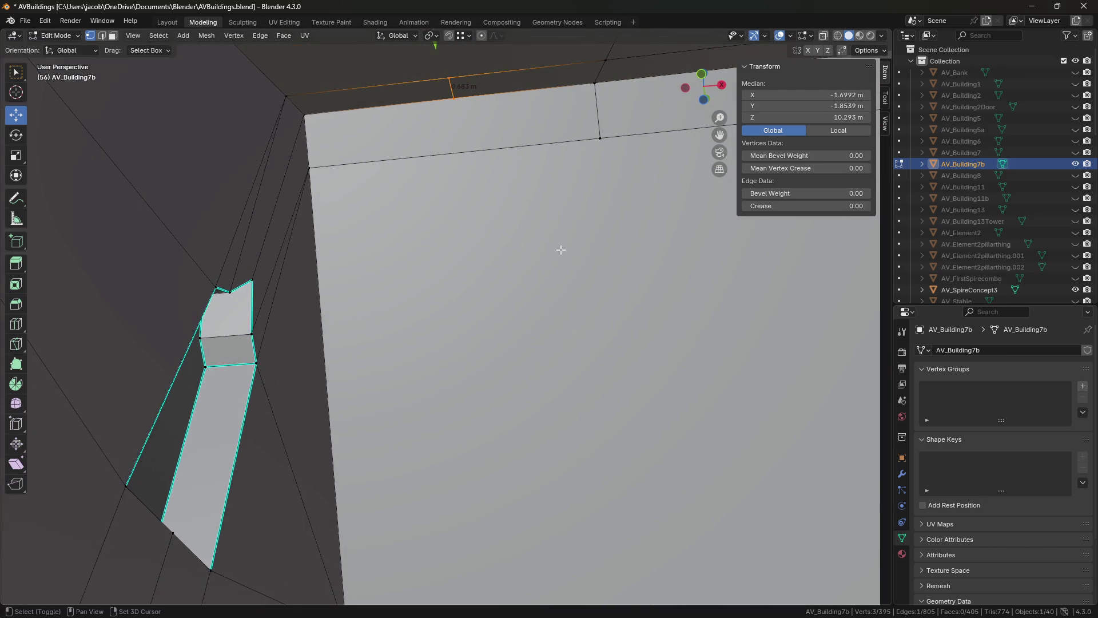
- Add a cut point on the top edge, then knife-cut from it down to the bottom edge
key(k)
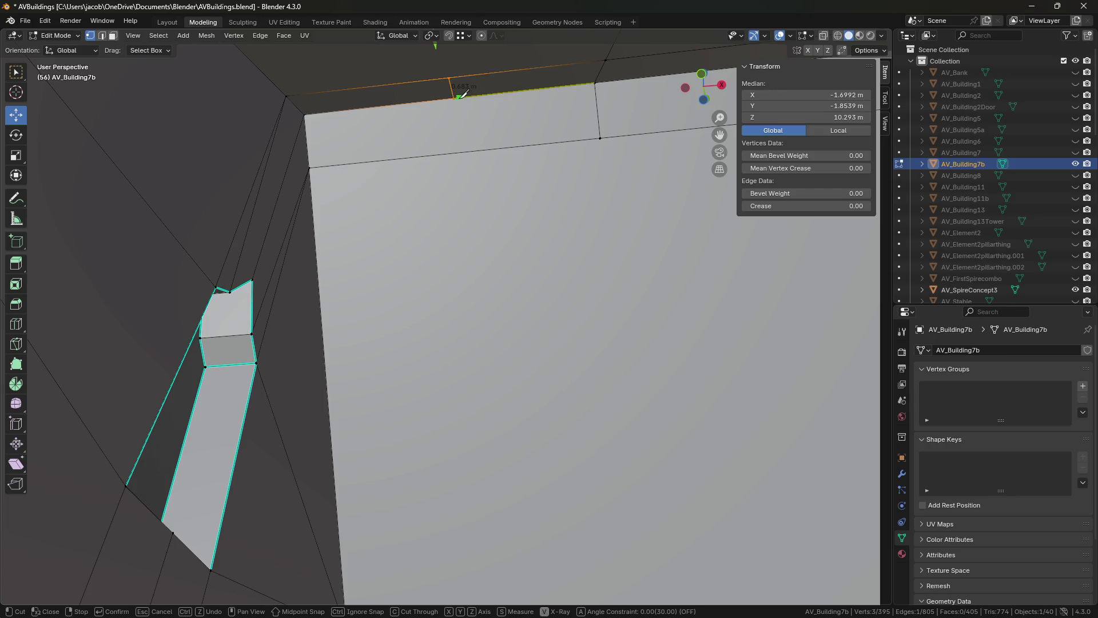
click(458, 96)
click(456, 153)
key(Return)
middle_drag(483, 341, 482, 355)
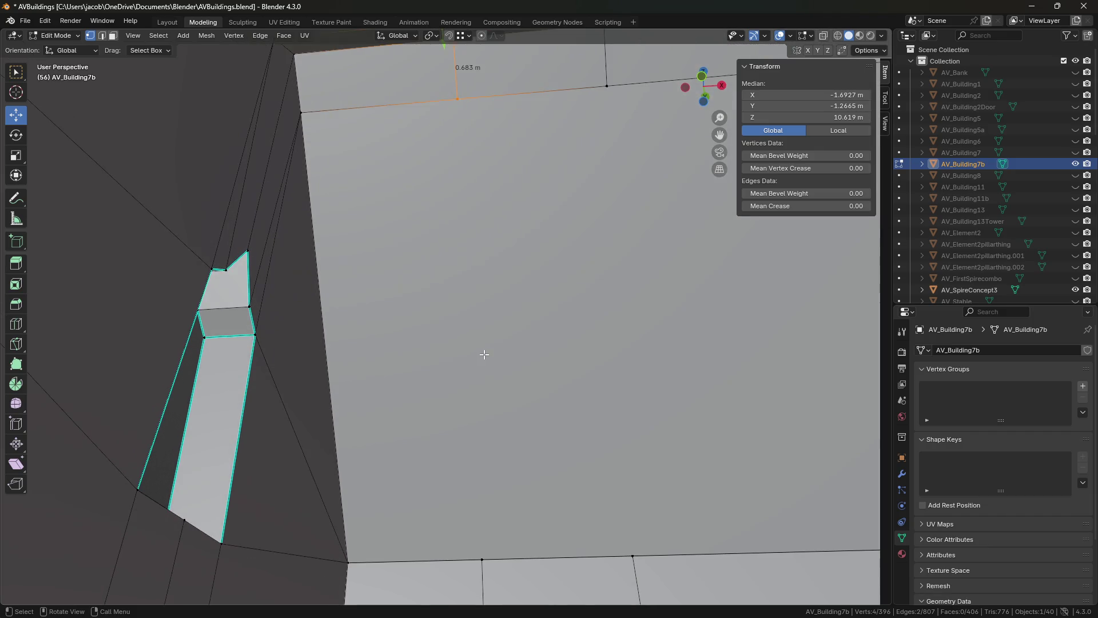
click(458, 98)
click(483, 559)
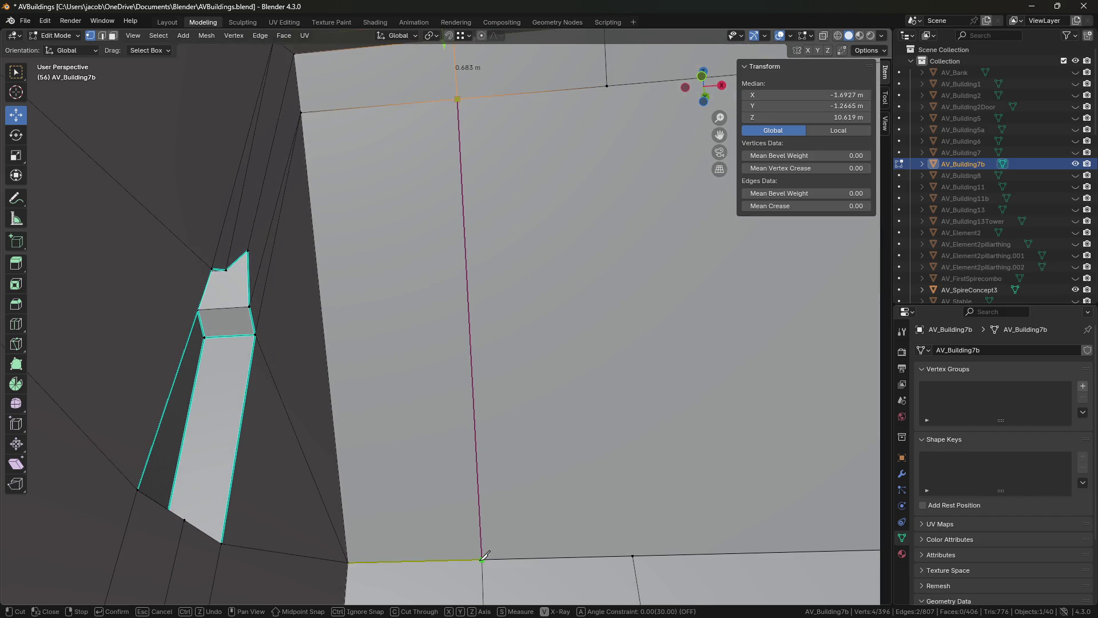
key(Return)
- Merge the whole mesh by distance again and save AVBuildings.blend
key(a)
key(m)
click(559, 466)
key(ctrl+s)
key(alt+a)
mouse_move(559, 467)
middle_down()
mouse_move(522, 474)
mouse_move(520, 487)
middle_up()
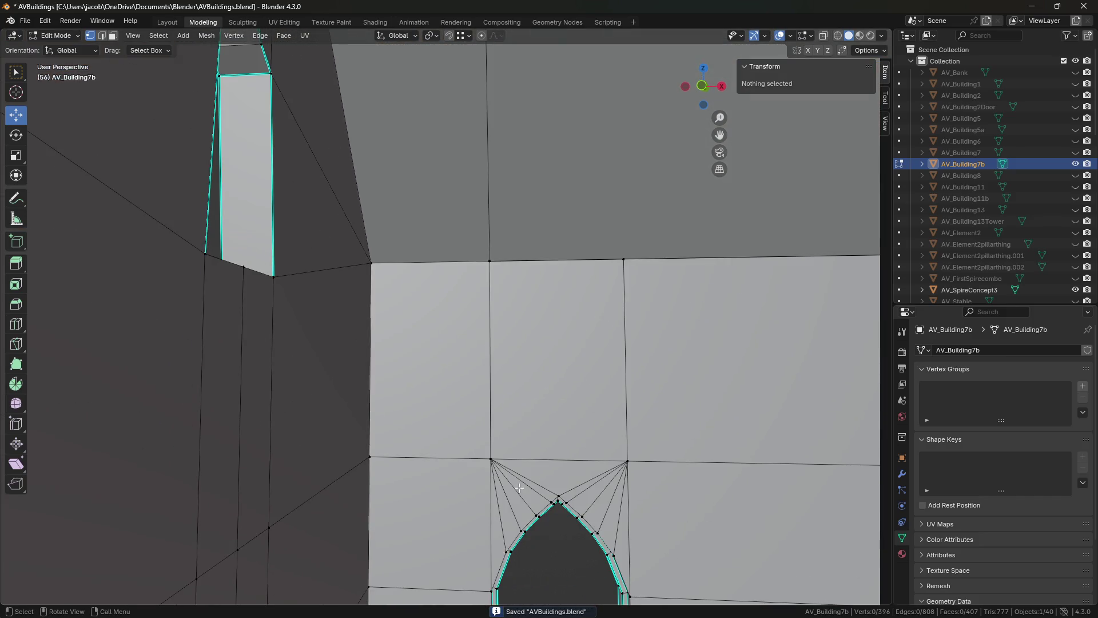
- Select the vertical edges above the arch and the 1.96 m edge beside it
click(495, 464)
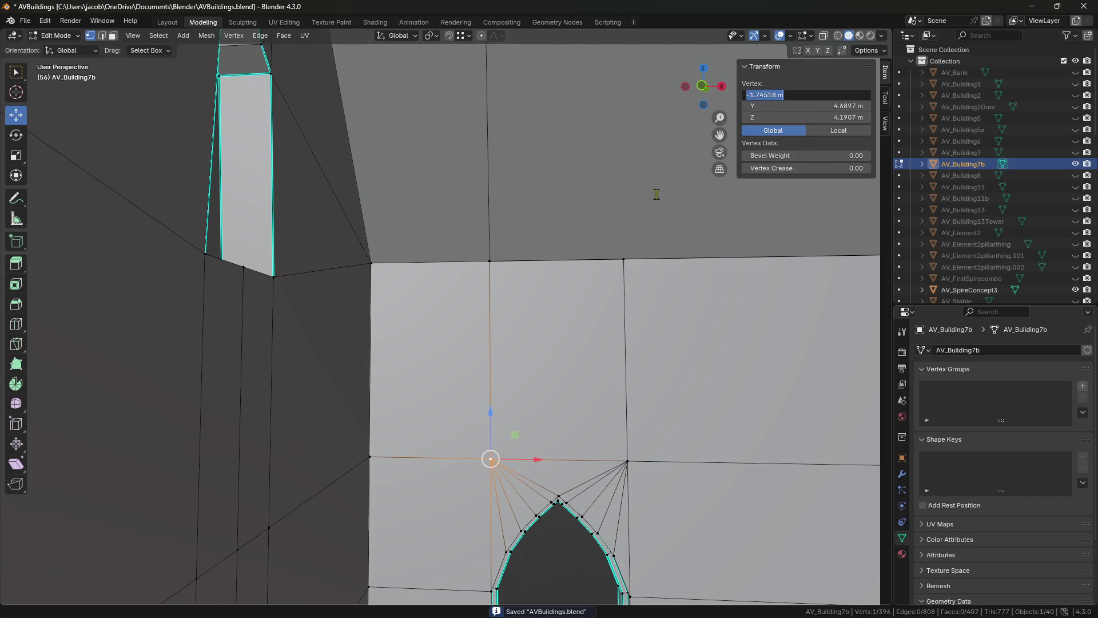
key(2)
alt+click(488, 218)
middle_drag(490, 229, 491, 220)
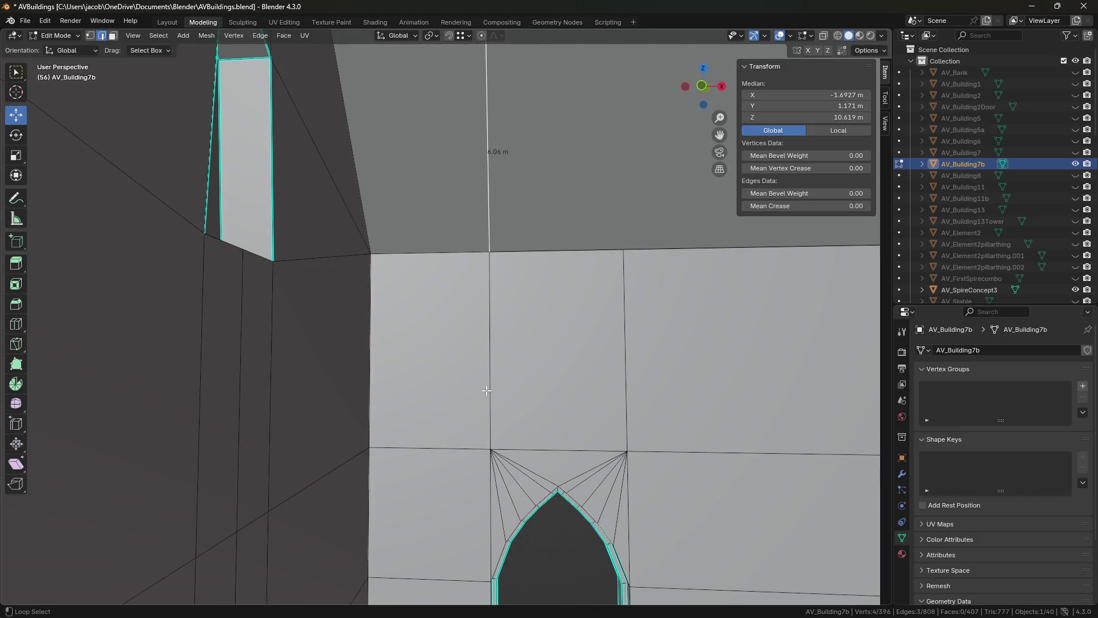
shift+click(500, 526)
middle_drag(500, 526, 446, 395)
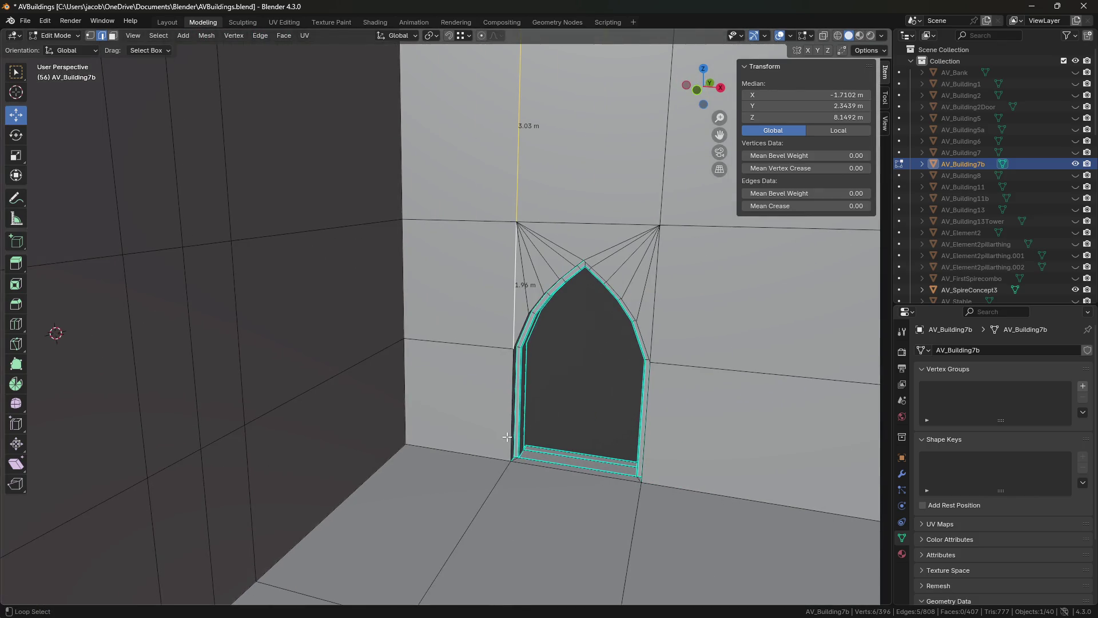
alt+shift+click(511, 435)
mouse_move(502, 494)
middle_down()
mouse_move(341, 441)
mouse_move(438, 223)
mouse_move(498, 258)
mouse_move(492, 176)
middle_up()
- Try joining the top vertex of the line to the wall's bottom vertex with J
key(1)
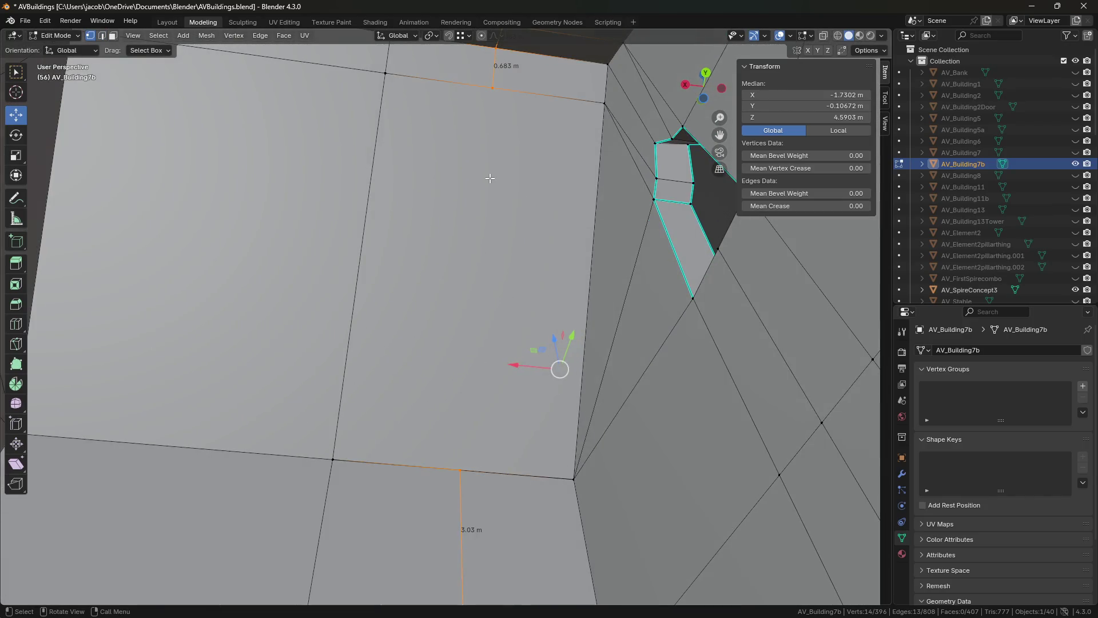
click(492, 88)
shift+click(460, 470)
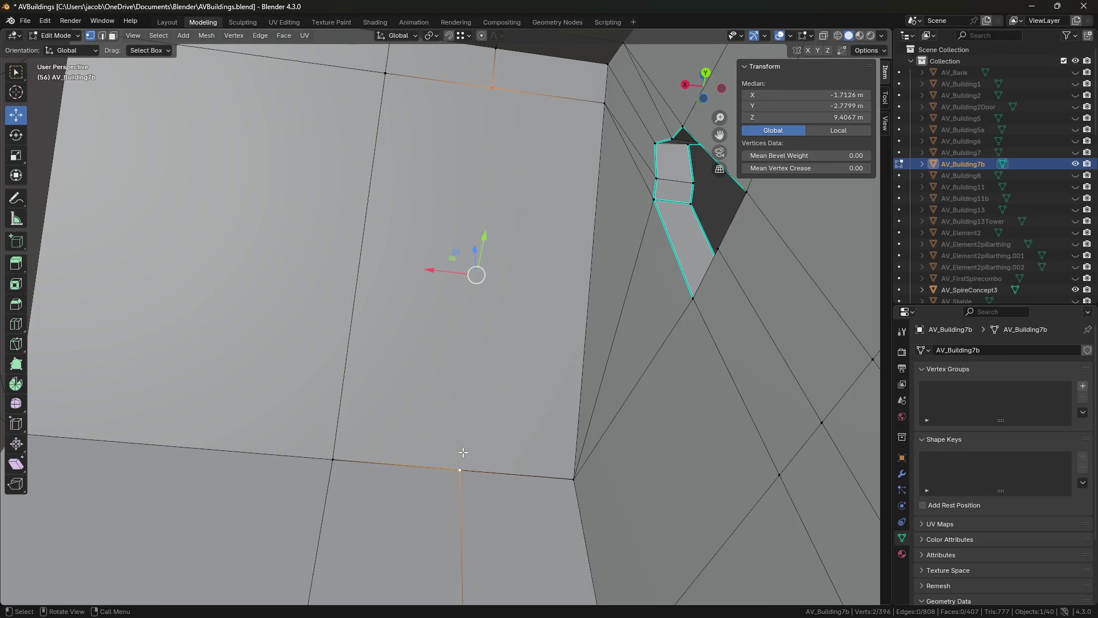
key(j)
click(481, 332)
- Delete the central wall face and refill the resulting holes with new faces
key(3)
click(481, 332)
key(x)
click(422, 279)
key(2)
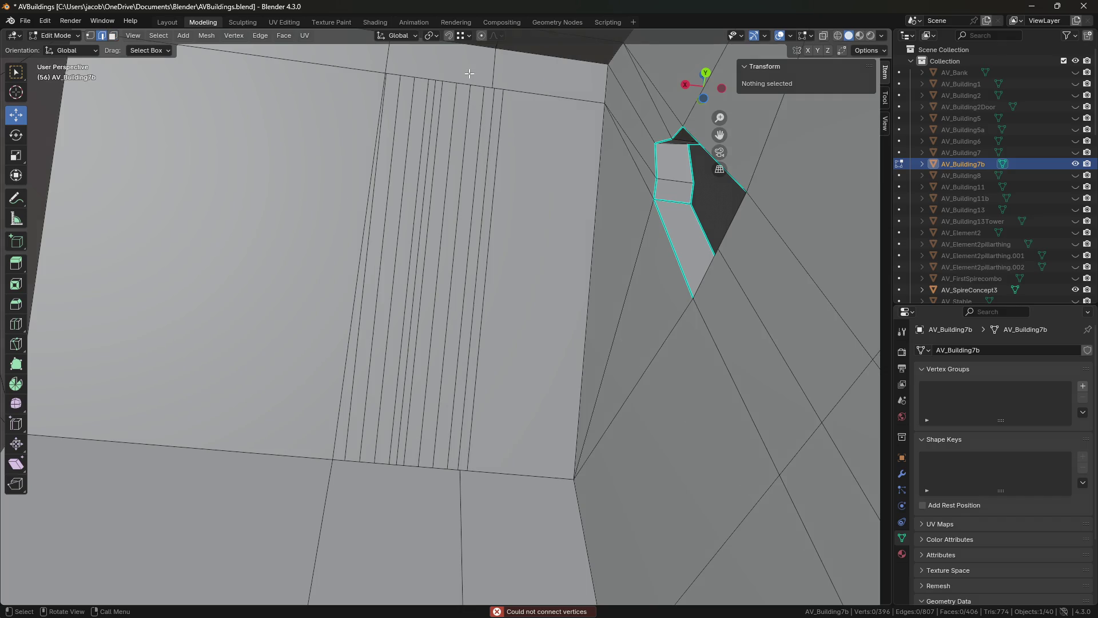
alt+click(469, 85)
key(f)
click(507, 485)
alt+click(507, 480)
key(f)
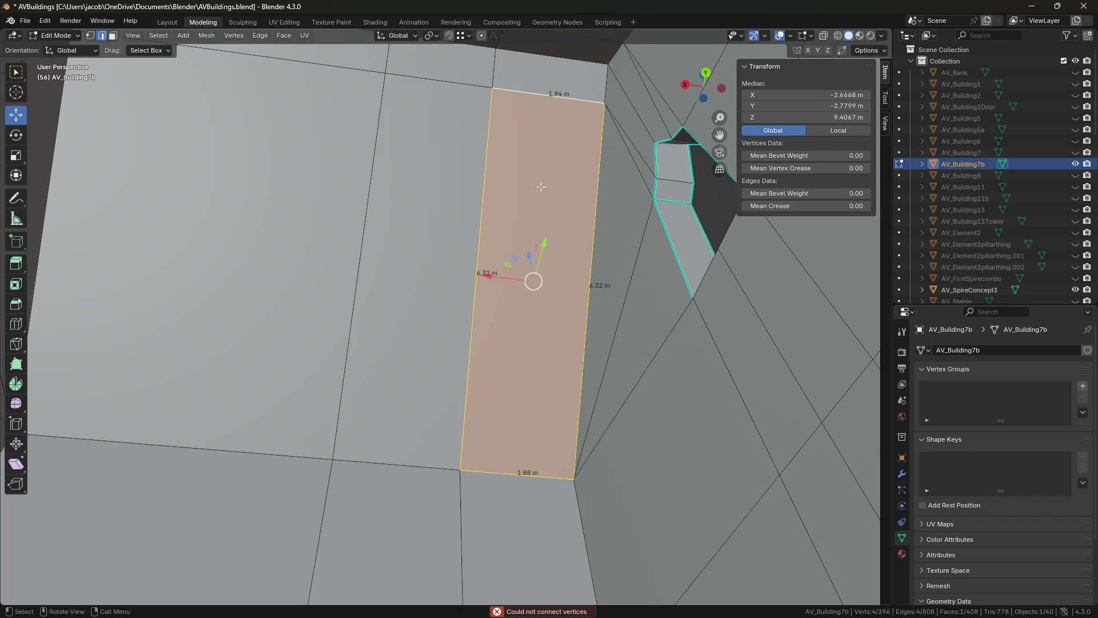
- Straighten three vertical wall edges by scaling them to 0 on the X axis
alt+click(480, 275)
mouse_move(481, 274)
middle_down()
mouse_move(510, 261)
mouse_move(657, 331)
mouse_move(640, 423)
mouse_move(576, 533)
mouse_move(569, 434)
middle_up()
shift+click(648, 332)
shift+click(577, 532)
key(s)
key(x)
key(0)
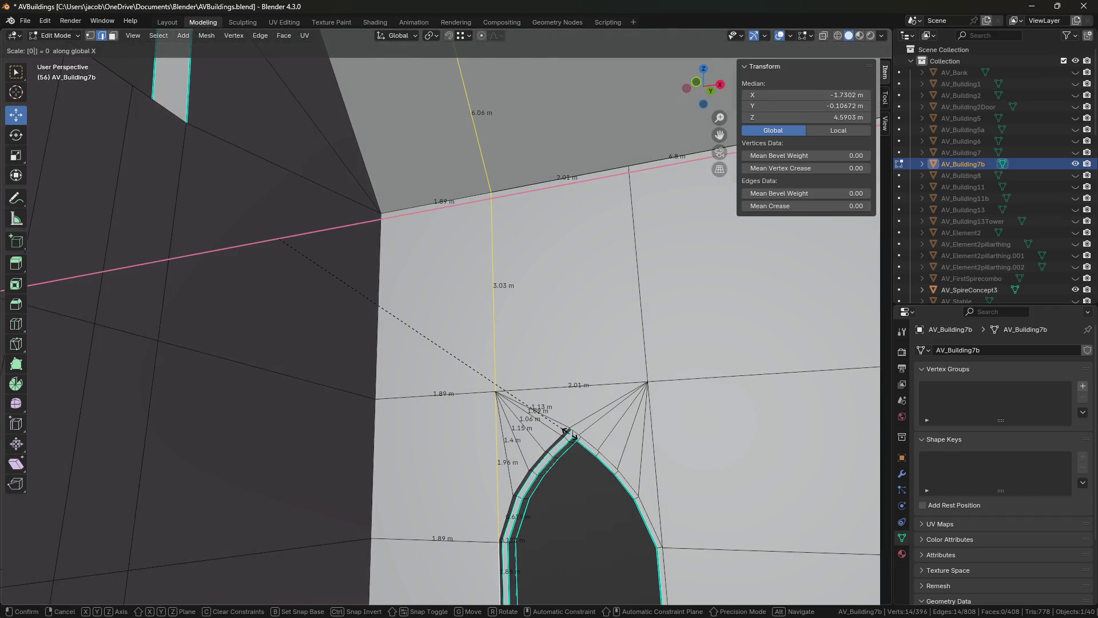
key(Return)
- Delete the upper wall face and fill the gap with a new face
drag(763, 96, 754, 96)
mouse_move(572, 274)
middle_down()
mouse_move(636, 251)
mouse_move(586, 266)
middle_up()
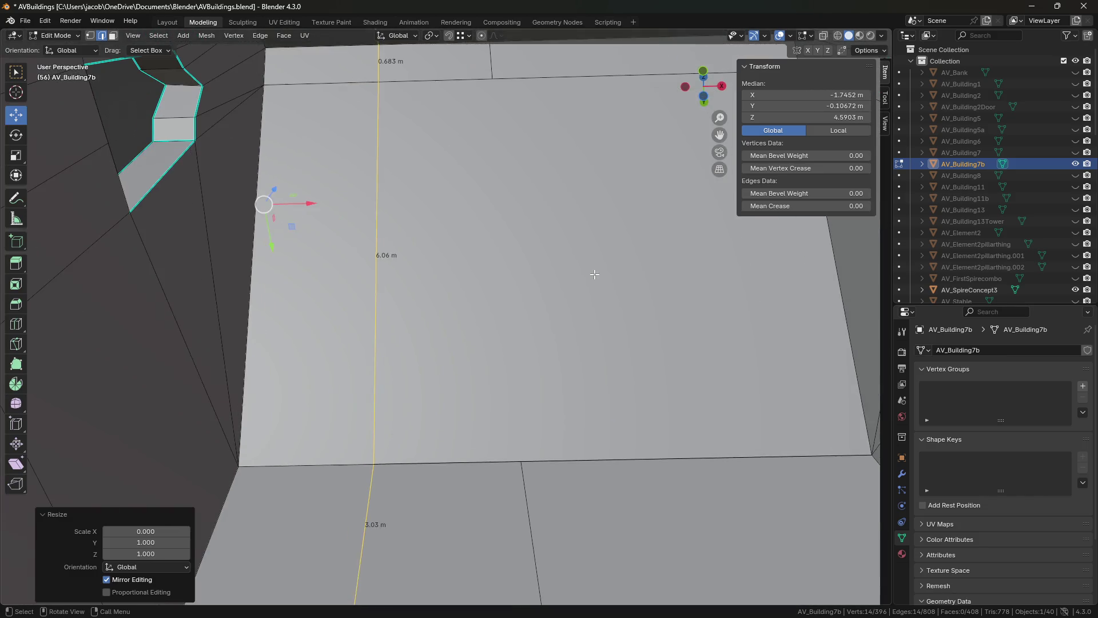
key(3)
click(589, 265)
key(x)
click(532, 259)
key(2)
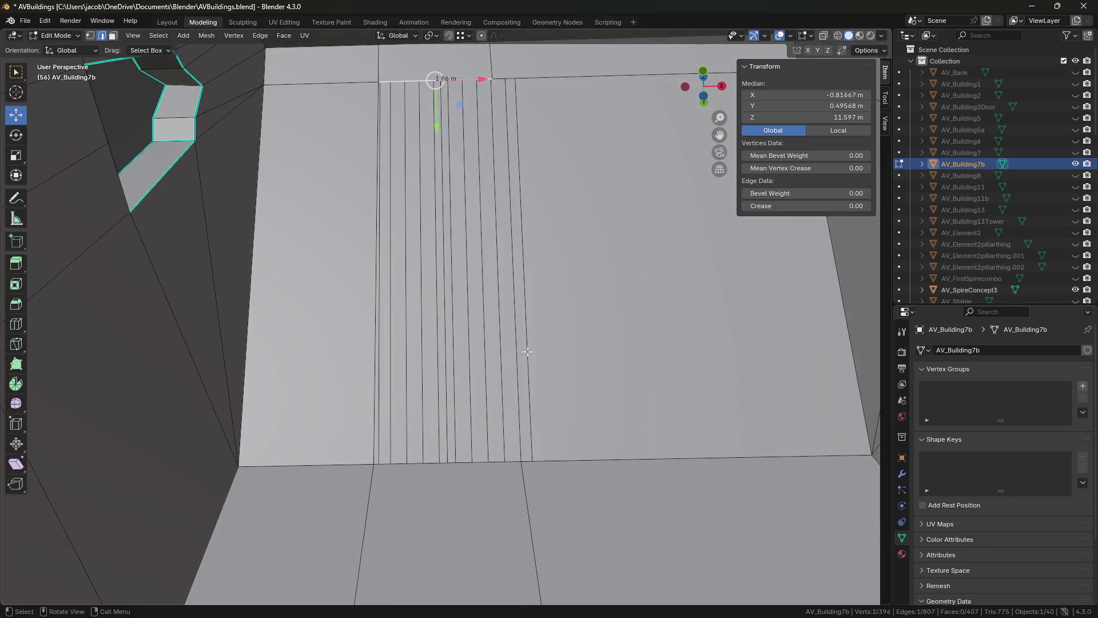
click(483, 471)
shift+click(569, 75)
key(f)
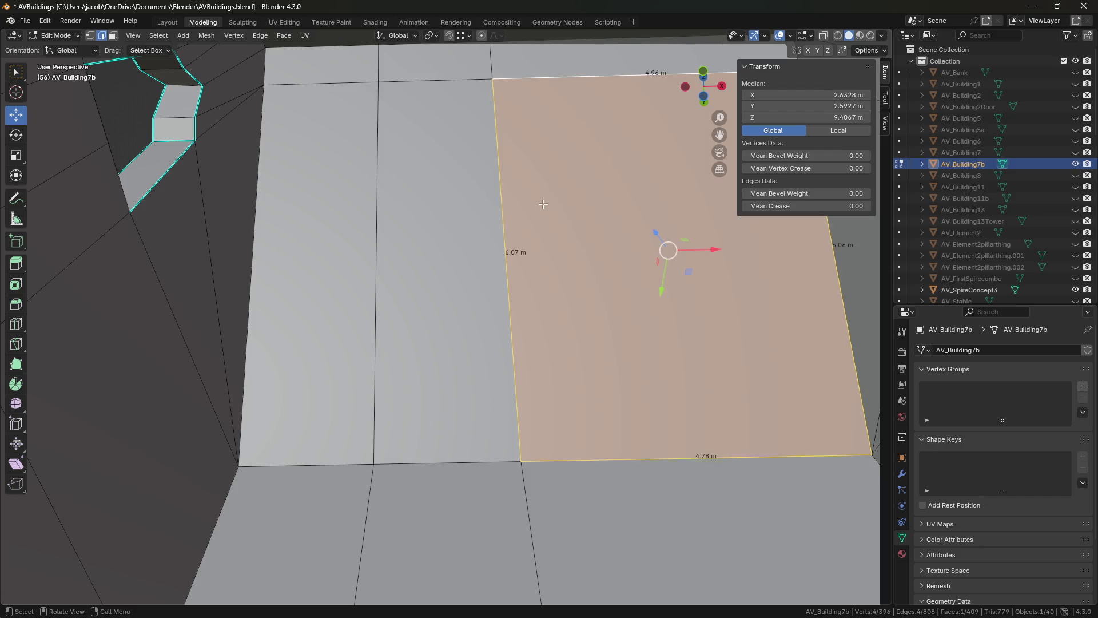
- Select the vertical edge loop beside the doorway, including the 1.96 m edge
alt+click(508, 226)
mouse_move(508, 226)
middle_down()
mouse_move(596, 407)
mouse_move(538, 344)
middle_up()
shift+click(379, 229)
middle_drag(490, 297, 469, 332)
key(1)
click(464, 341)
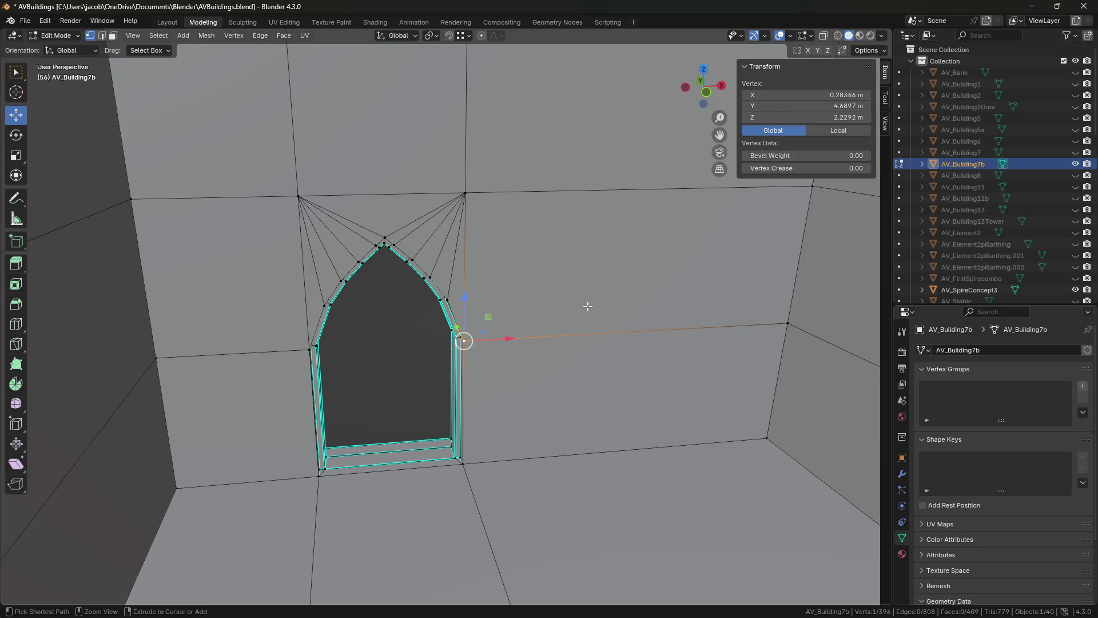
key(ctrl+z)
- Flatten that loop to 0 on the X axis and save the file
key(s)
key(x)
key(0)
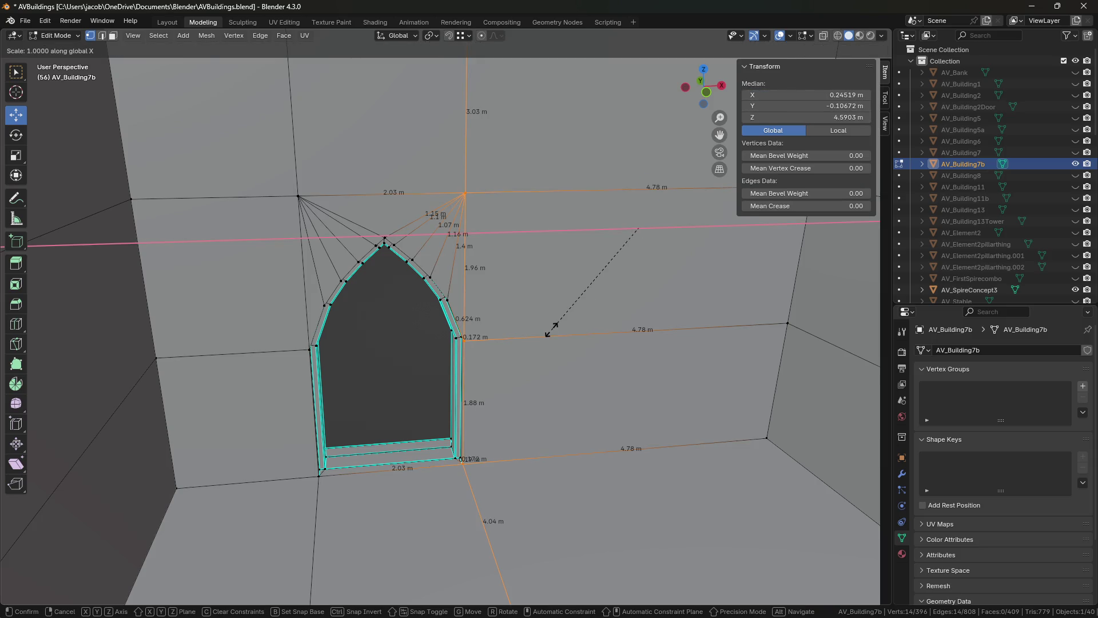
key(Return)
key(ctrl+s)
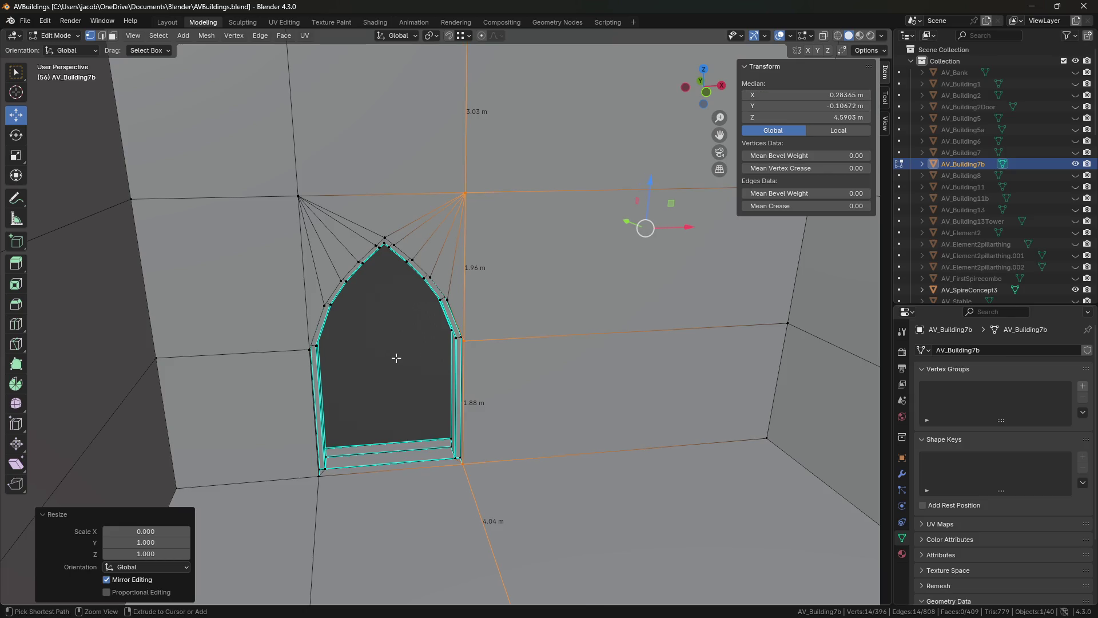
- Orbit and fly around the pointed-arch doorway and neighbouring walls to inspect them, saving once
click(392, 357)
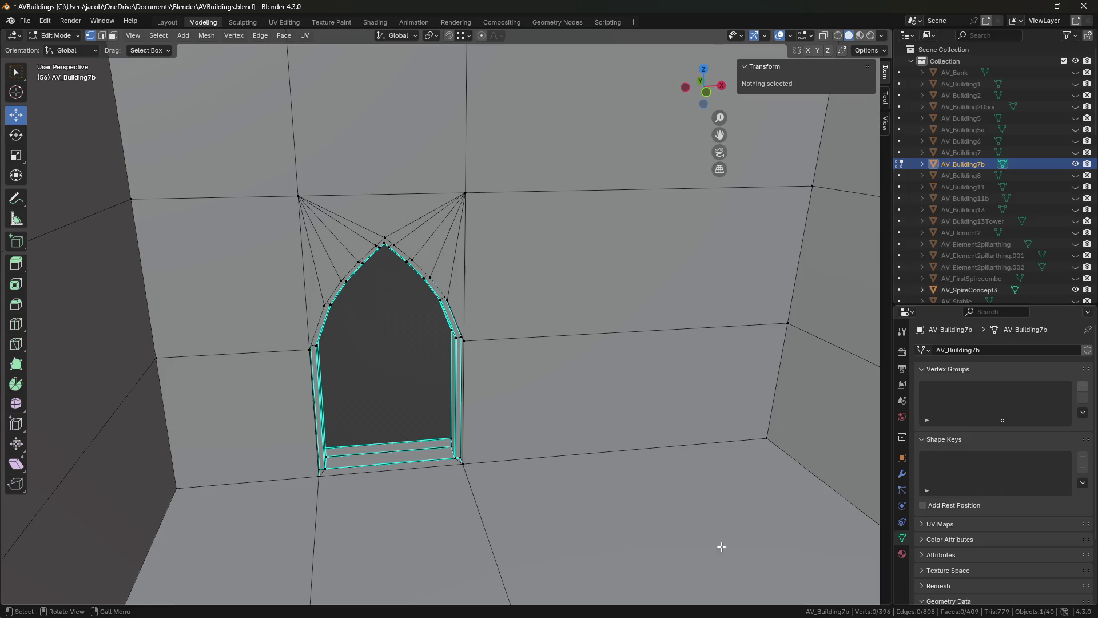
mouse_move(635, 475)
middle_down()
mouse_move(317, 288)
mouse_move(363, 343)
mouse_move(407, 354)
middle_up()
key(ctrl+s)
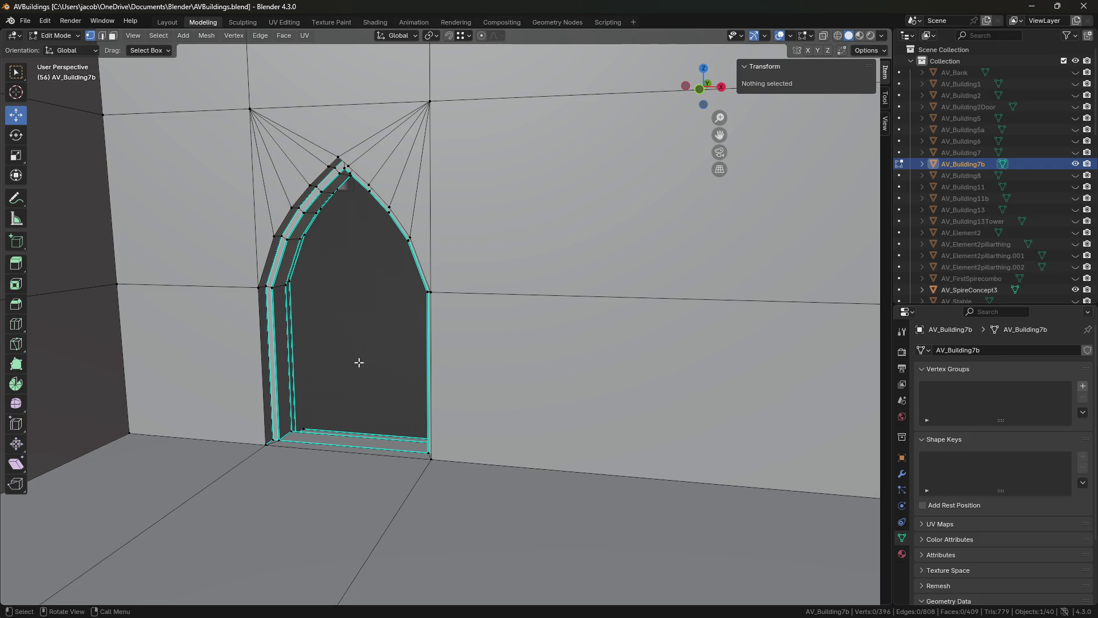
middle_drag(372, 359, 380, 374)
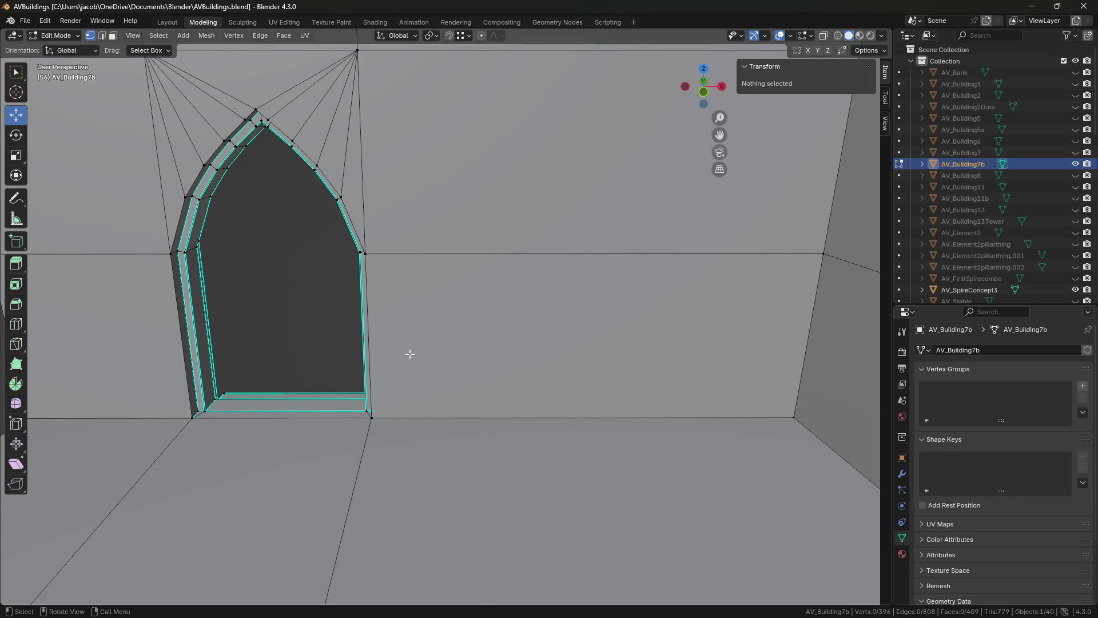
mouse_move(343, 380)
middle_down()
mouse_move(592, 373)
mouse_move(603, 364)
mouse_move(470, 397)
mouse_move(485, 402)
middle_up()
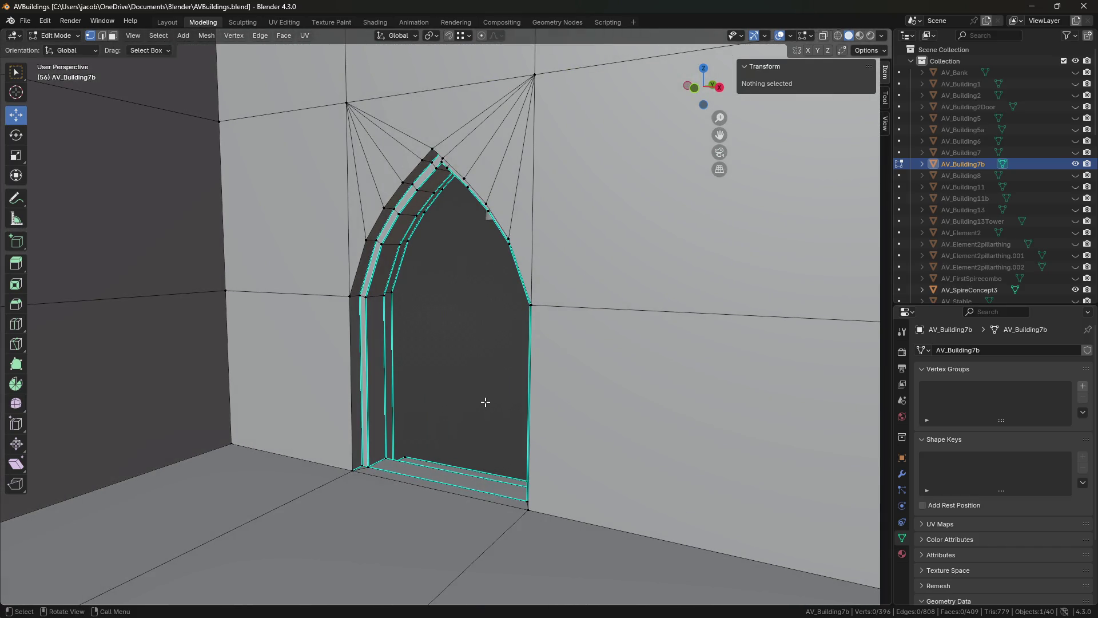
middle_drag(473, 404, 477, 405)
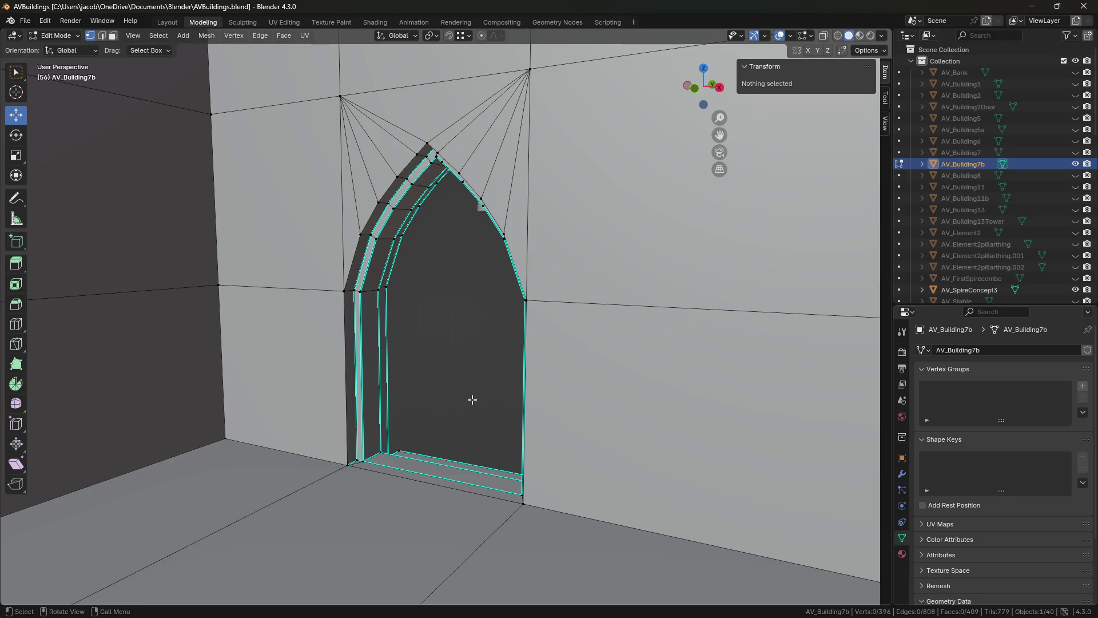
key(shift+grave)
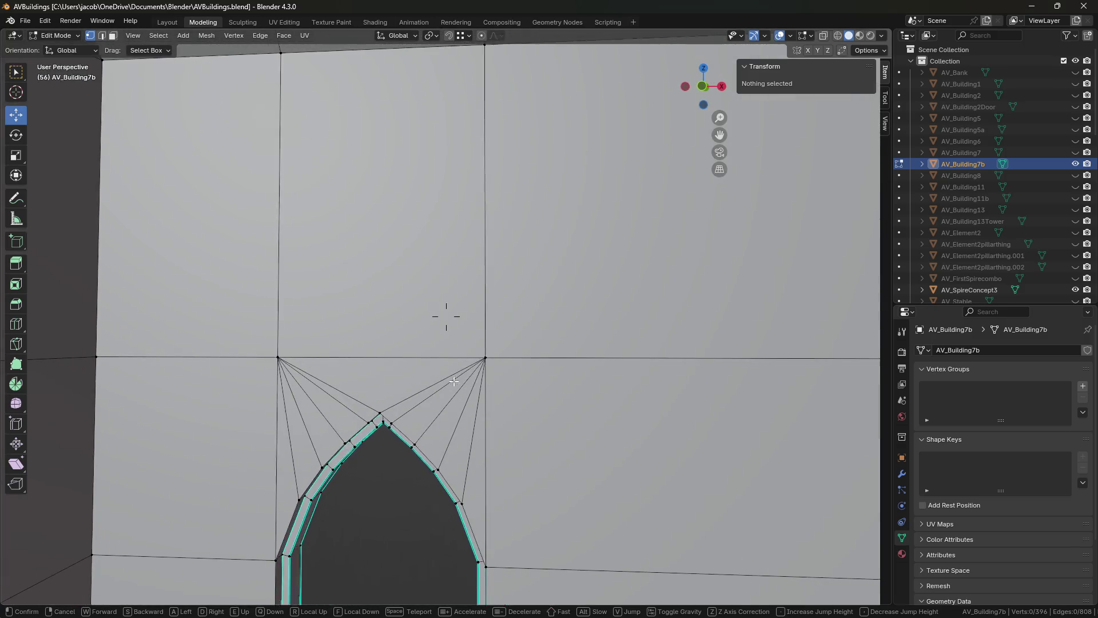
- Add a horizontal loop cut across the wall above the doorway
click(446, 316)
key(2)
key(ctrl+r)
click(469, 196)
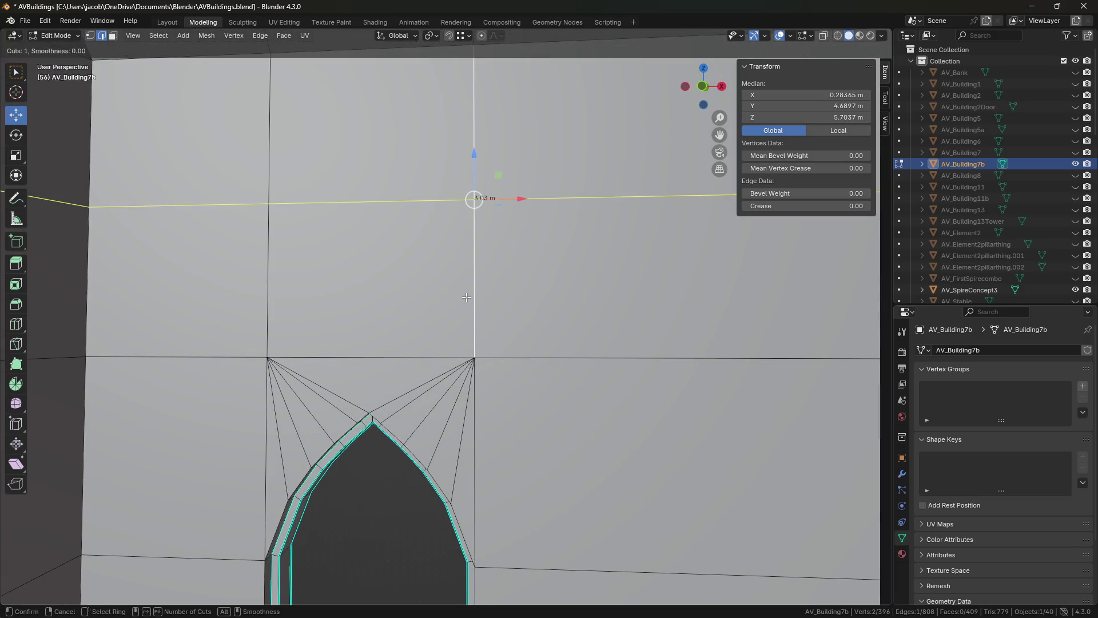
right_click(469, 196)
key(shift+grave)
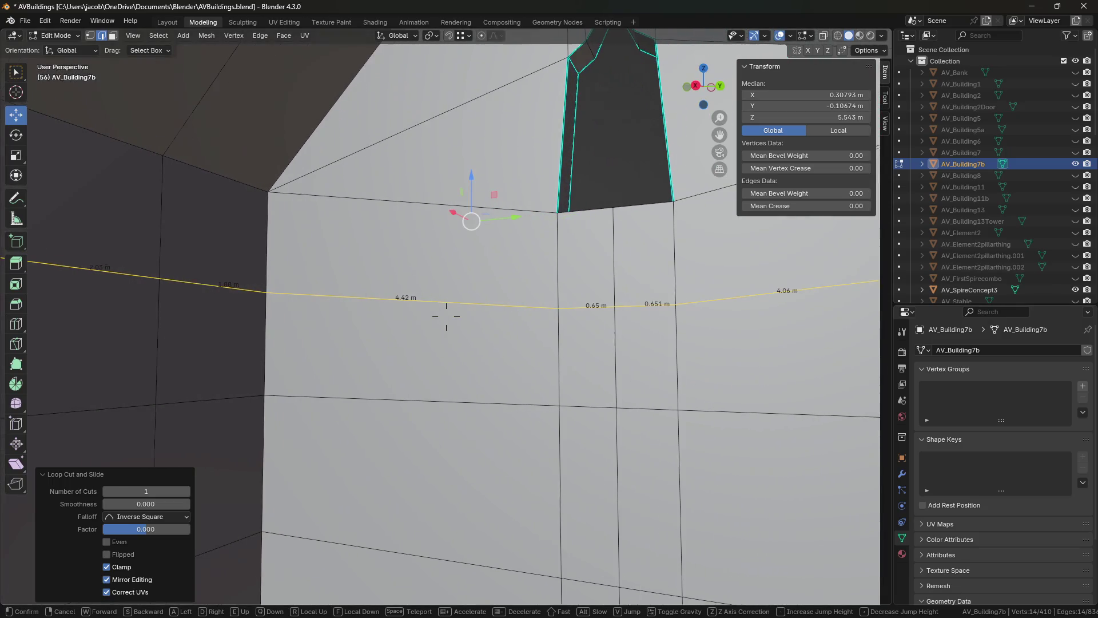
click(446, 316)
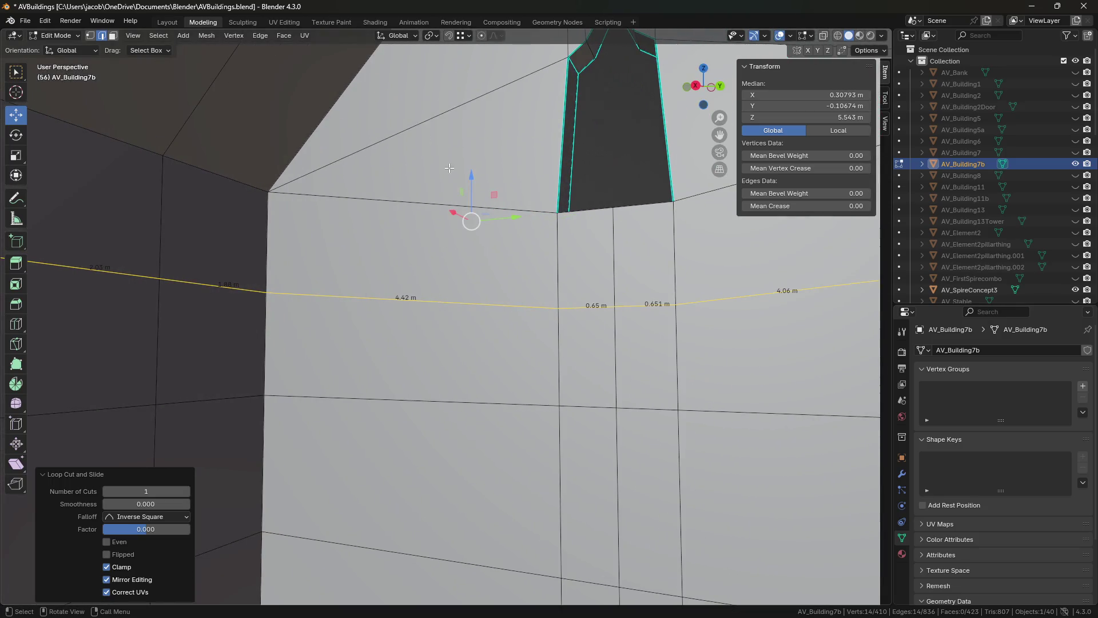
drag(469, 179, 471, 192)
- Level the new loop with S Z 0 and lower it along Z
key(s)
key(z)
key(0)
key(Return)
key(g)
key(z)
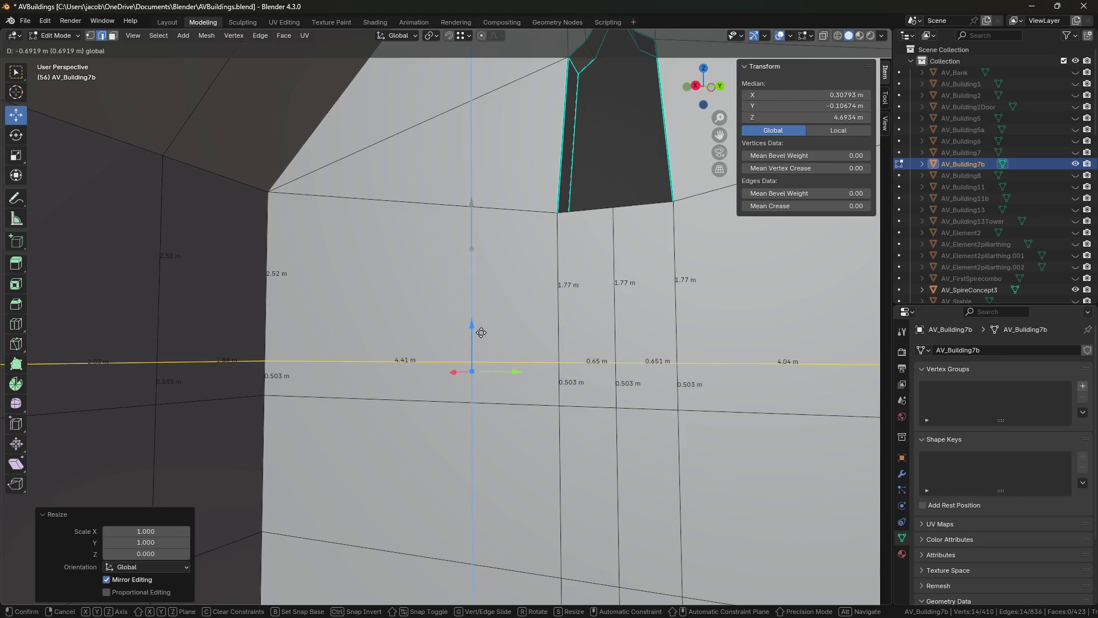
click(481, 333)
- Reselect the horizontal edge loop and fine-tune its height on the wall
key(3)
click(595, 381)
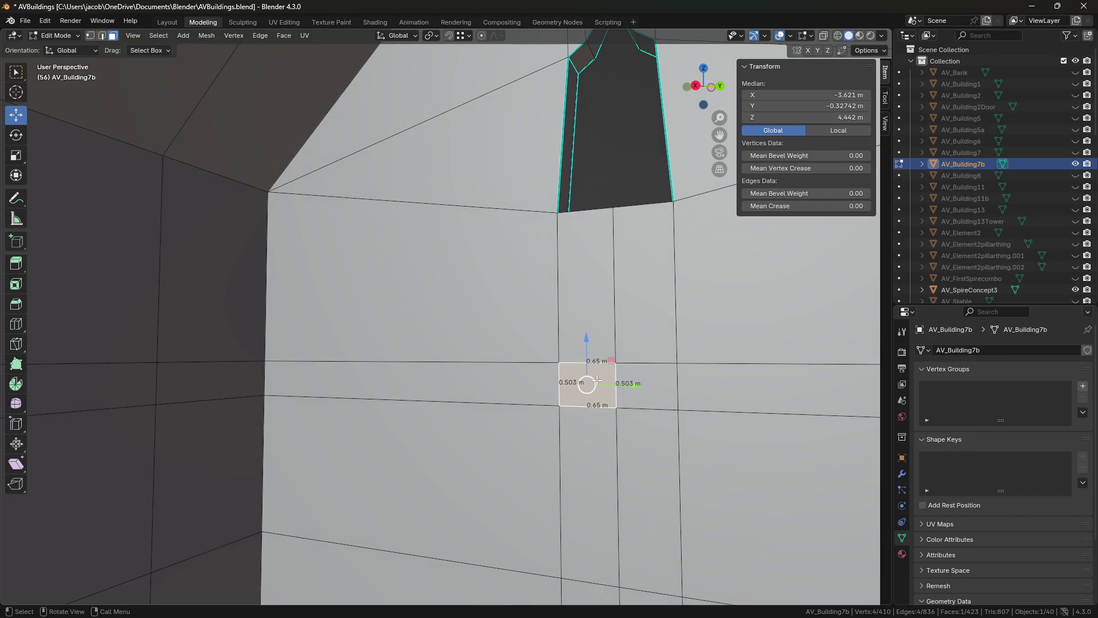
key(KP_Decimal)
key(2)
alt+click(423, 207)
scroll(314, 225, down, 5)
mouse_move(343, 254)
shift+middle_down()
mouse_move(449, 273)
mouse_move(478, 257)
mouse_move(432, 309)
shift+middle_up()
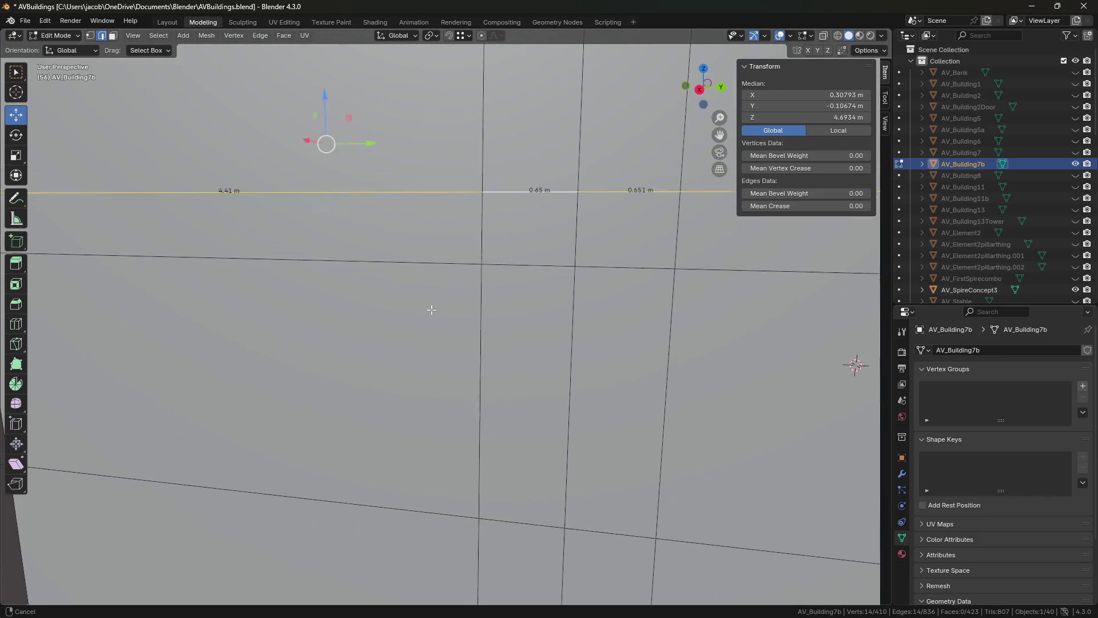
drag(248, 361, 250, 371)
- Save AVBuildings.blend and clear the selection
key(ctrl+s)
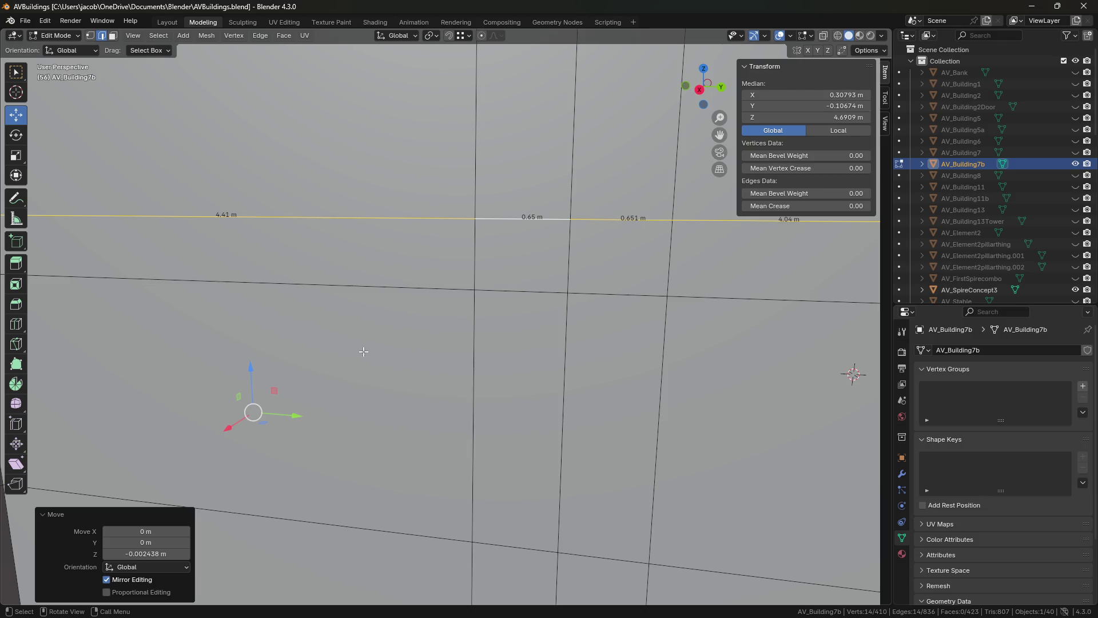
key(ctrl+s)
key(ctrl+s)
key(alt+a)
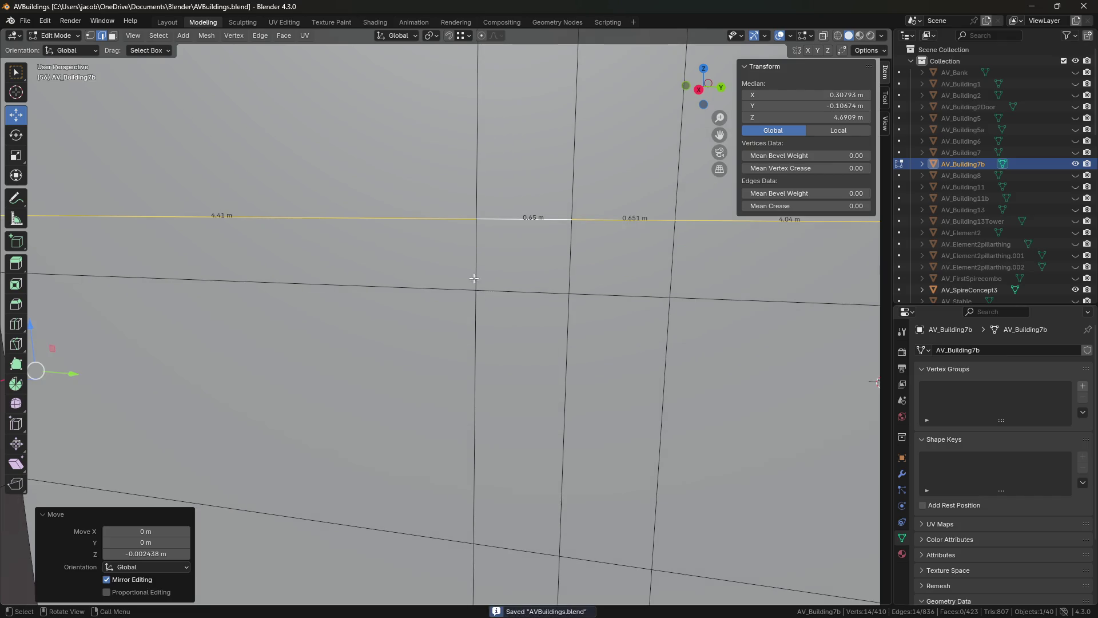
alt+middle_click(306, 334)
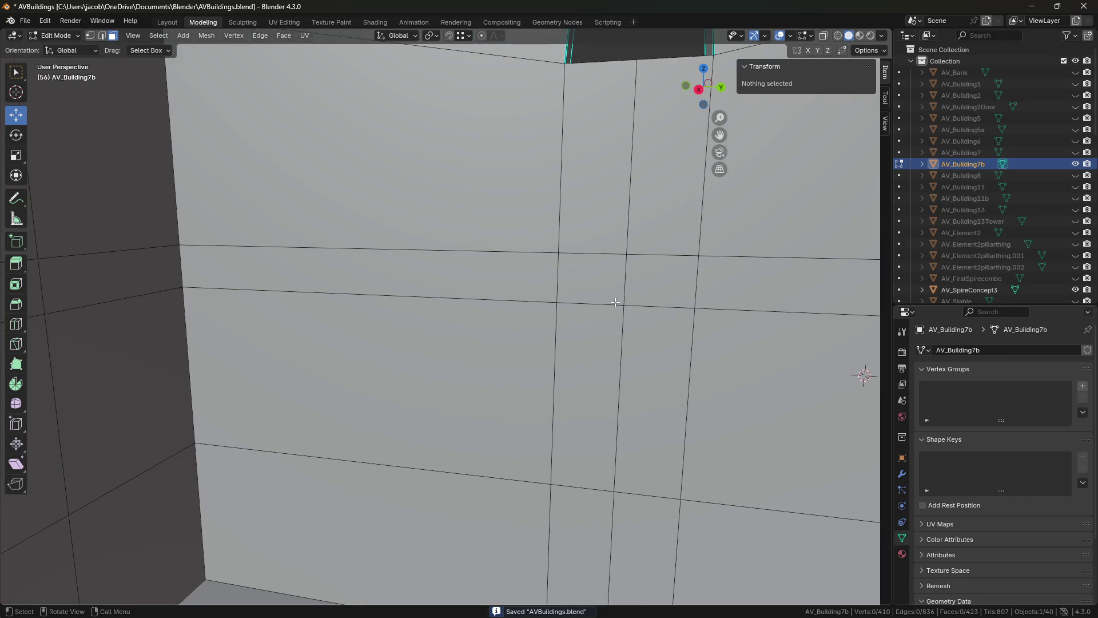
- Loop-select the 14-face, 0.5 m band around the interior walls and orbit to check it
alt+click(556, 281)
alt+middle_click(473, 335)
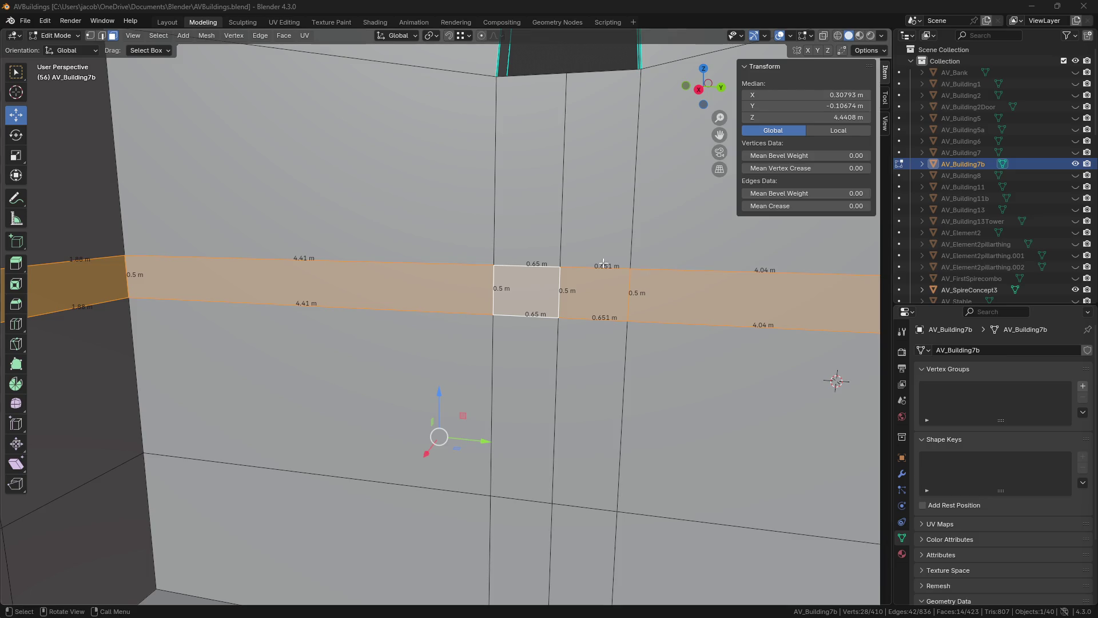
mouse_move(366, 412)
middle_down()
mouse_move(449, 347)
mouse_move(338, 313)
middle_up()
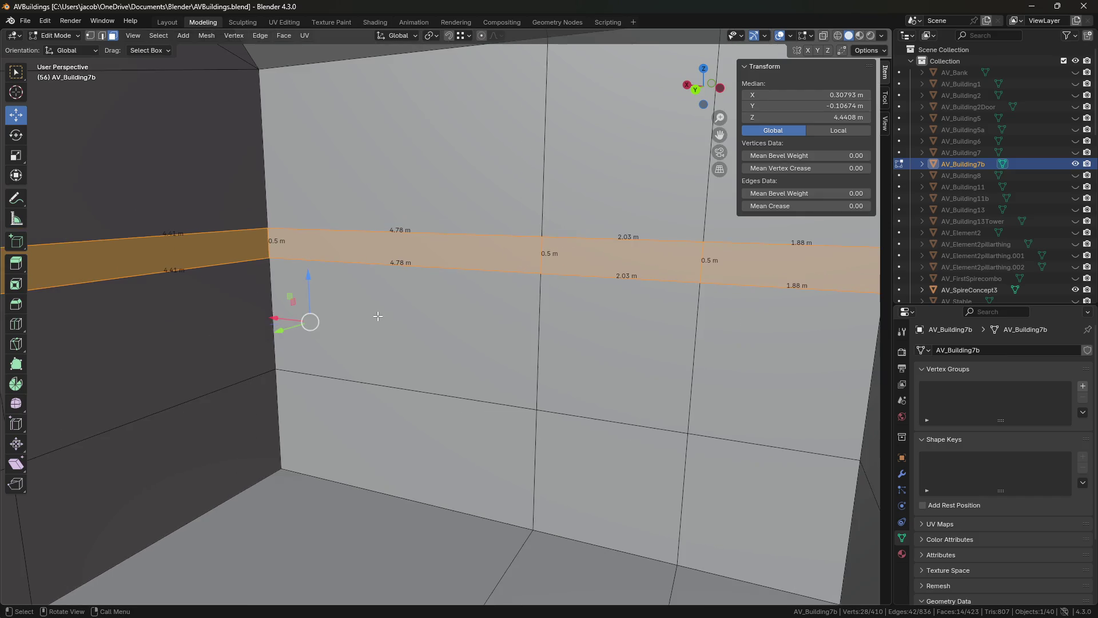
key(shift+grave)
key(w)
key(s)
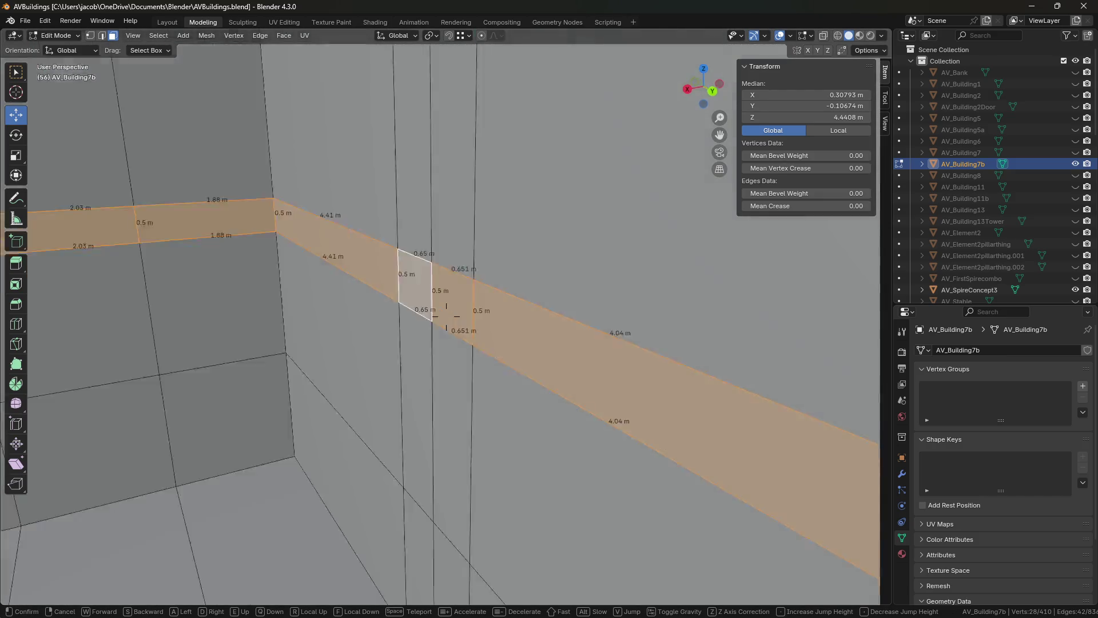
key(s)
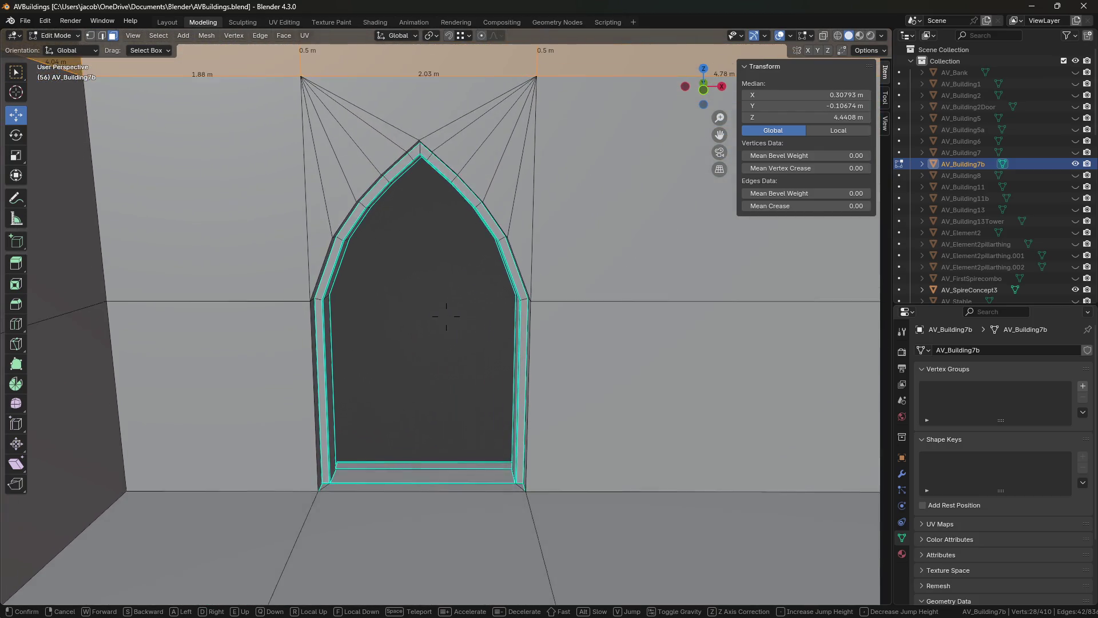
key(a)
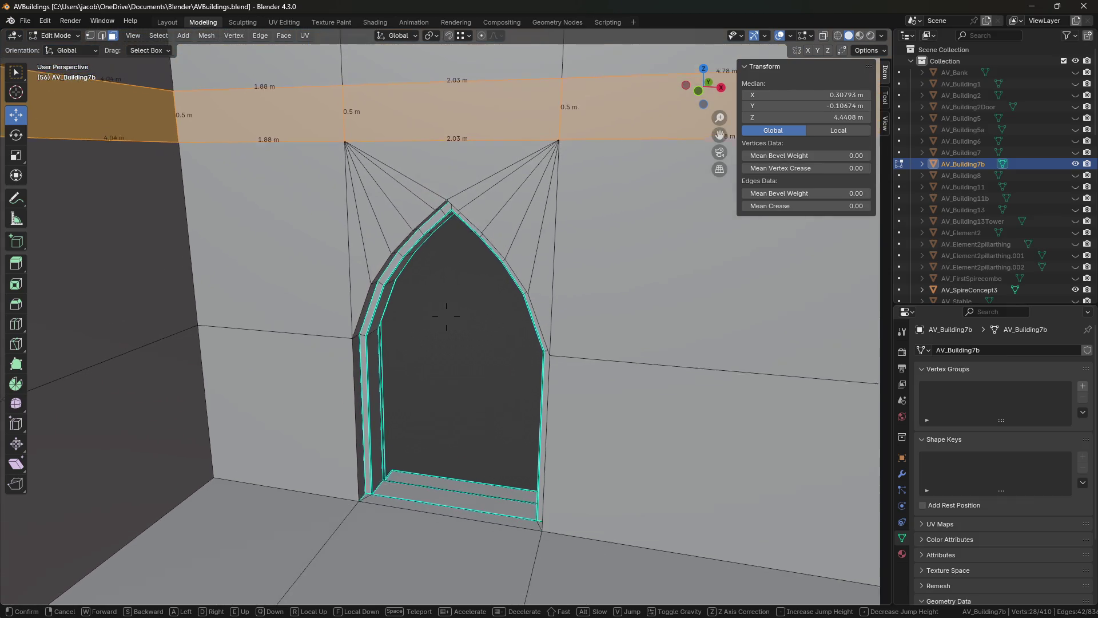
click(446, 316)
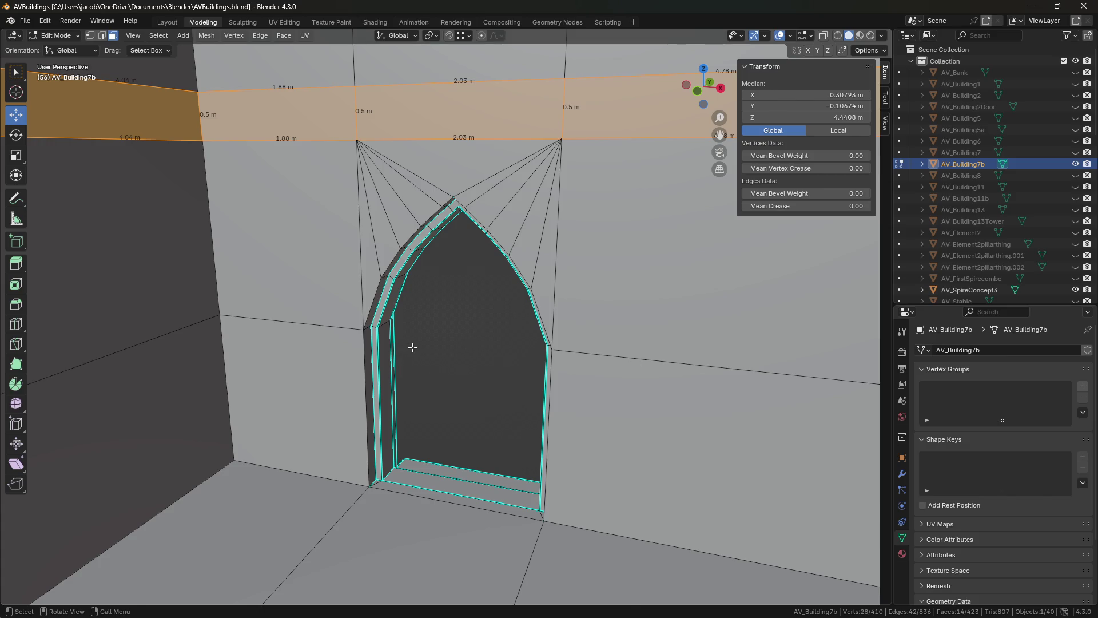
key(shift+grave)
key(w)
key(Return)
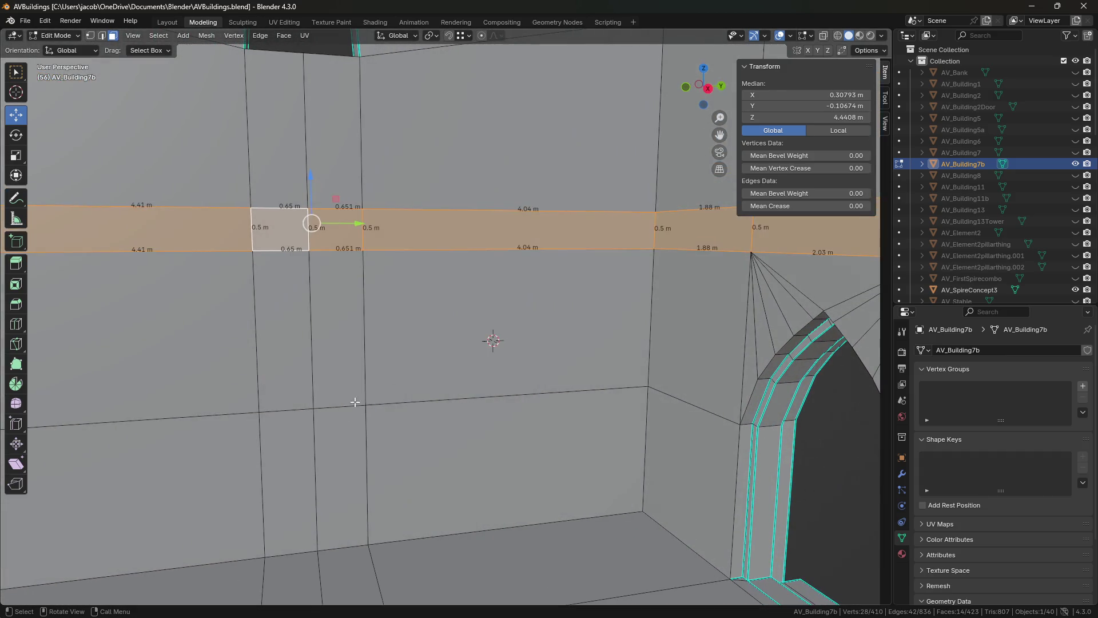
- In edge mode, select a single vertical wall edge, undoing and redoing the attempt
key(2)
click(368, 473)
key(ctrl+z)
key(ctrl+shift+z)
key(ctrl+z)
key(ctrl+shift+z)
key(ctrl+z)
- Select the horizontal edge loop along the wall, with the arched doorway in view
key(shift+grave)
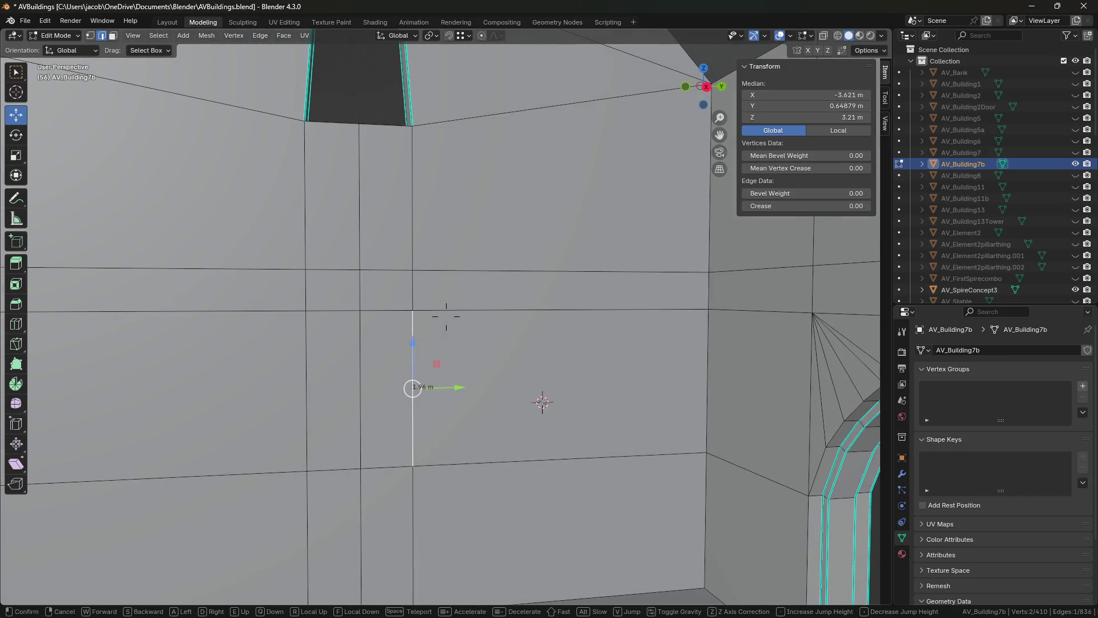
key(d)
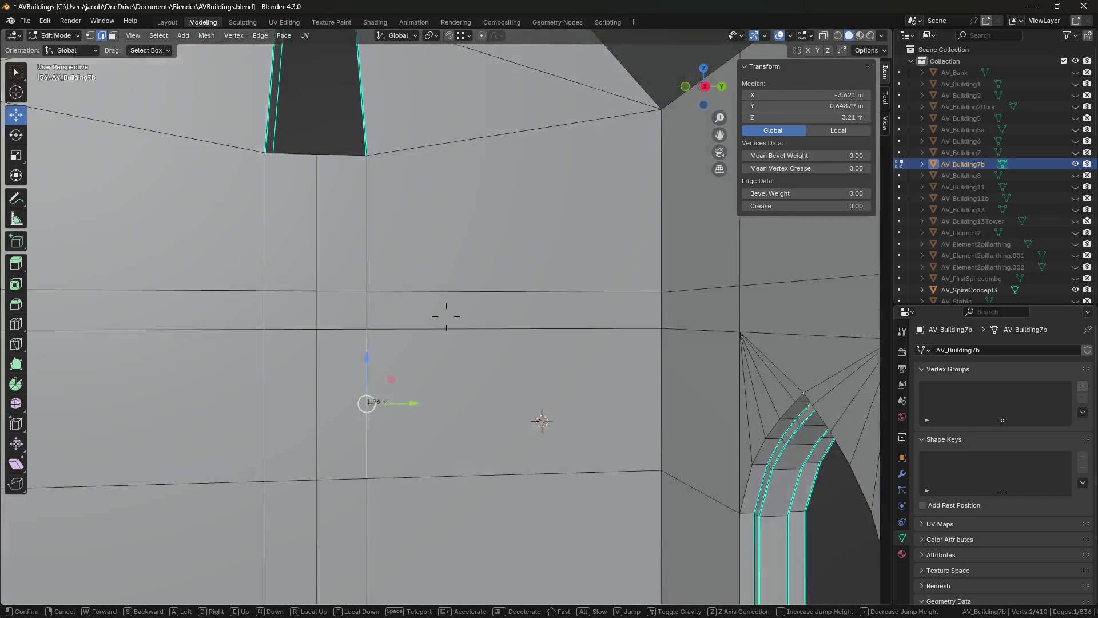
key(a)
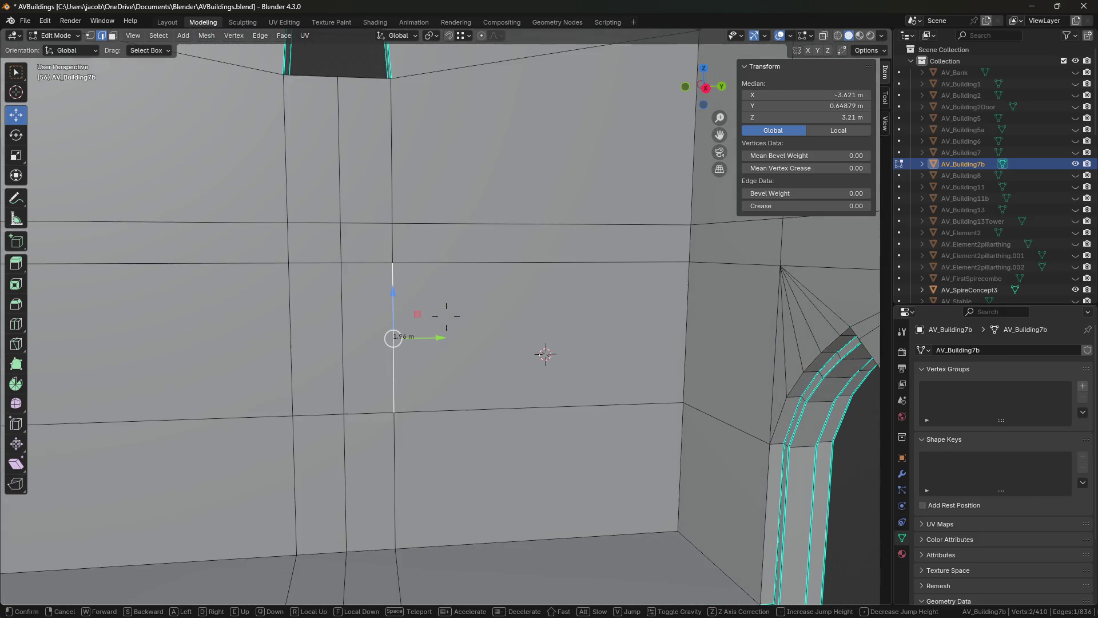
key(a)
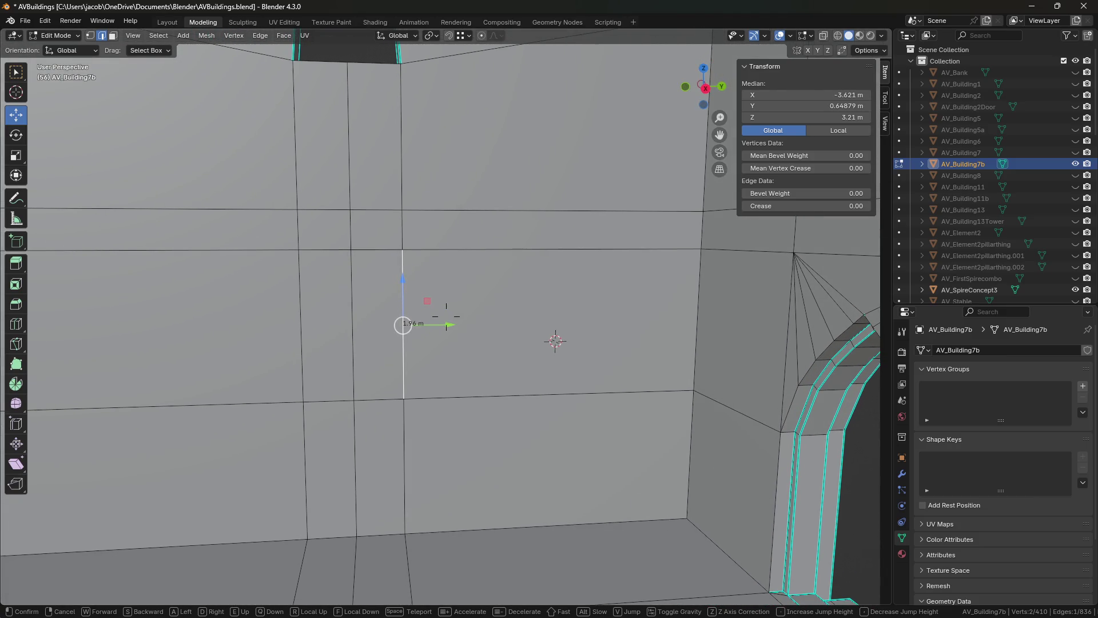
click(446, 317)
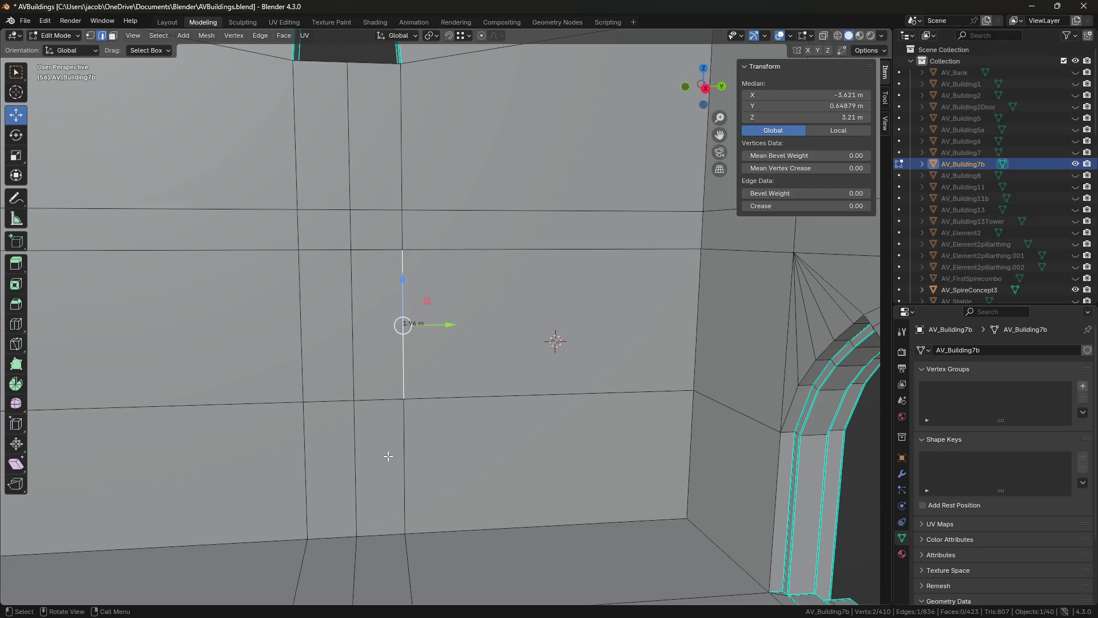
click(401, 422)
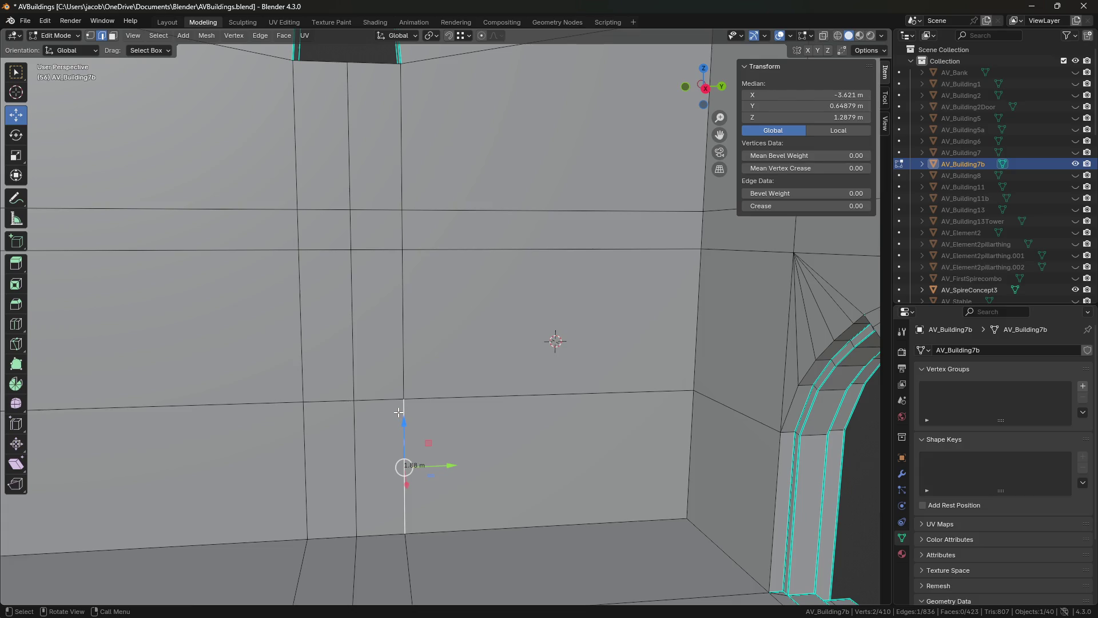
alt+click(389, 401)
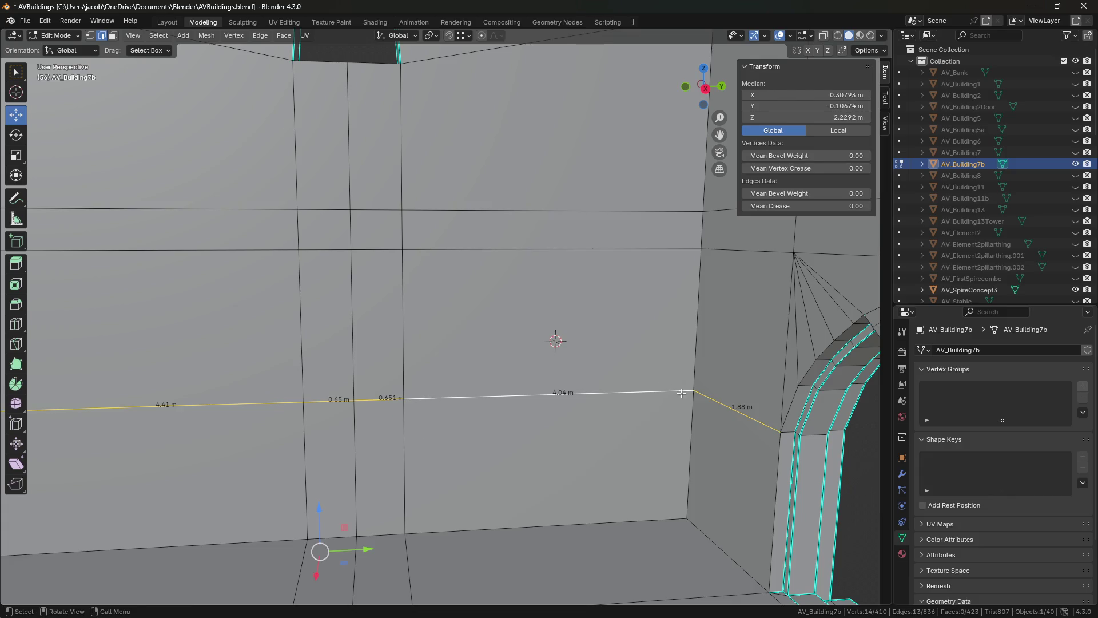
middle_drag(778, 400, 704, 397)
middle_drag(525, 453, 434, 427)
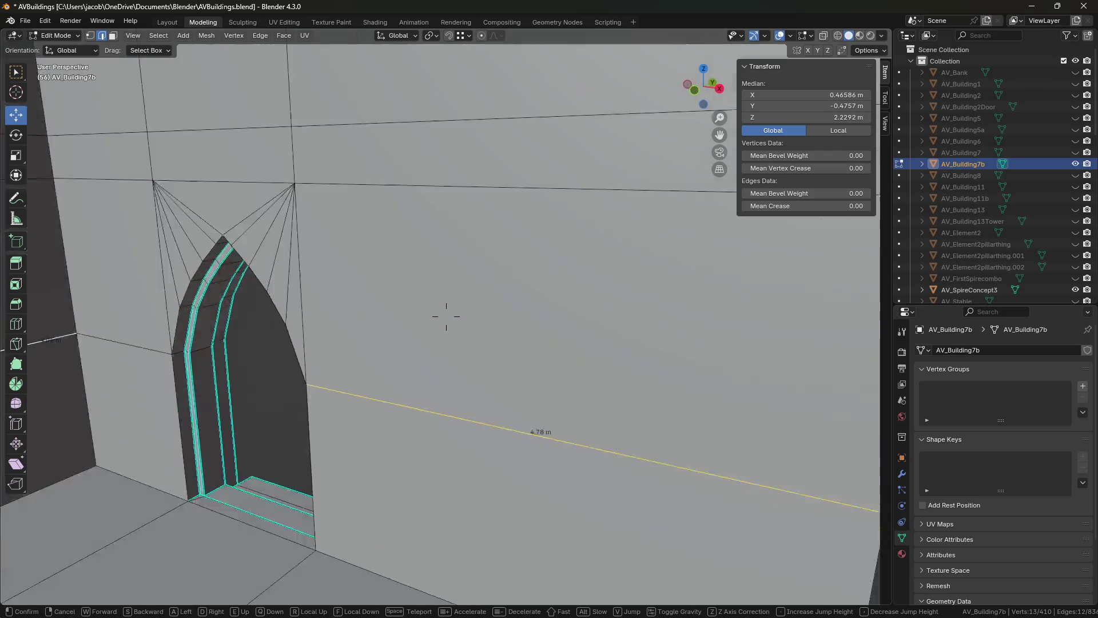
key(shift+grave)
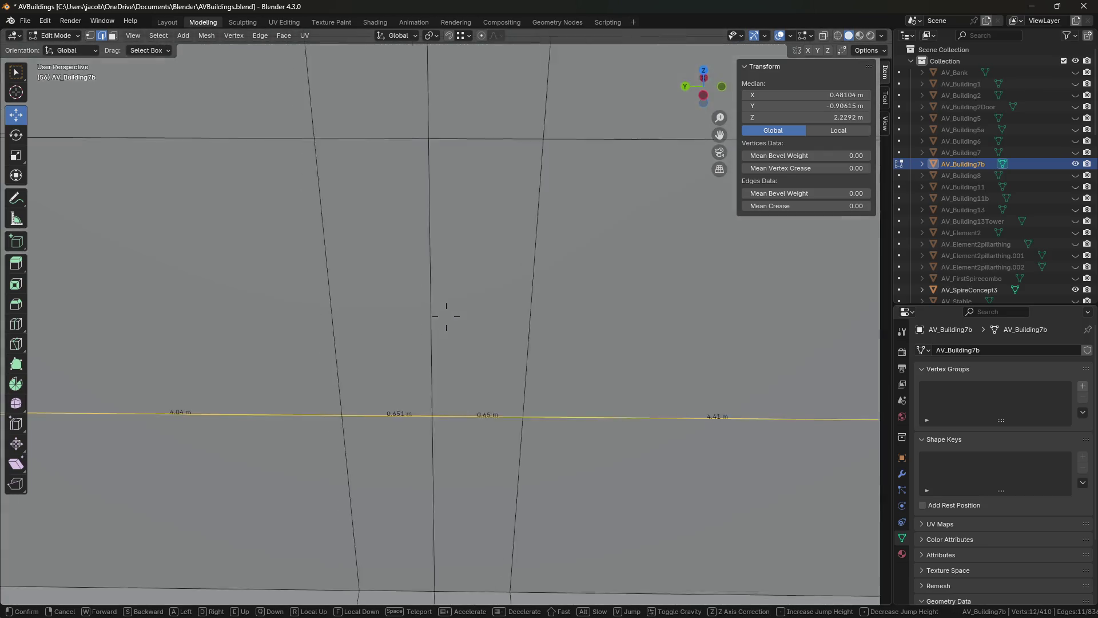
key(s)
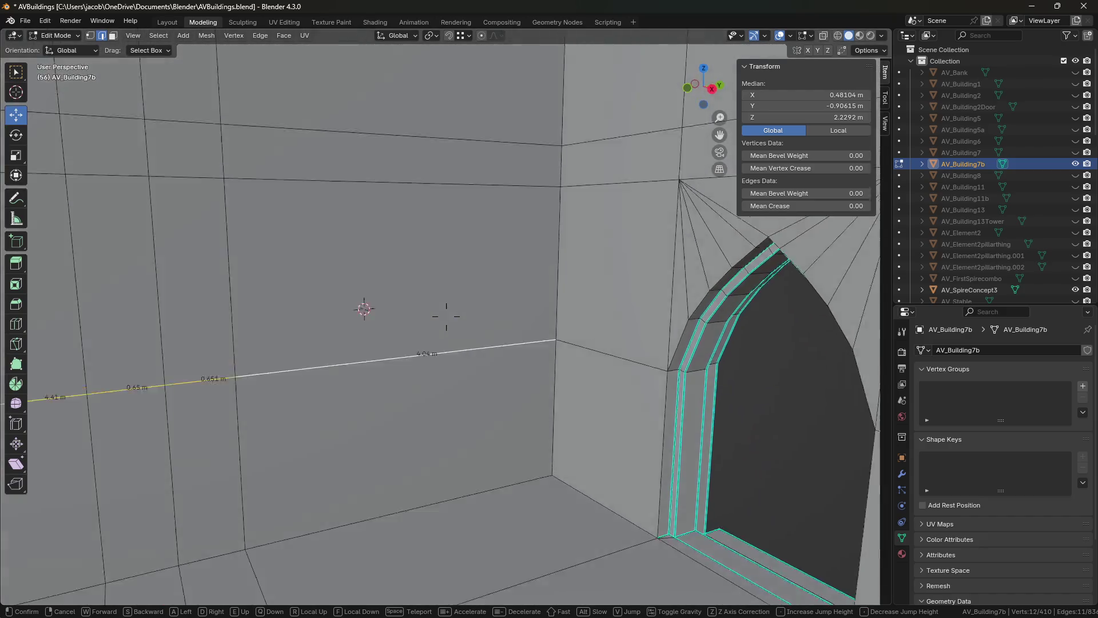
- Raise the selected edge loop about 0.11 m along Z
key(Return)
key(g)
key(z)
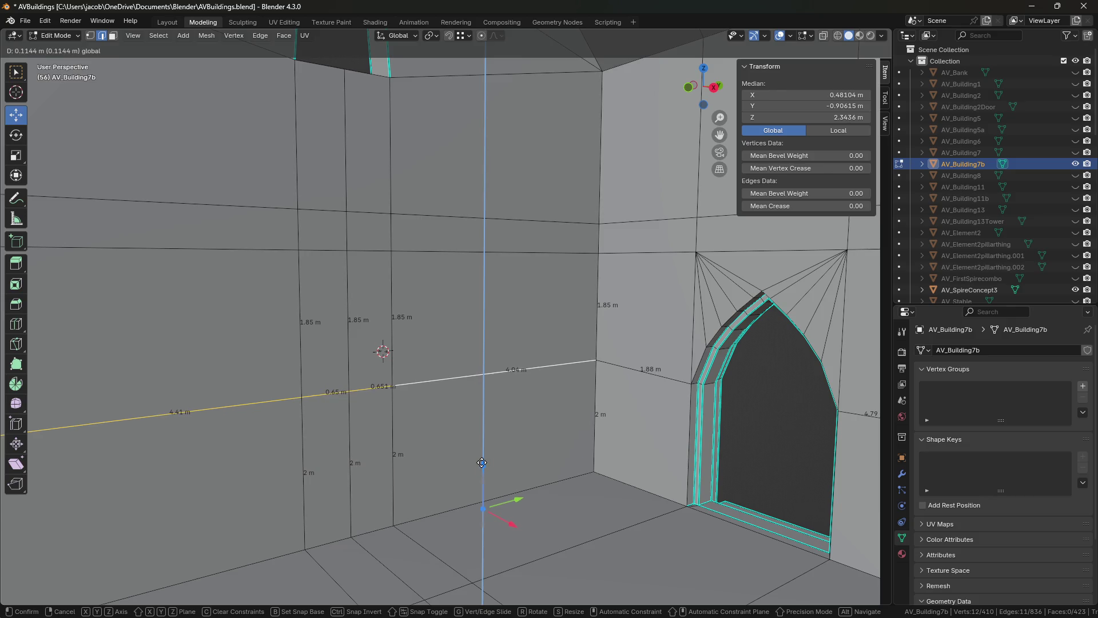
click(482, 462)
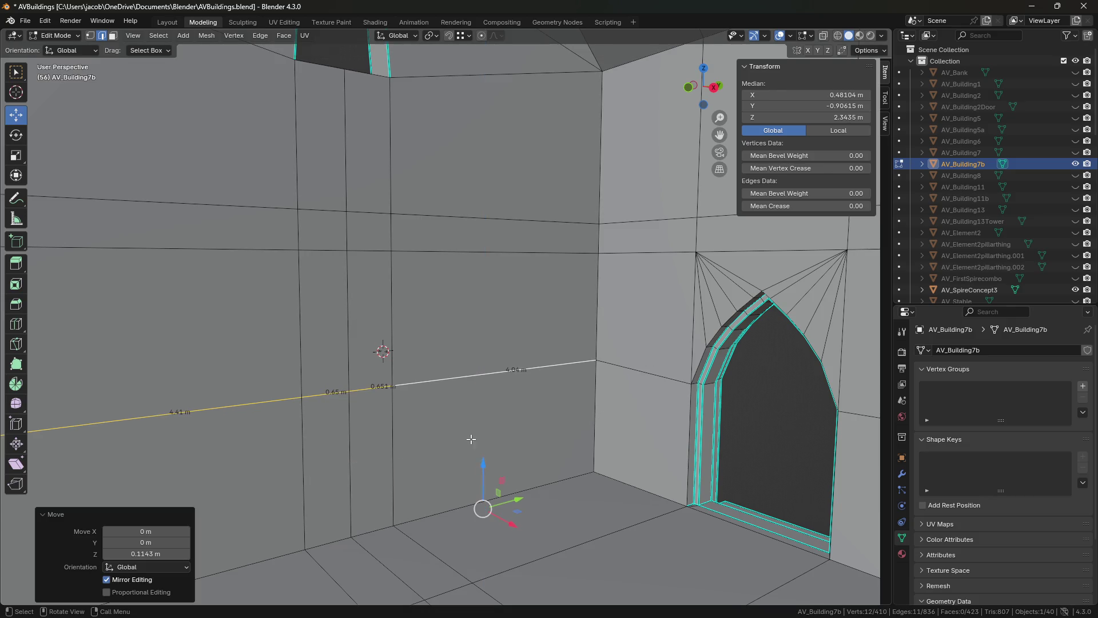
- Select the whole horizontal wall band's face loop in face select mode
click(395, 441)
click(392, 337)
key(shift+grave)
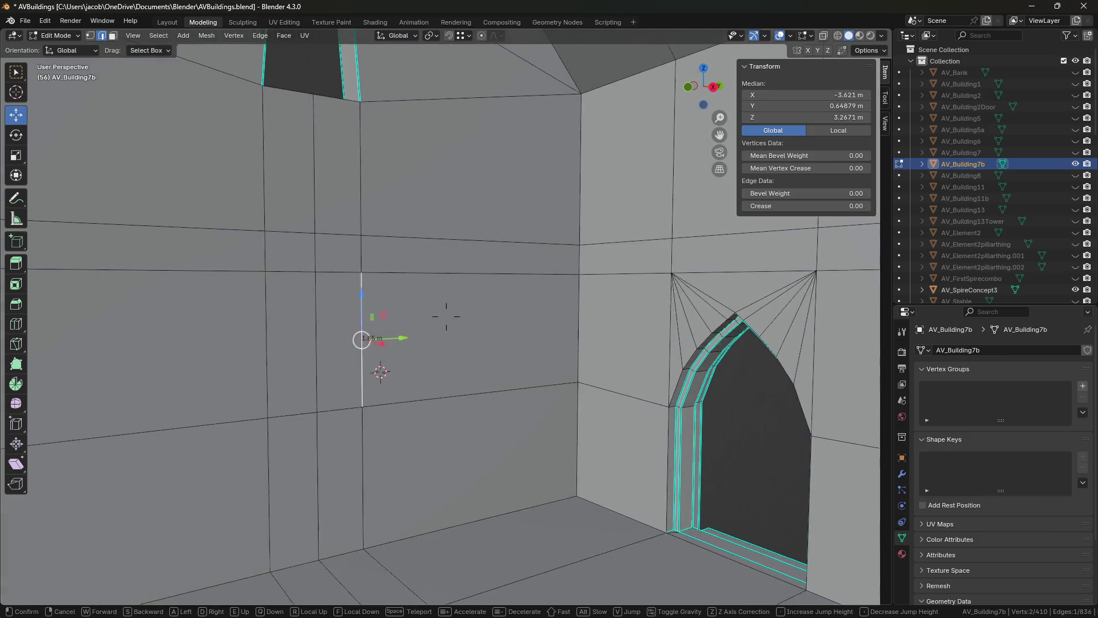
key(s)
key(d)
key(Return)
click(503, 323)
key(3)
alt+click(482, 306)
- Raise the 0.5 m wall band about 0.15 m straight up along Z
key(shift+grave)
key(w)
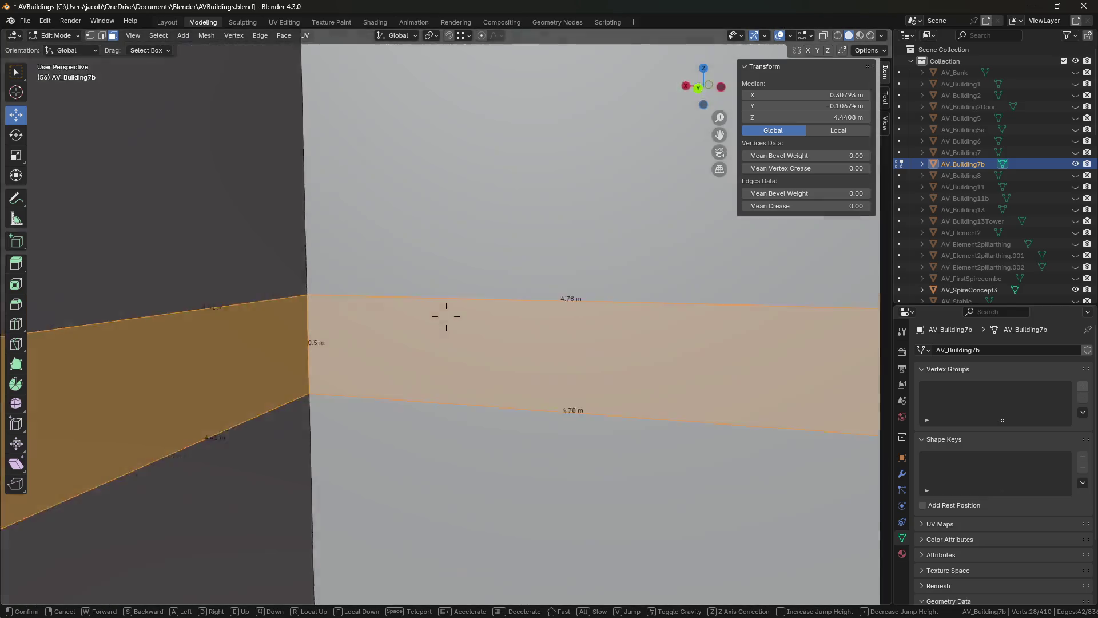
key(s)
key(s)
key(a)
key(Return)
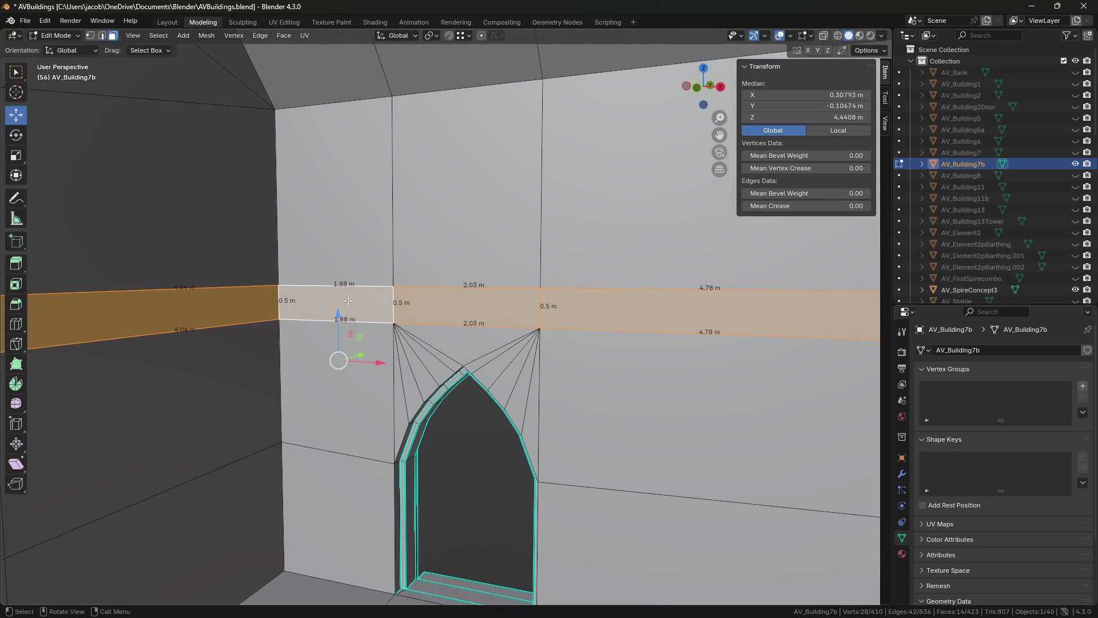
key(g)
key(z)
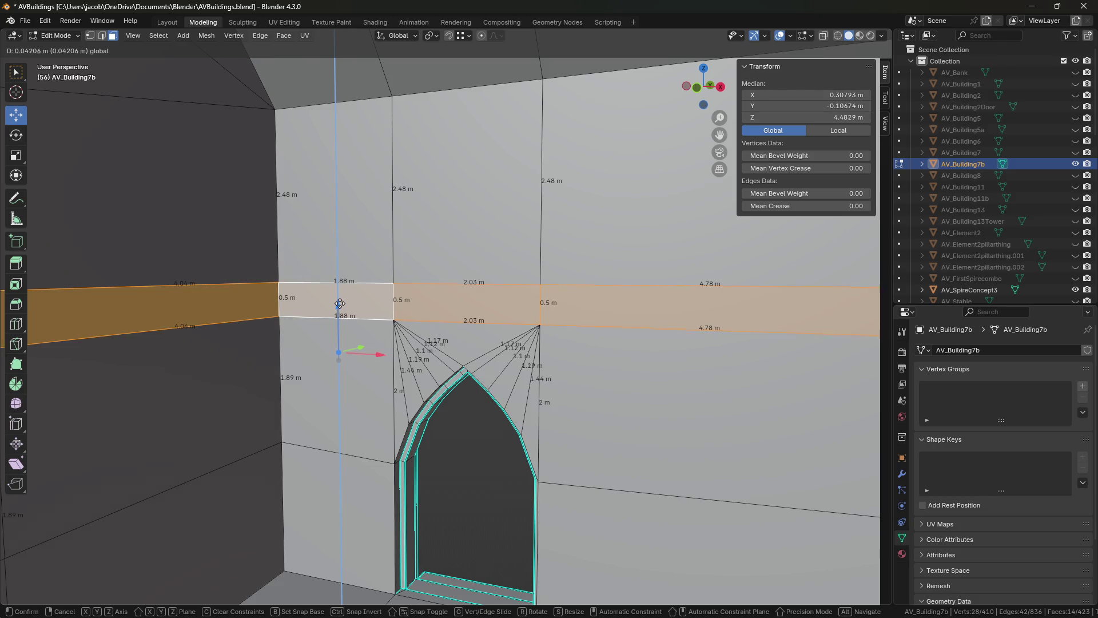
mouse_move(336, 287)
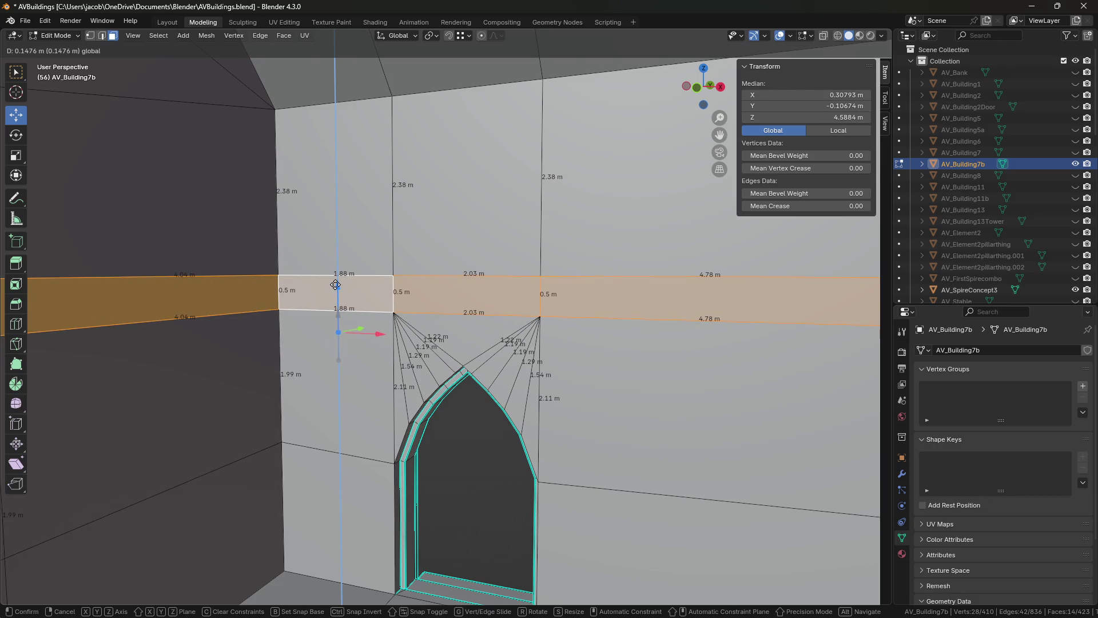
click(336, 284)
middle_drag(327, 400, 466, 464)
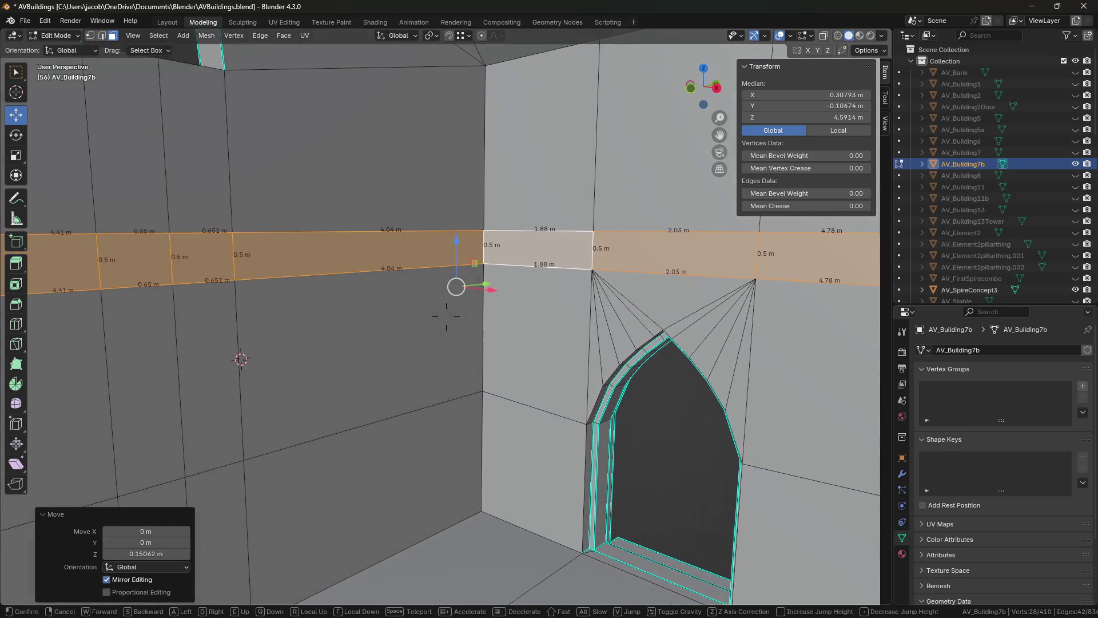
click(467, 465)
shift+click(474, 356)
key(shift+grave)
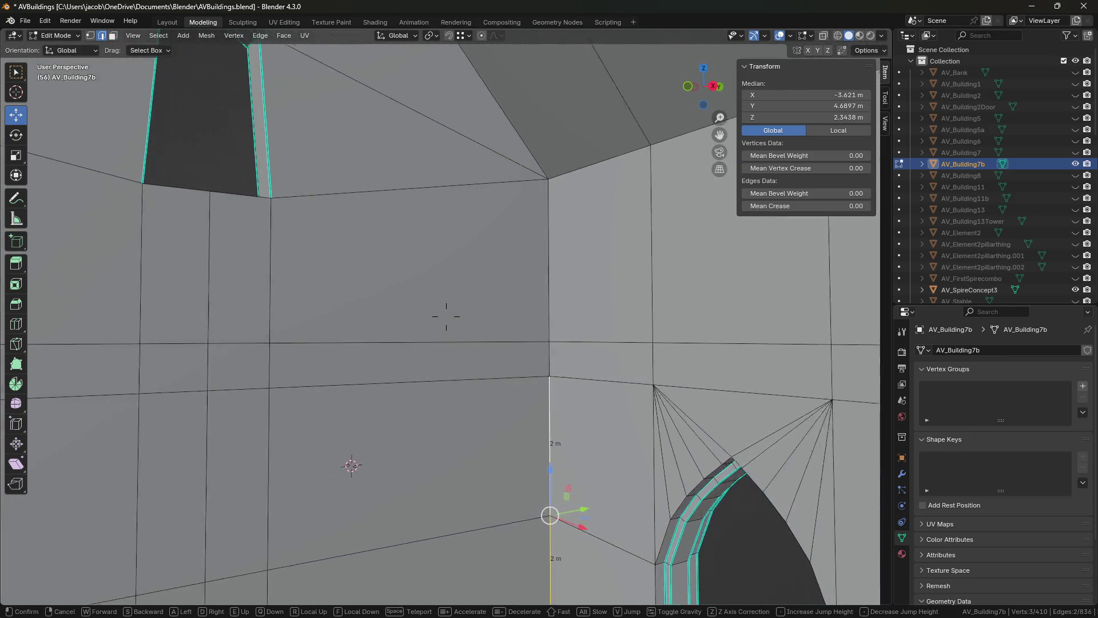
mouse_move(446, 316)
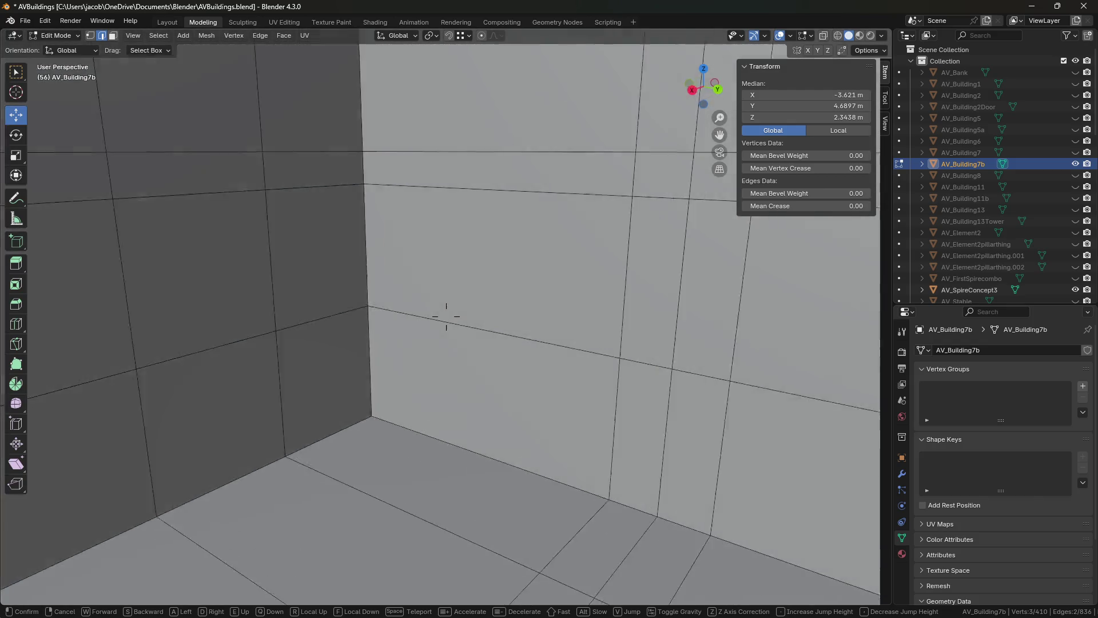
click(446, 316)
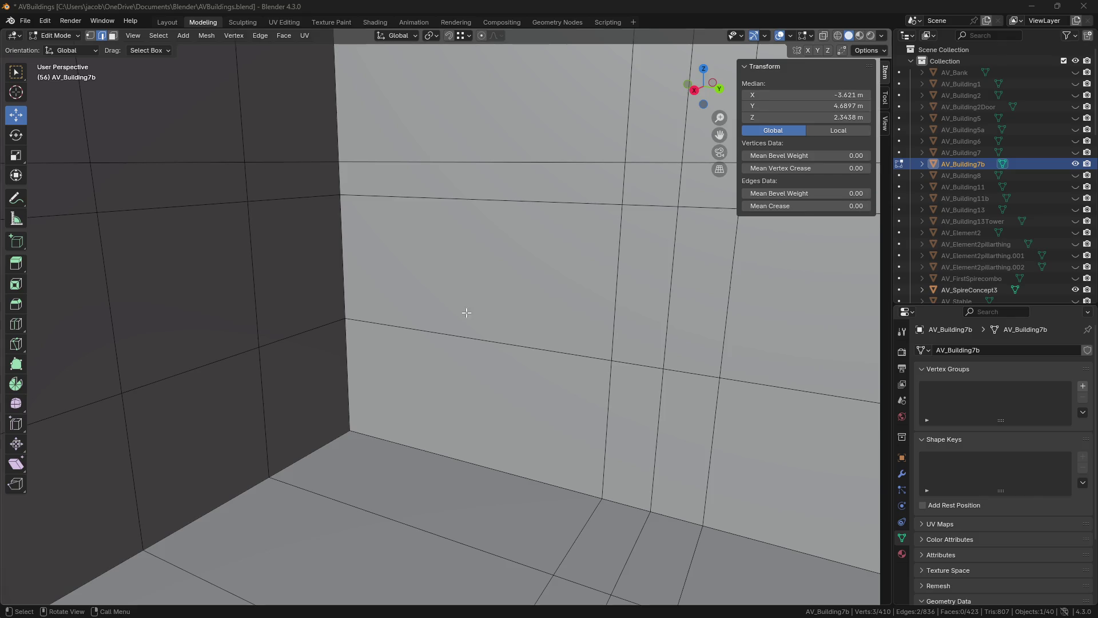
key(shift+grave)
key(w)
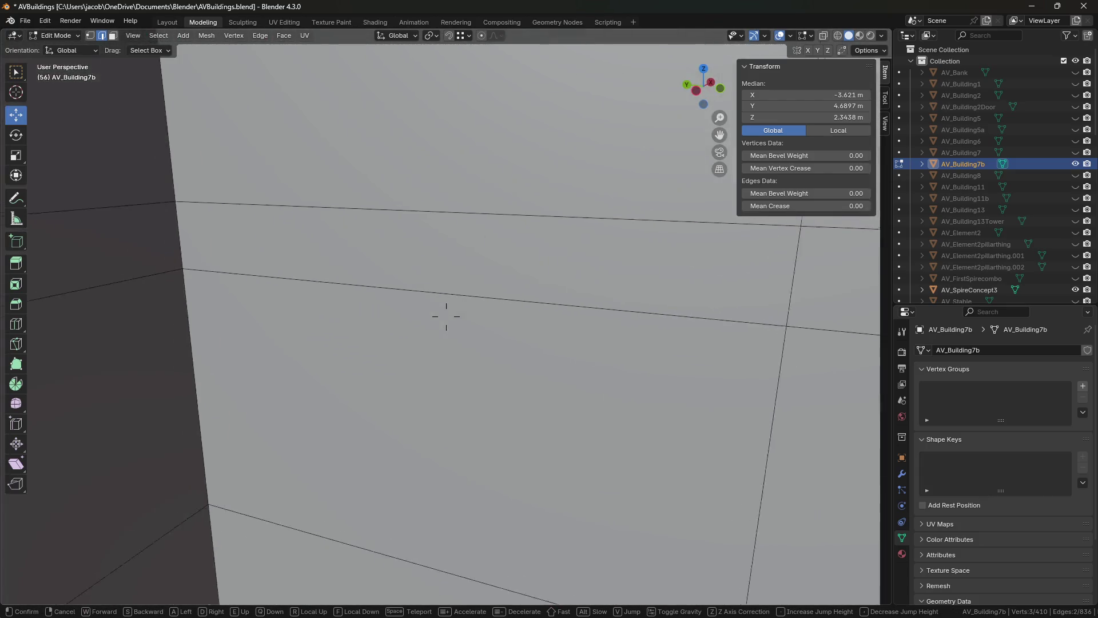
key(w)
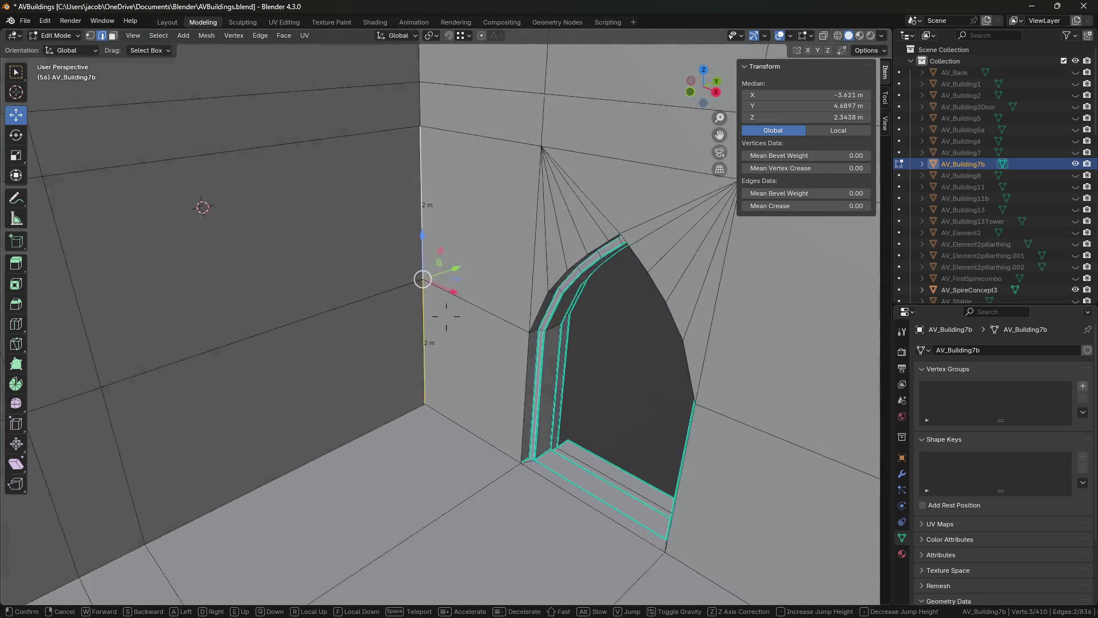
key(w)
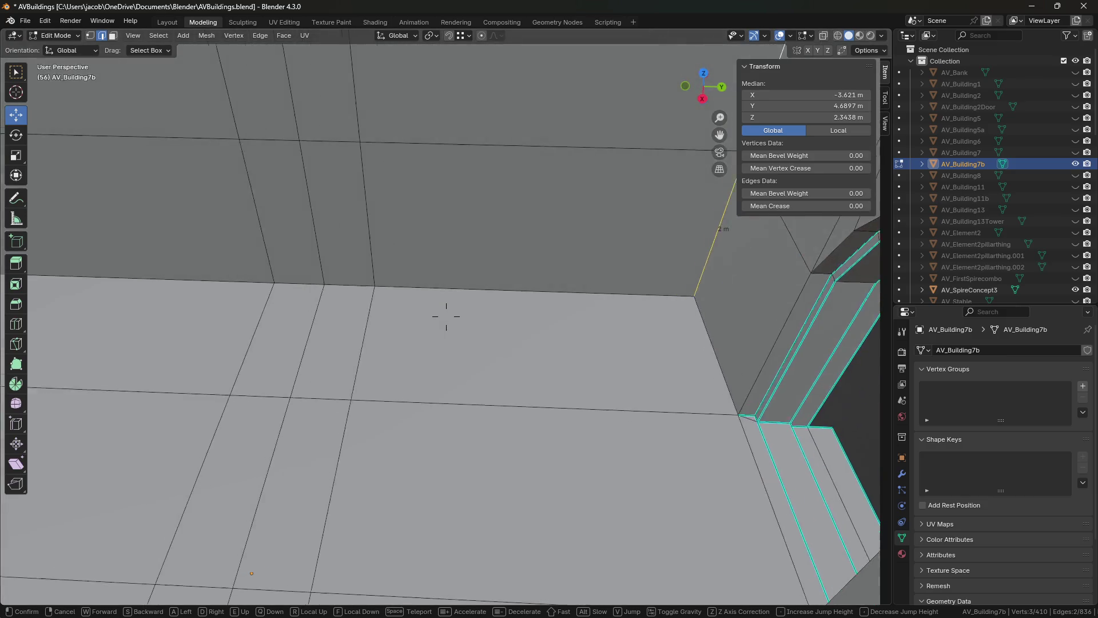
key(w)
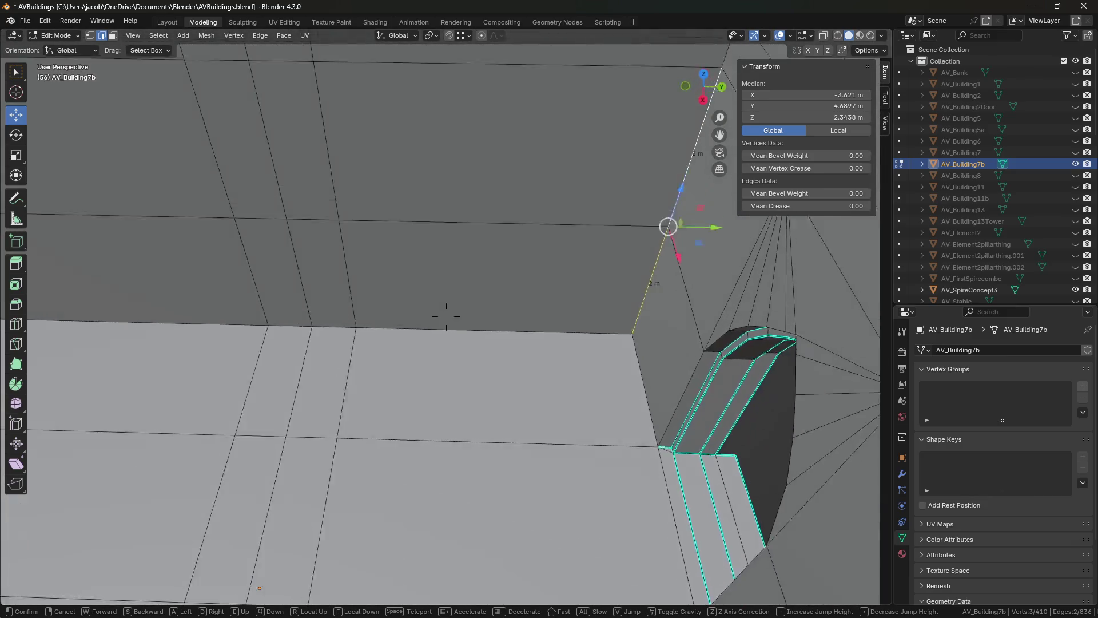
key(s)
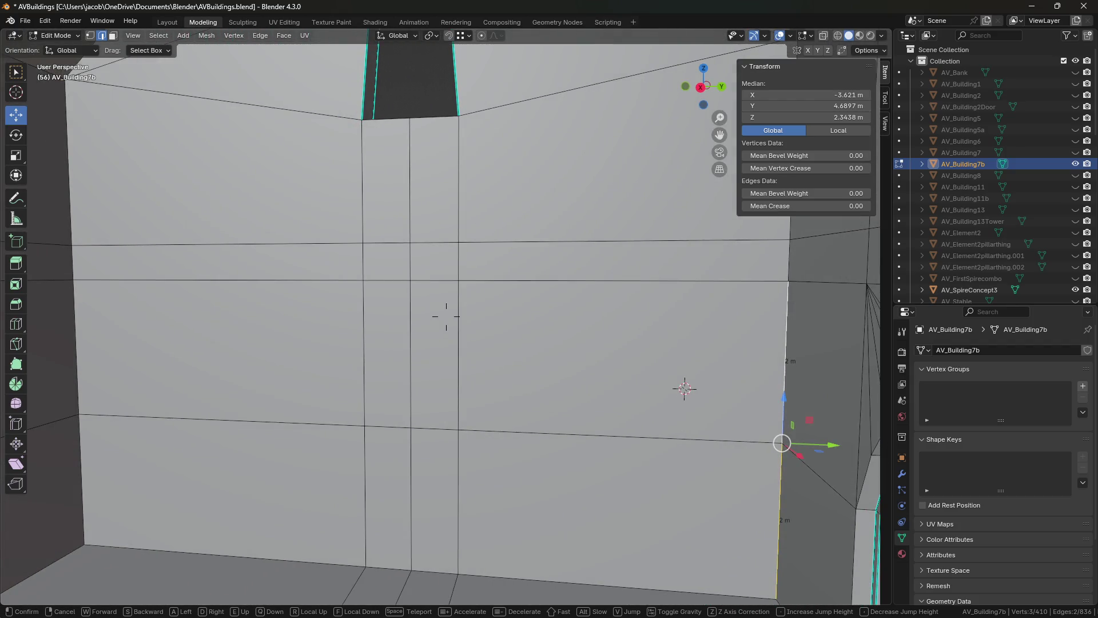
click(446, 316)
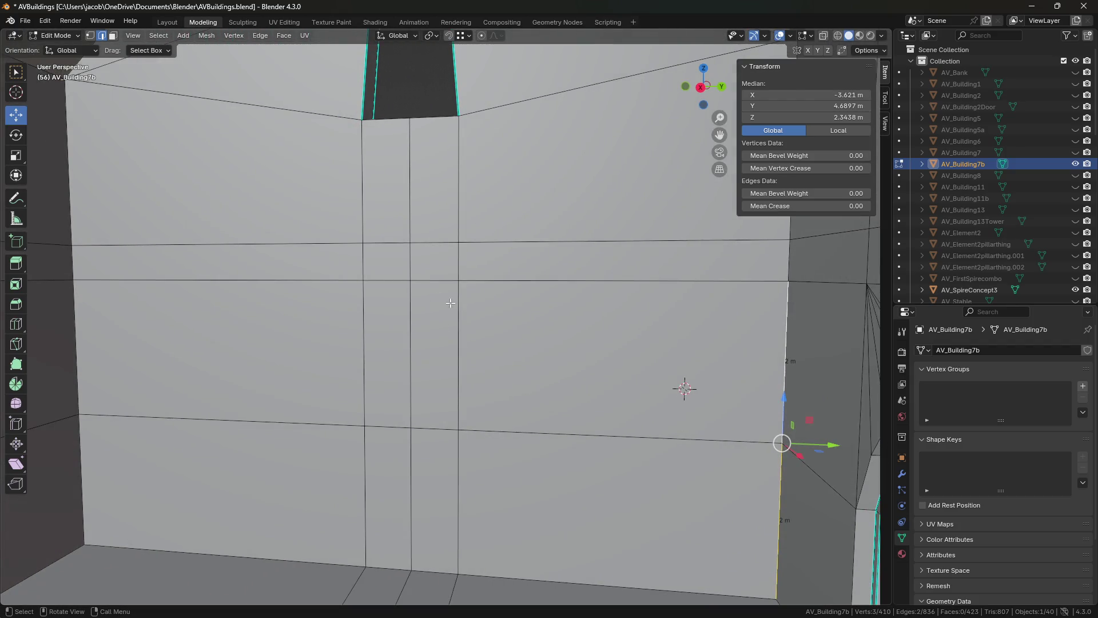
key(3)
alt+click(421, 268)
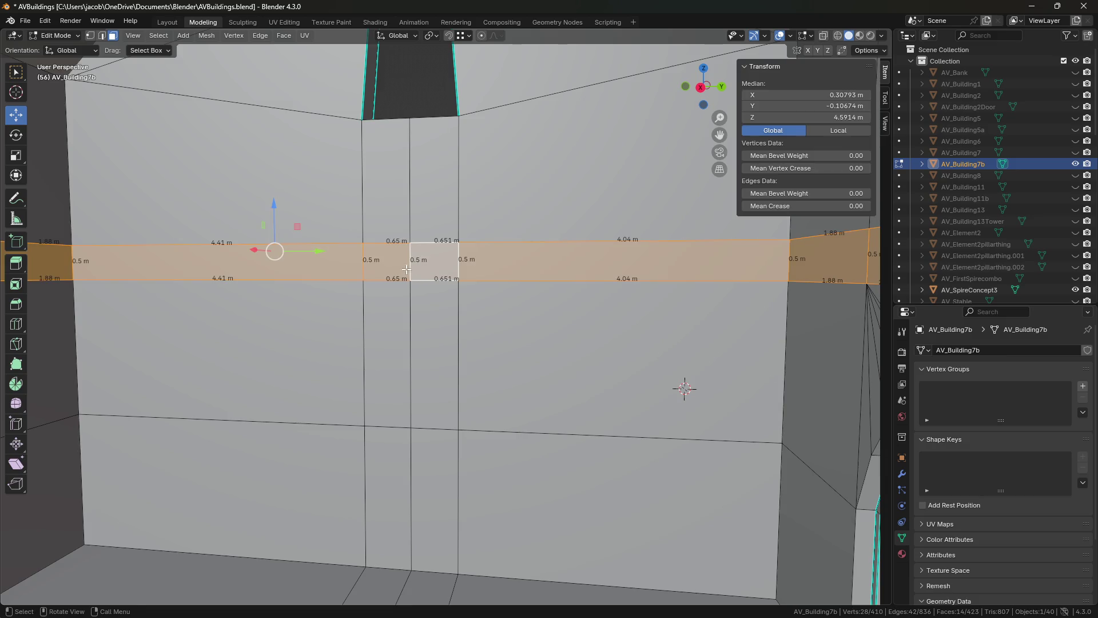
- Delete the wall band's faces along one wall, including the 4.41 m face
click(435, 265)
shift+click(217, 260)
middle_drag(218, 260, 421, 252)
shift+click(435, 258)
shift+click(332, 258)
shift+click(198, 256)
middle_drag(449, 314, 262, 272)
shift+click(251, 269)
middle_drag(151, 260, 332, 272)
shift+click(412, 257)
key(x)
click(415, 275)
- In edge mode, select the band's edges on the near side of the gap (4.41 m, 0.65 m, 0.5 m, lower edges)
key(shift+grave)
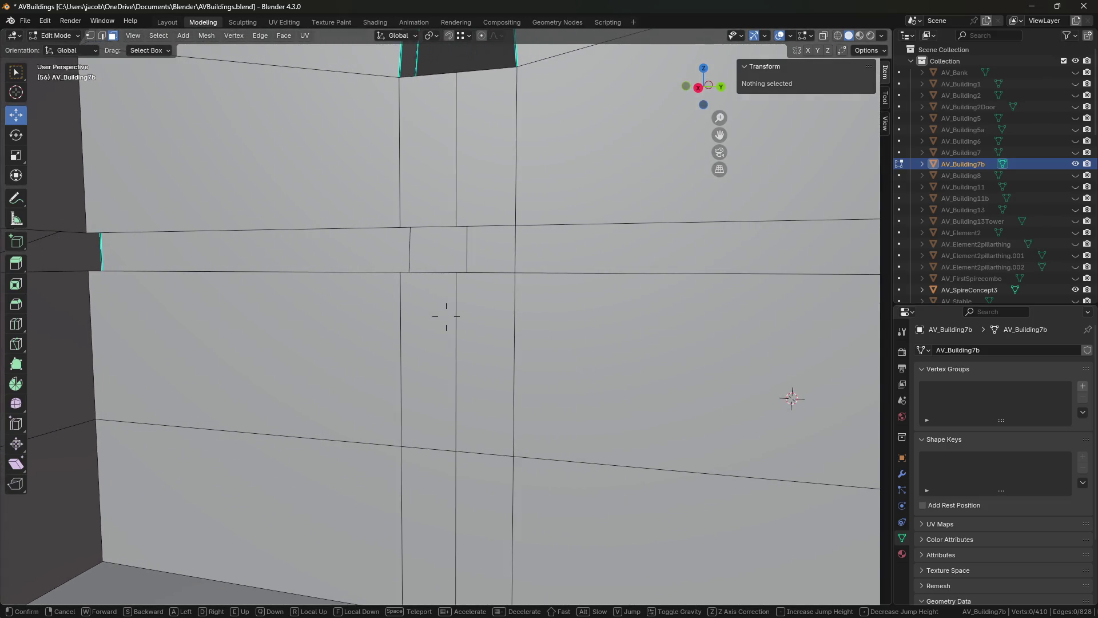
click(447, 316)
key(2)
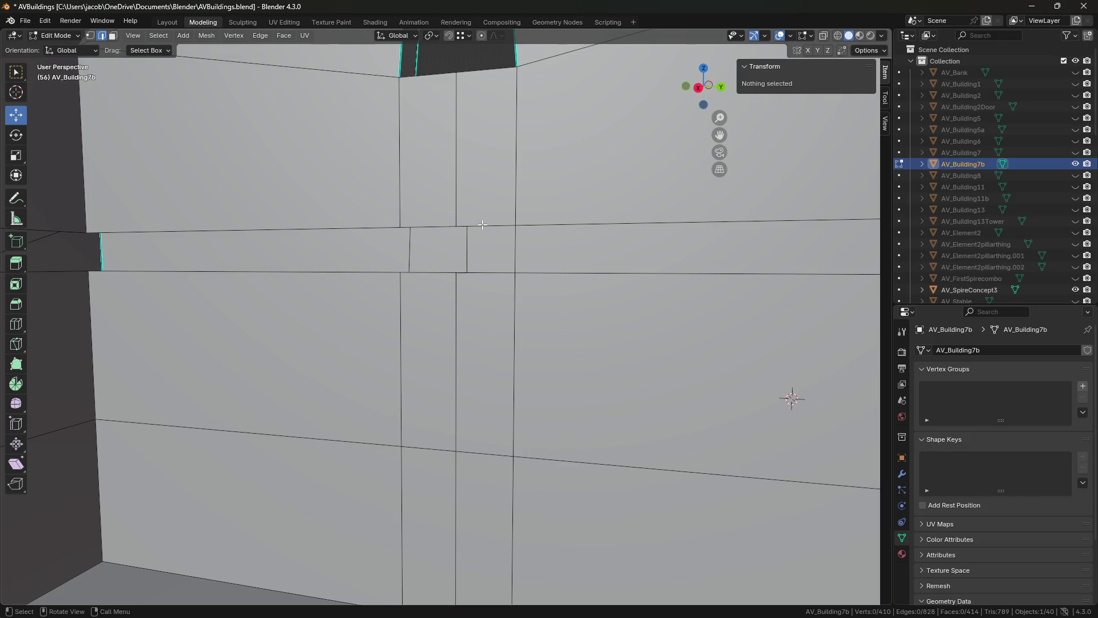
click(483, 225)
shift+click(438, 227)
shift+click(240, 230)
shift+click(515, 249)
shift+click(491, 282)
shift+click(432, 280)
shift+click(359, 280)
- Add the edges on the gap's far side to the selection
key(shift+grave)
mouse_move(446, 316)
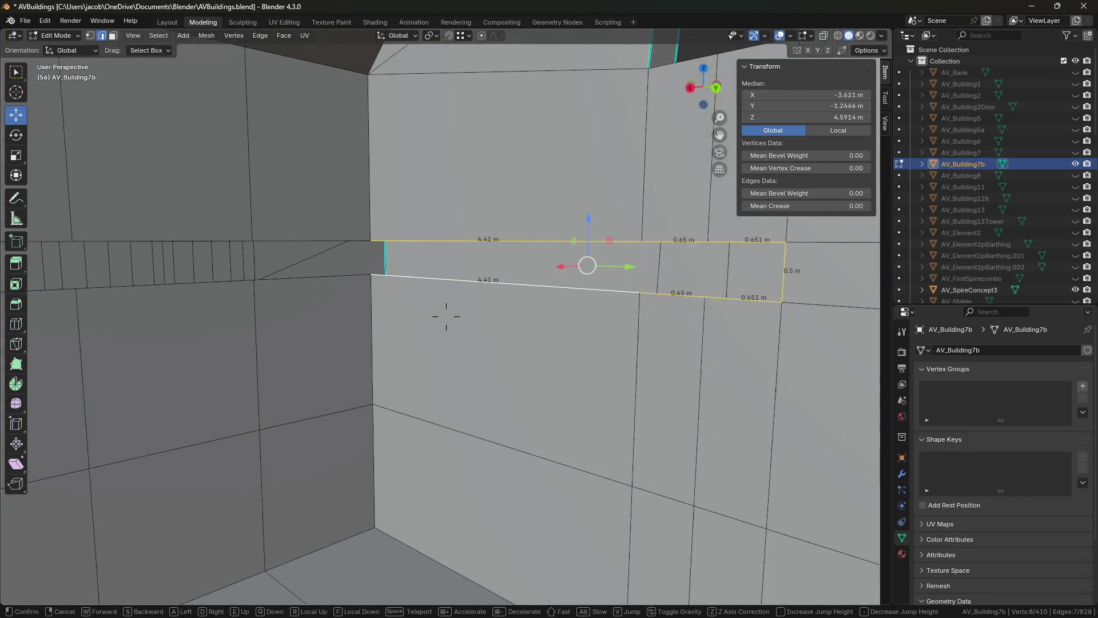
click(447, 315)
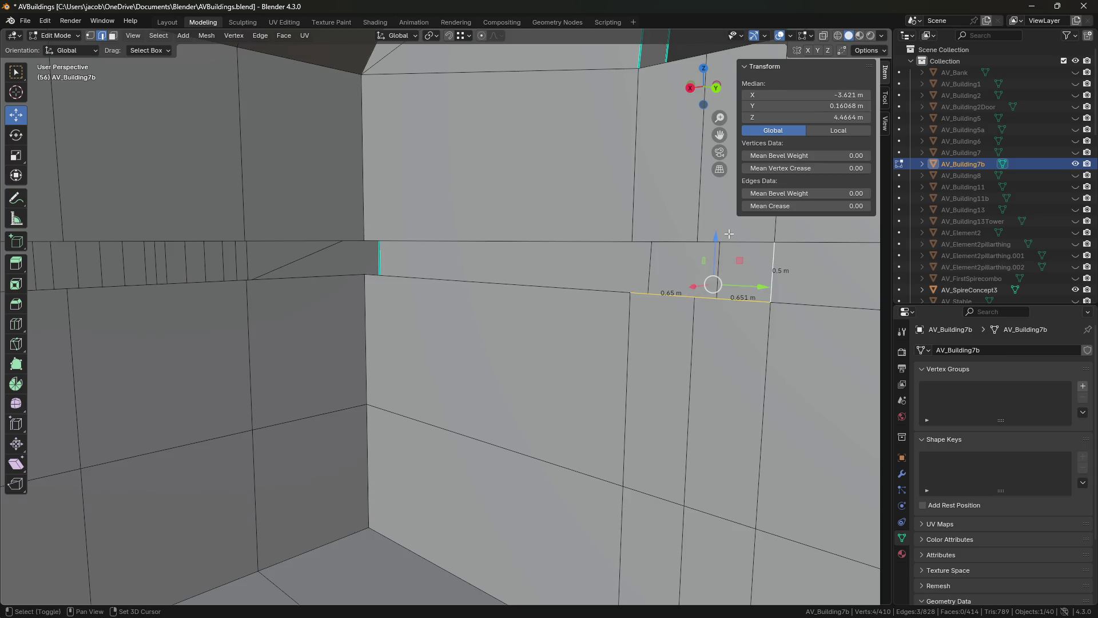
shift+click(677, 235)
key(shift+grave)
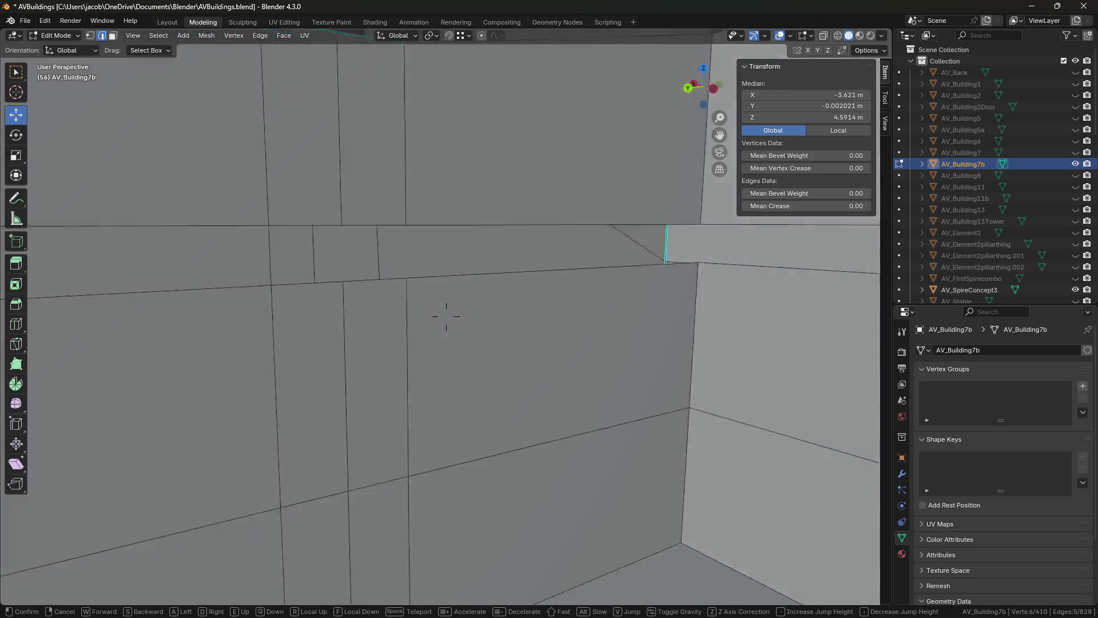
click(446, 315)
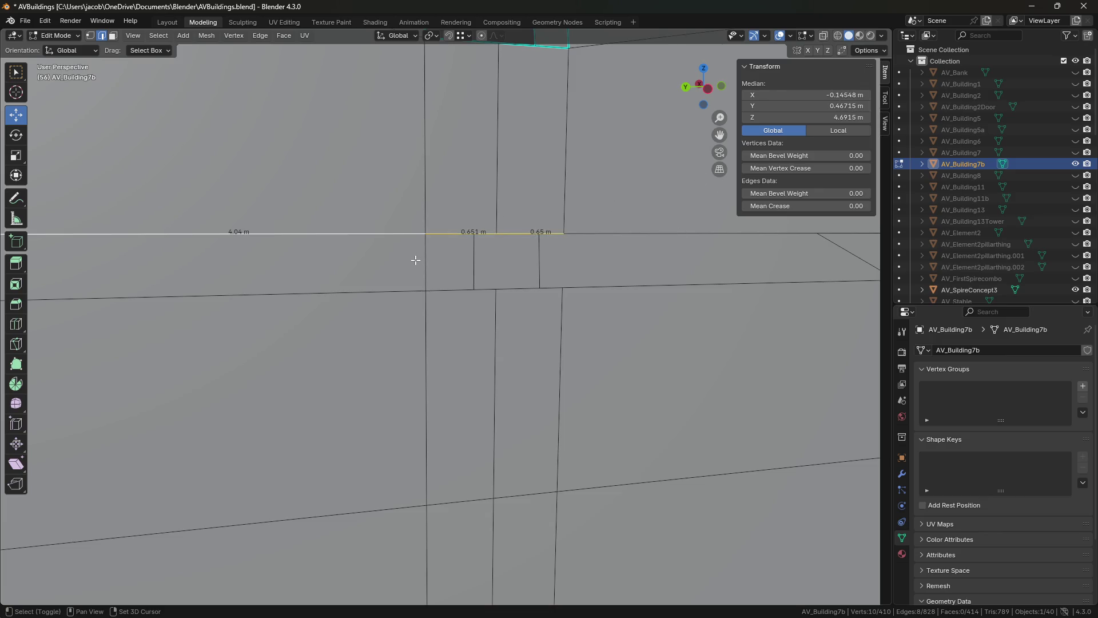
key(ctrl+e)
- Bridge both sides of the wall band gap with new faces
click(437, 226)
key(shift+grave)
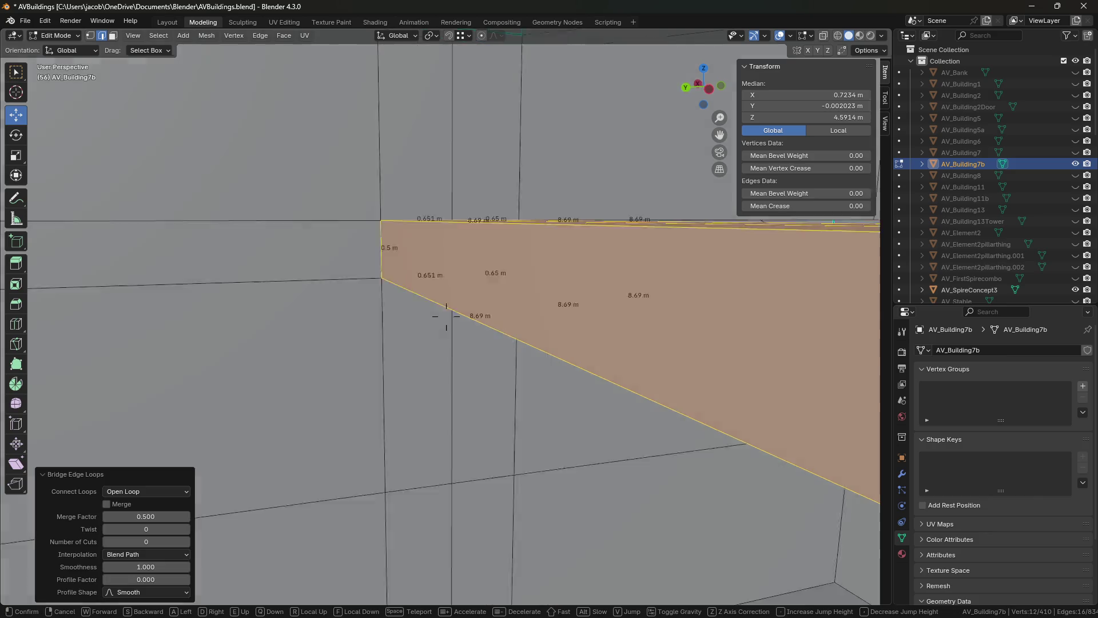
key(w)
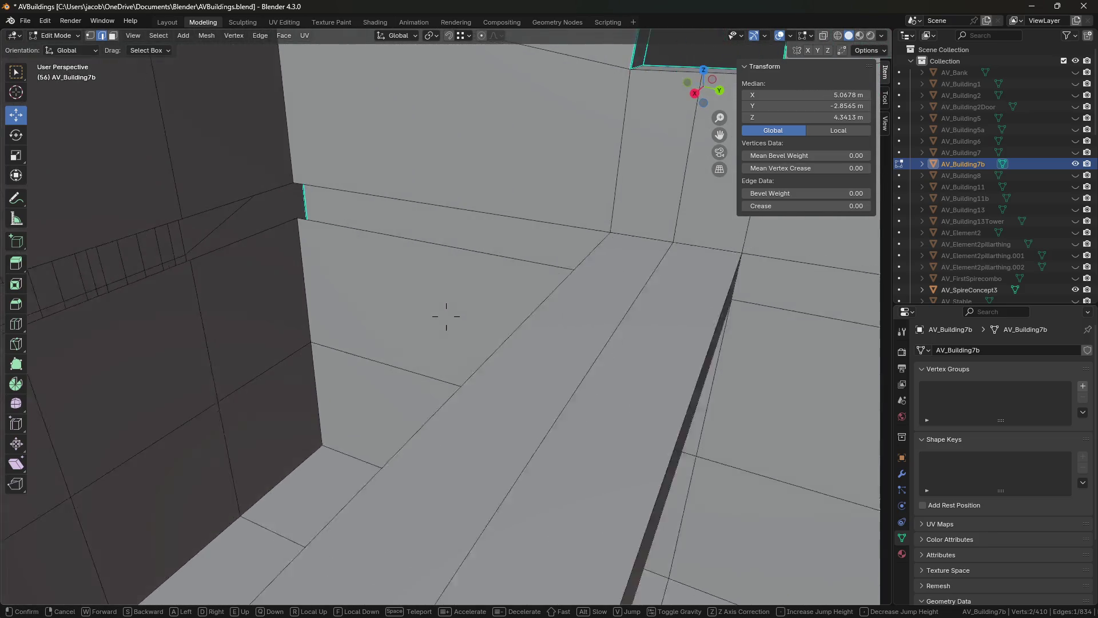
key(w)
click(554, 301)
- Cut a centred edge loop across the bottom stair strip
key(1)
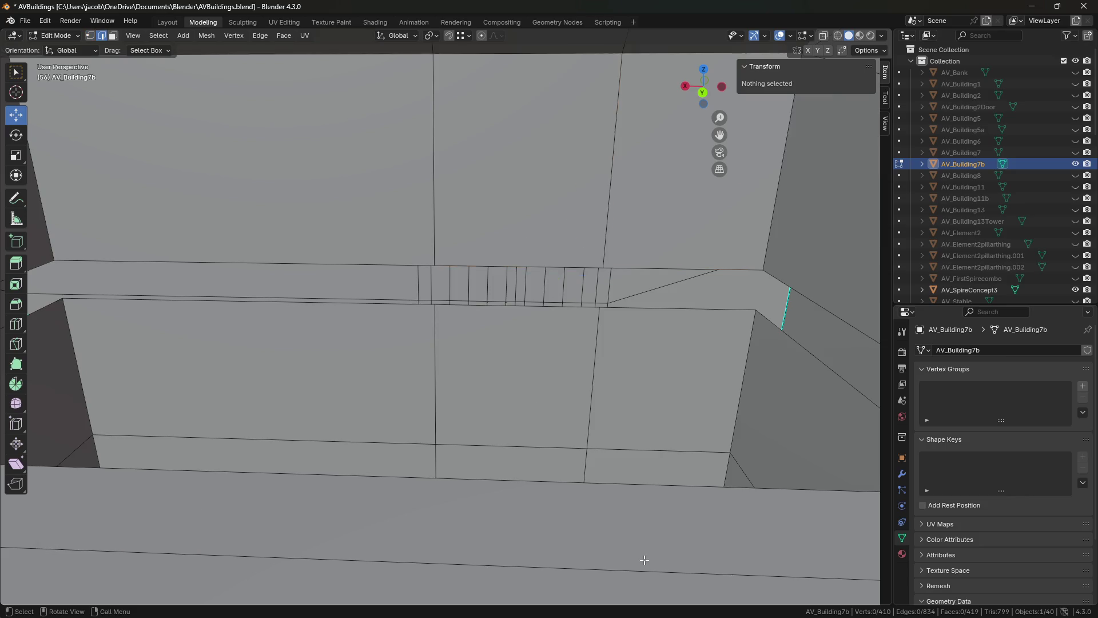
key(ctrl+r)
click(263, 557)
right_click(263, 557)
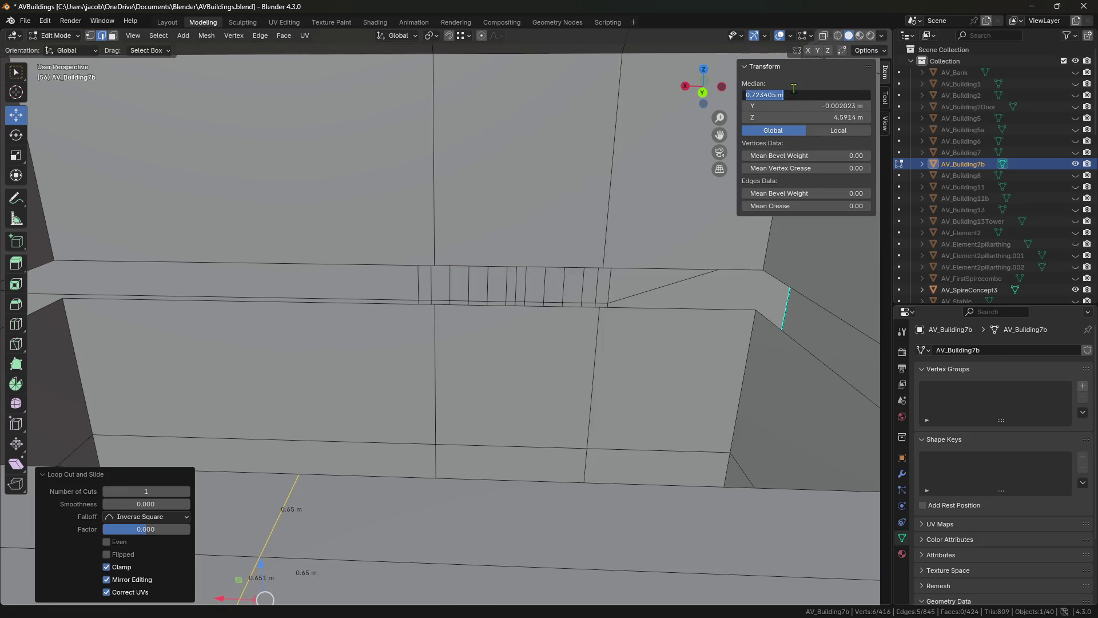
- Add a centred loop cut across the ledge beam and select its face near the corner
key(1)
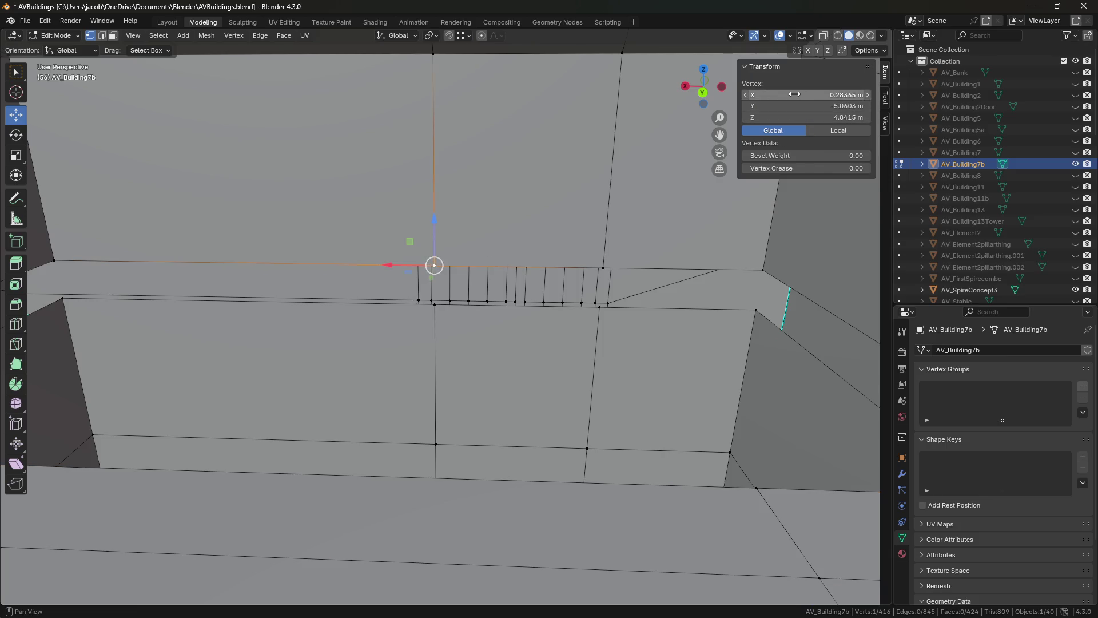
key(shift+grave)
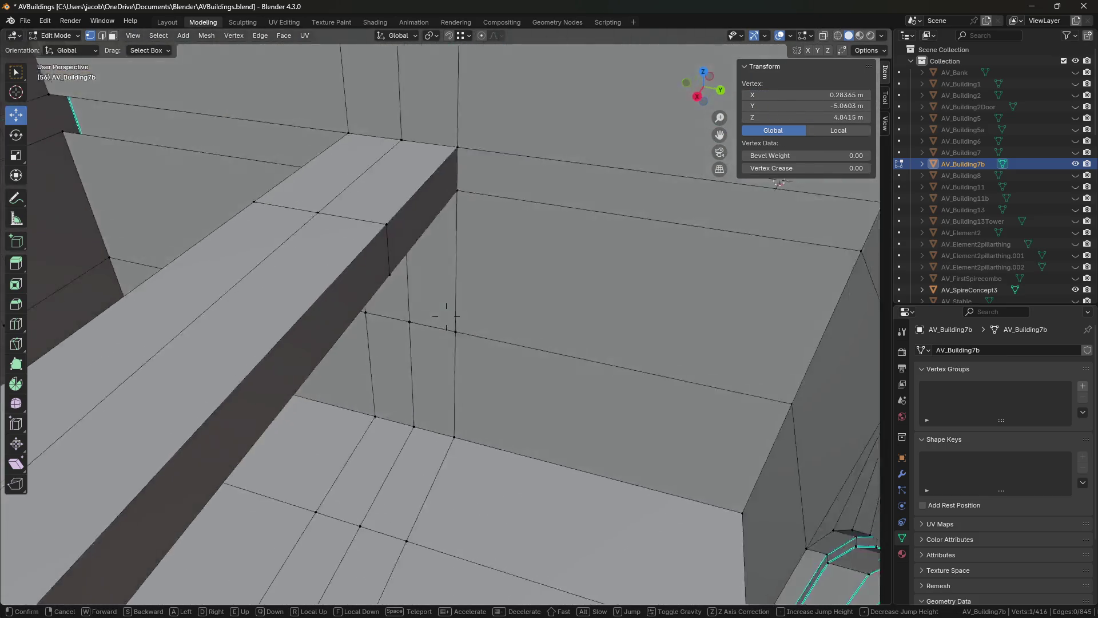
key(s)
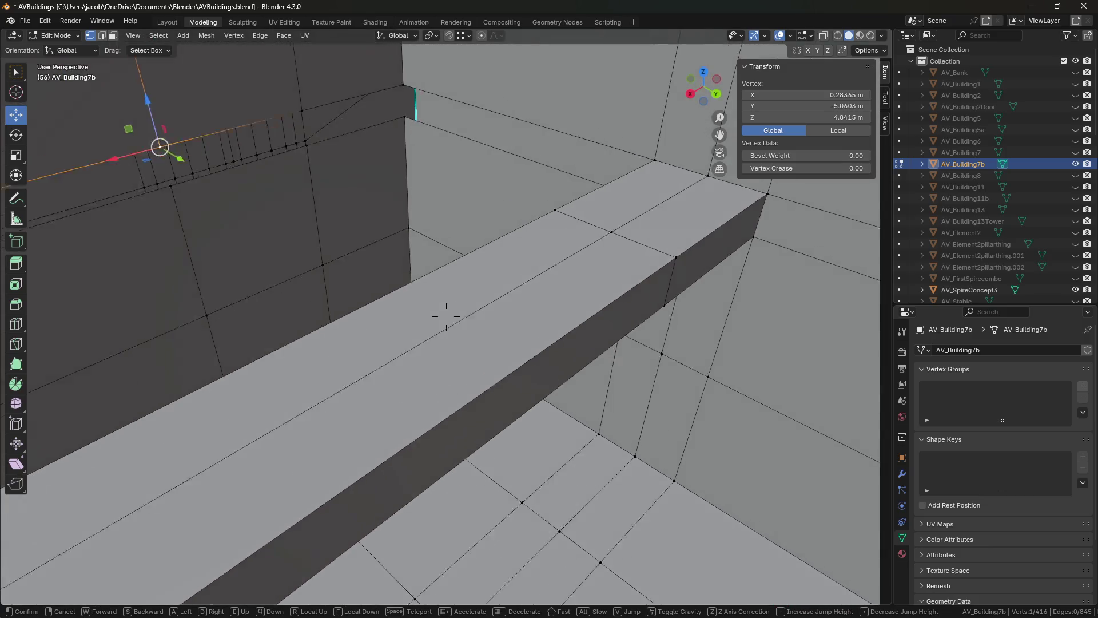
key(s)
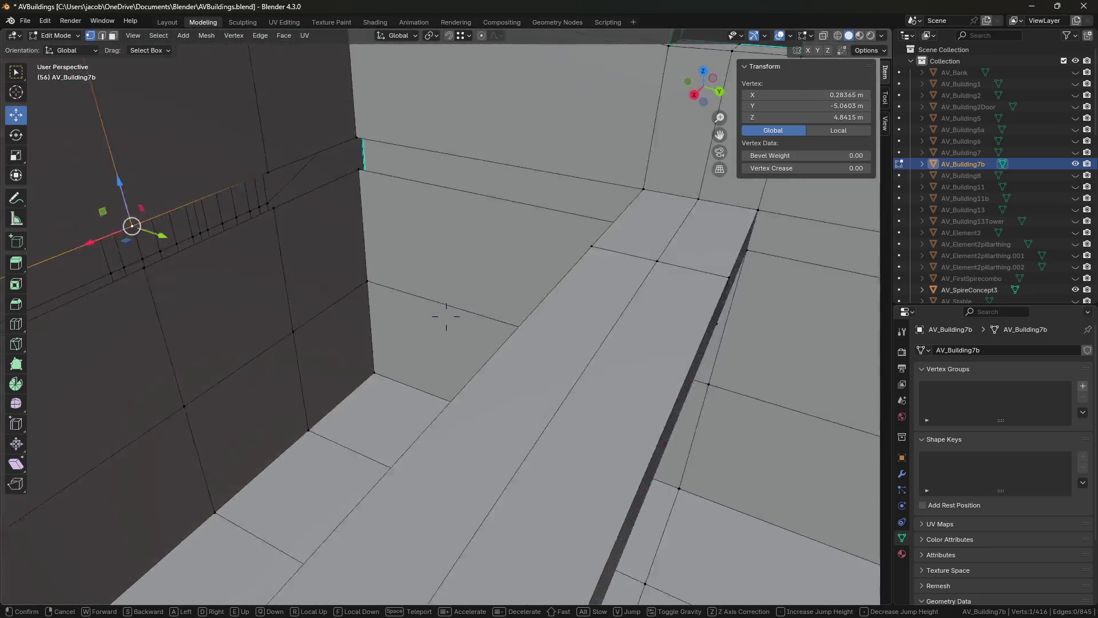
click(517, 252)
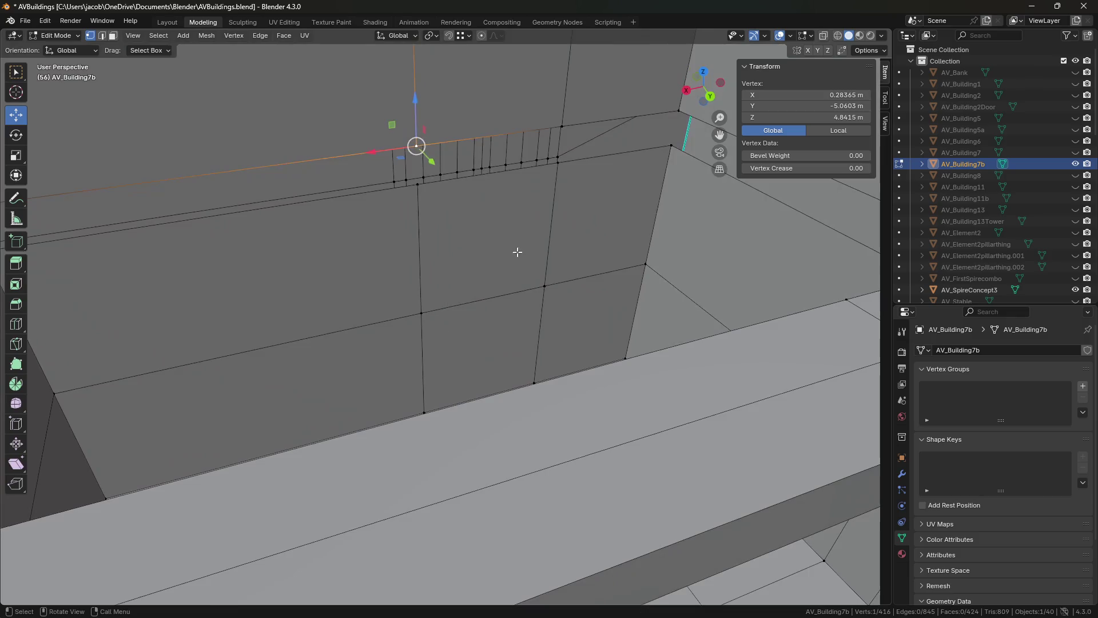
key(ctrl+r)
click(599, 450)
right_click(599, 450)
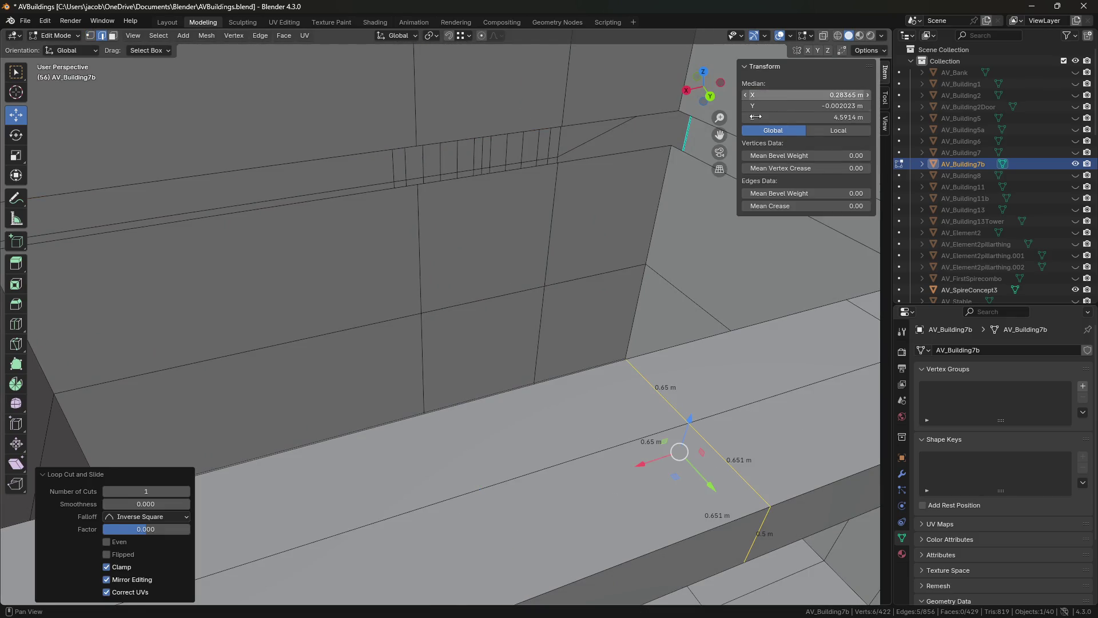
key(shift+grave)
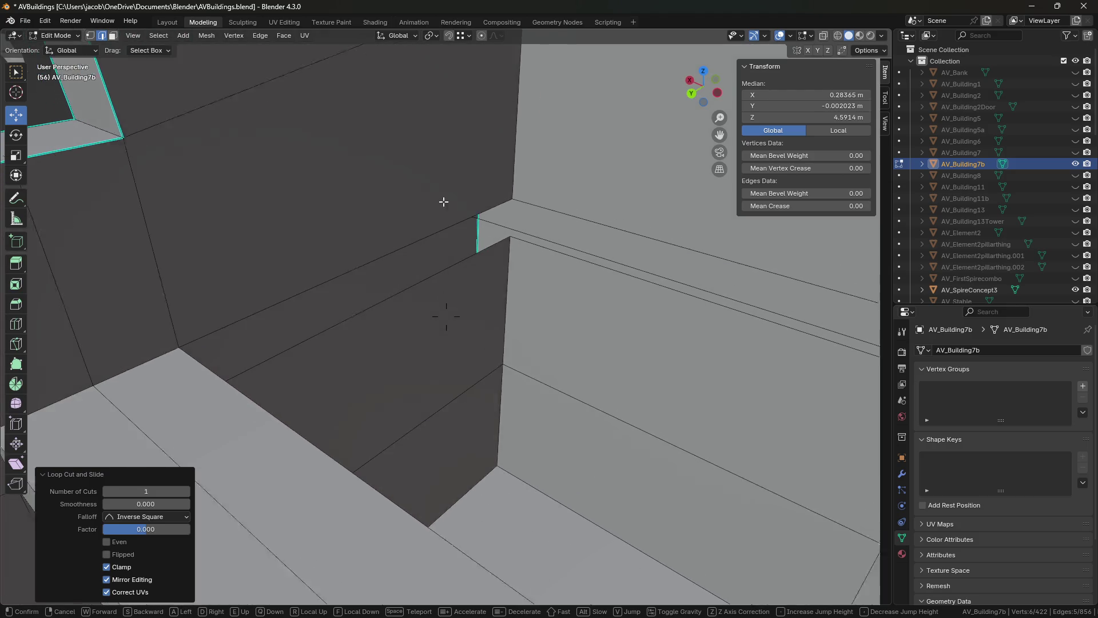
click(444, 201)
click(358, 278)
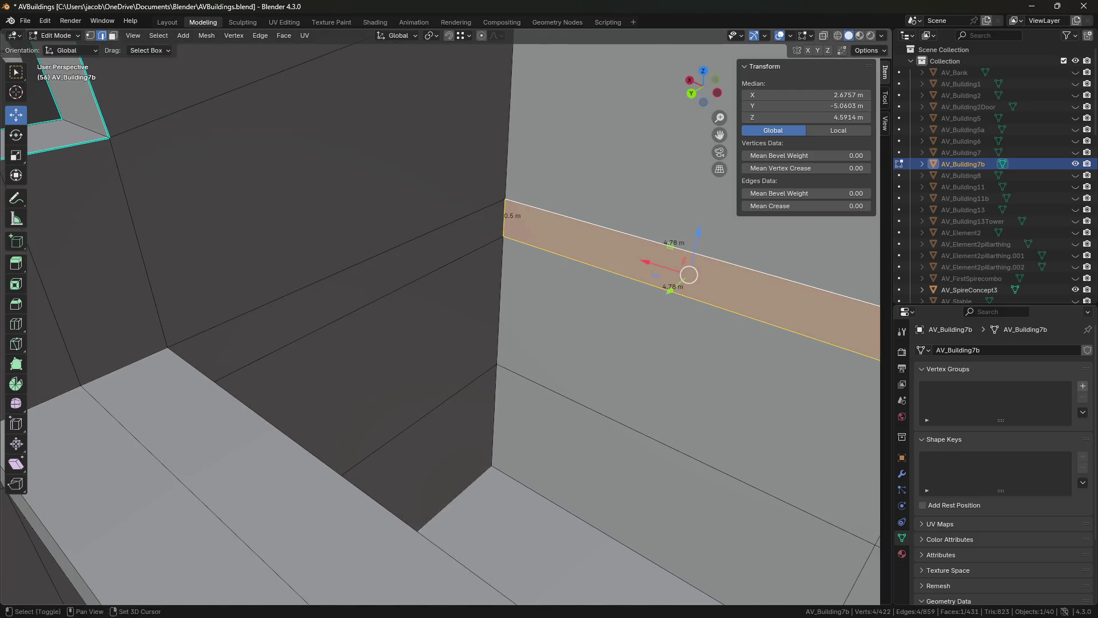
- Fill a new face between the two selected edges of AV_Building7b
key(shift+grave)
click(517, 166)
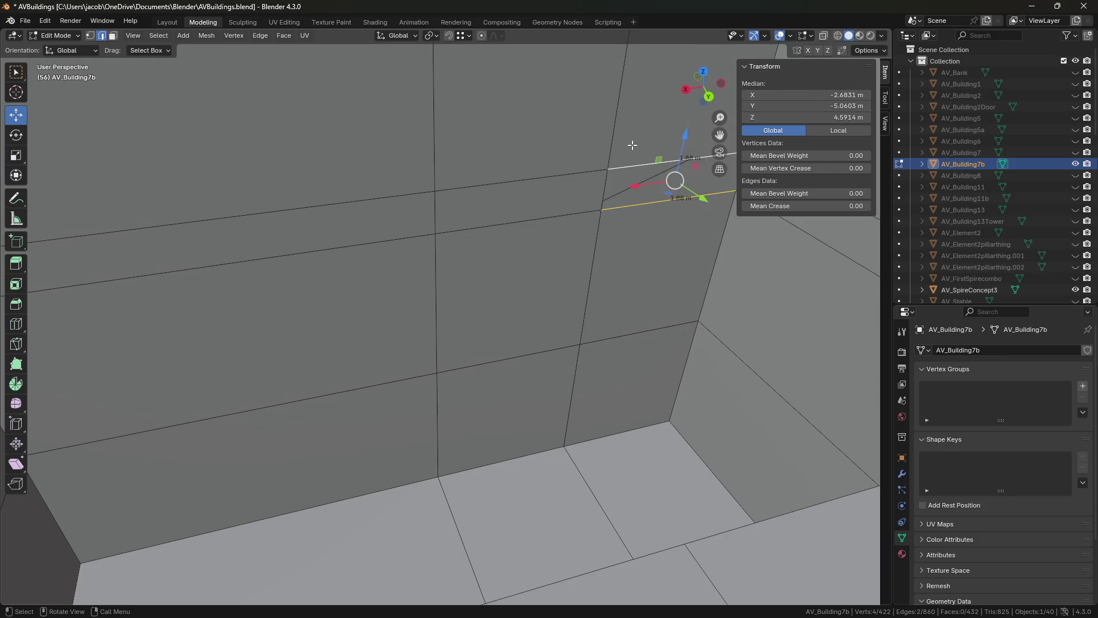
key(f)
middle_drag(632, 144, 446, 313)
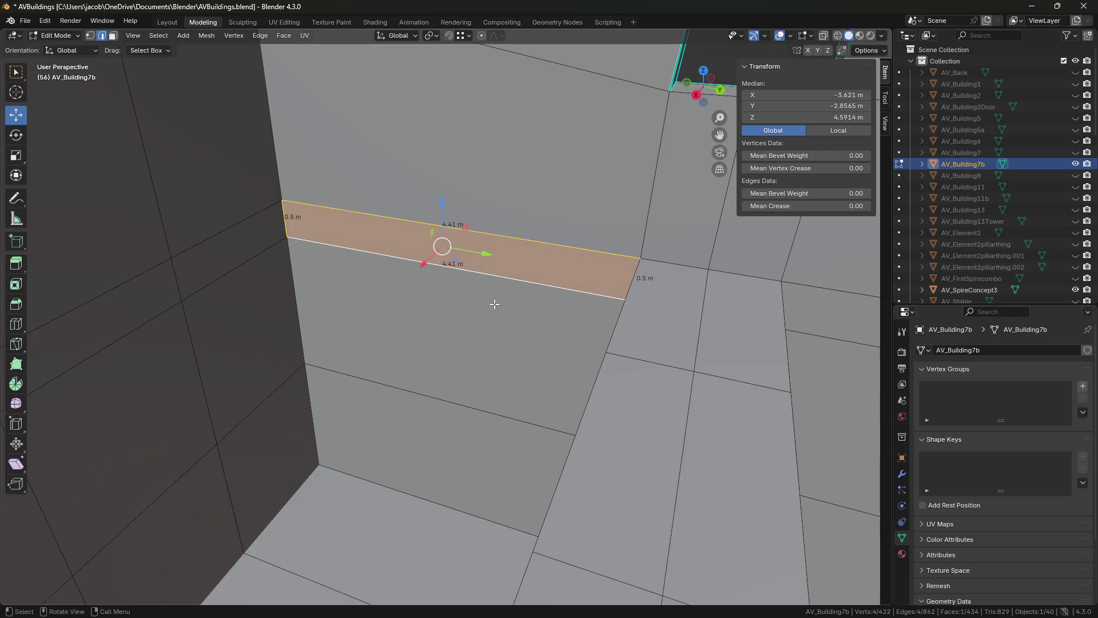
- In face select mode, add the middle 4.78 m face to the selection and delete only the faces
key(shift+grave)
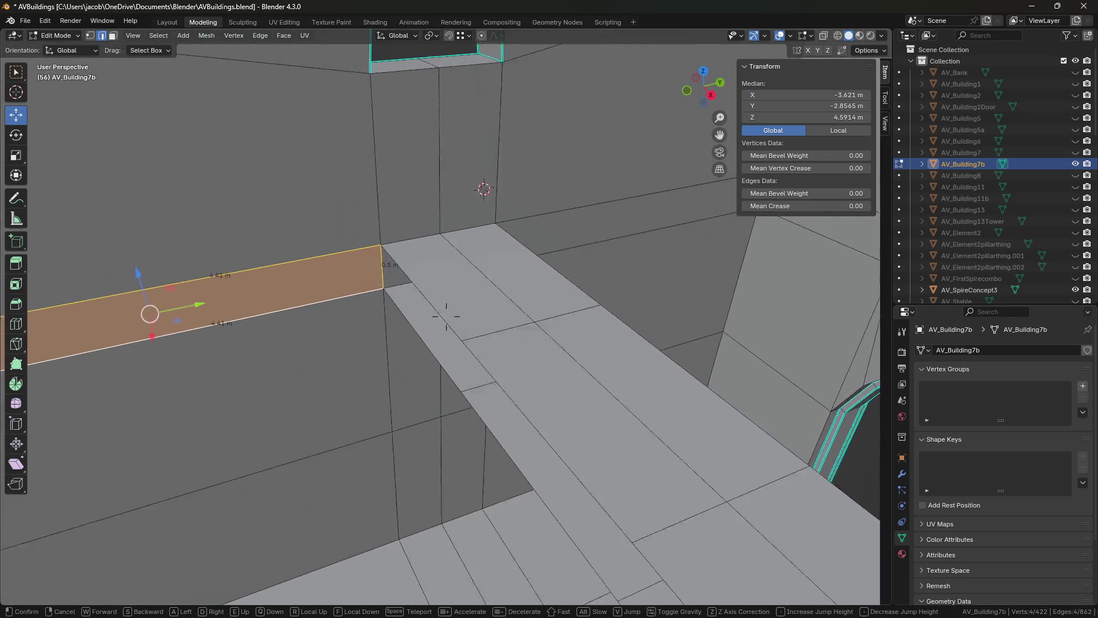
key(w)
key(w)
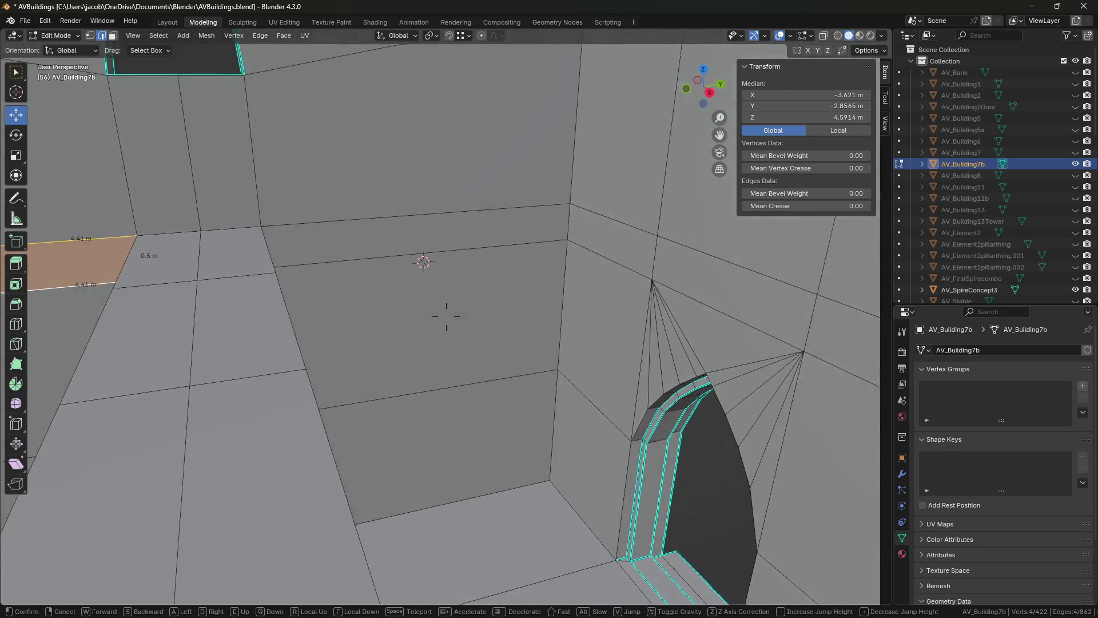
click(441, 249)
key(3)
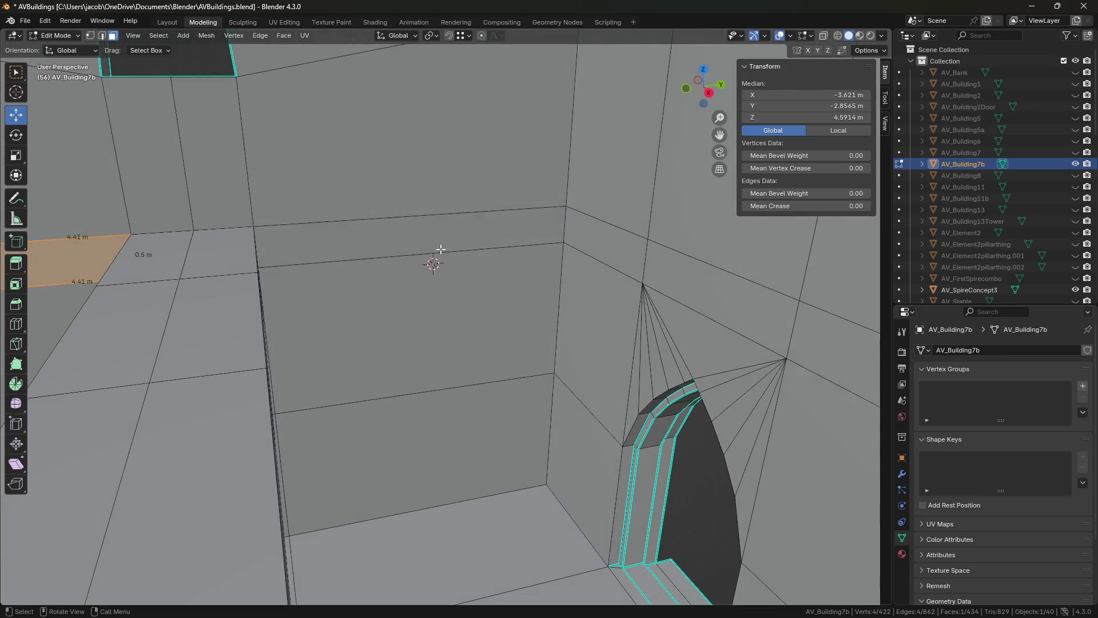
key(shift+grave)
key(w)
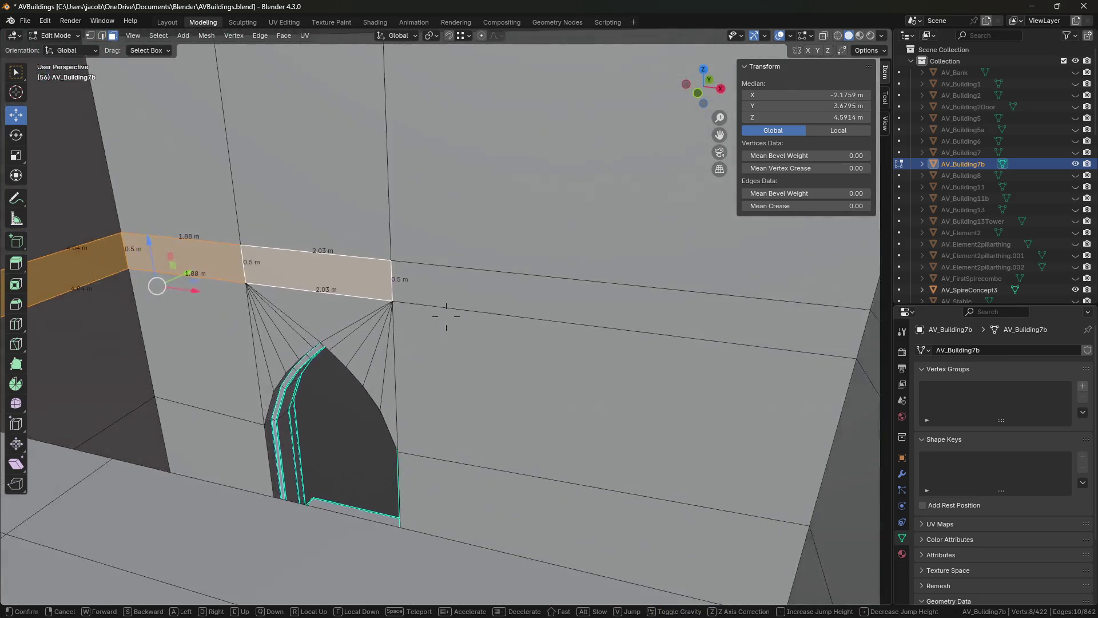
shift+click(572, 301)
click(572, 306)
key(shift+grave)
click(571, 300)
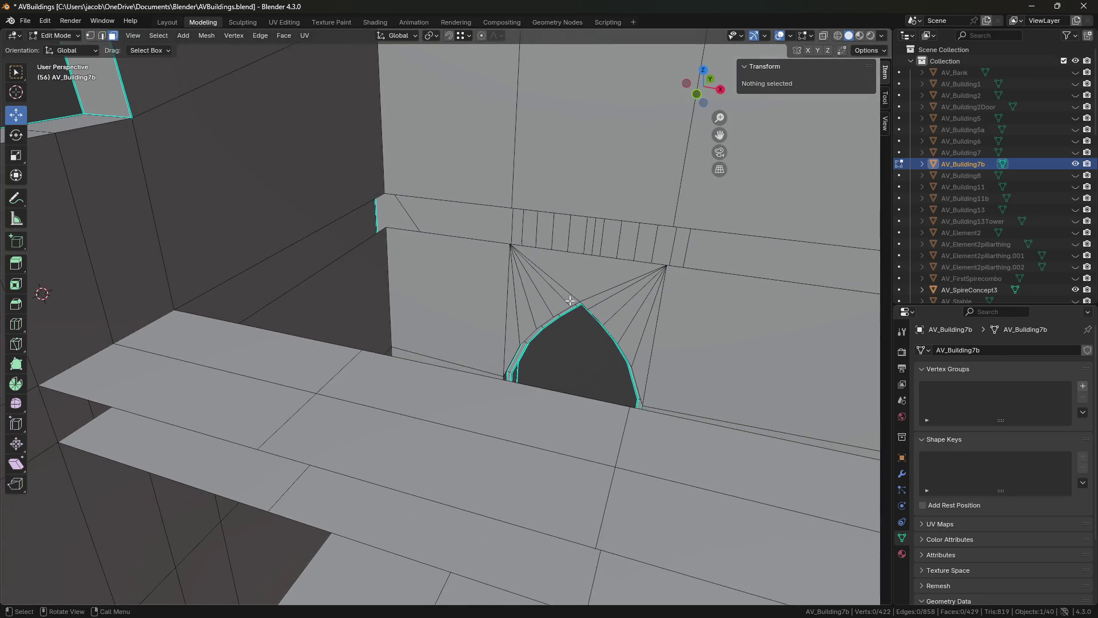
- Select the corner ledge strip faces, including the dark face, and remove them
key(shift+grave)
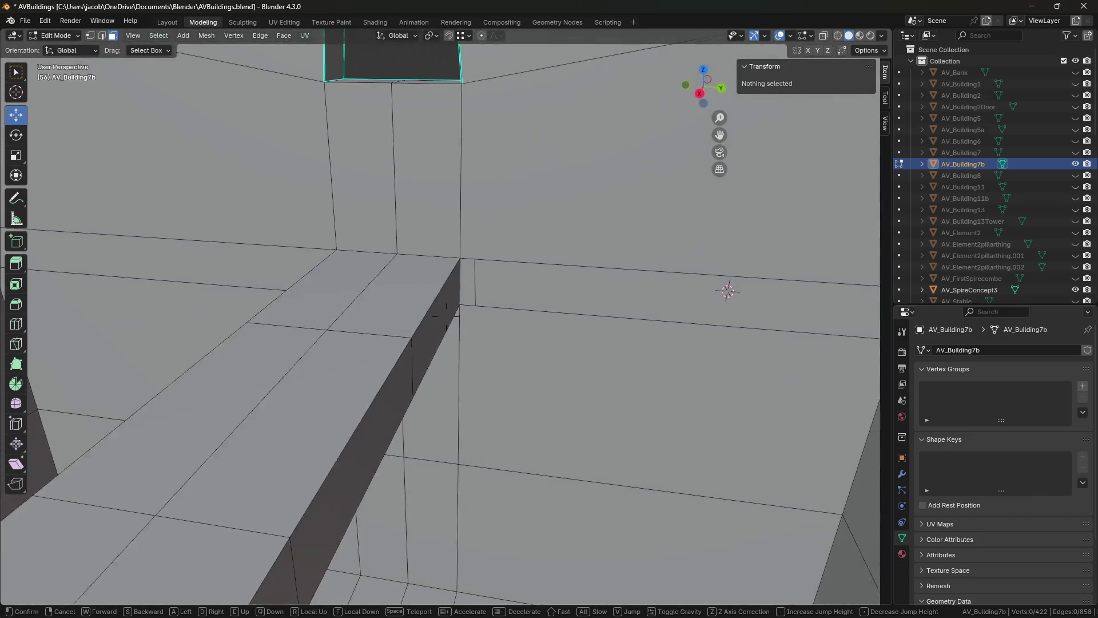
click(445, 331)
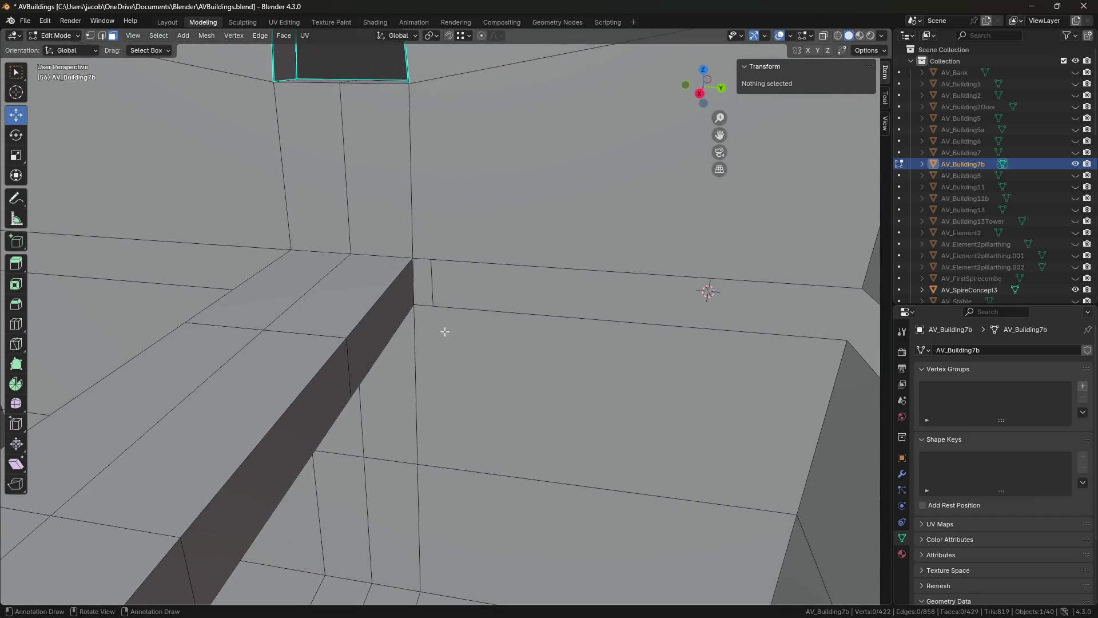
shift+click(319, 405)
key(shift+grave)
click(297, 348)
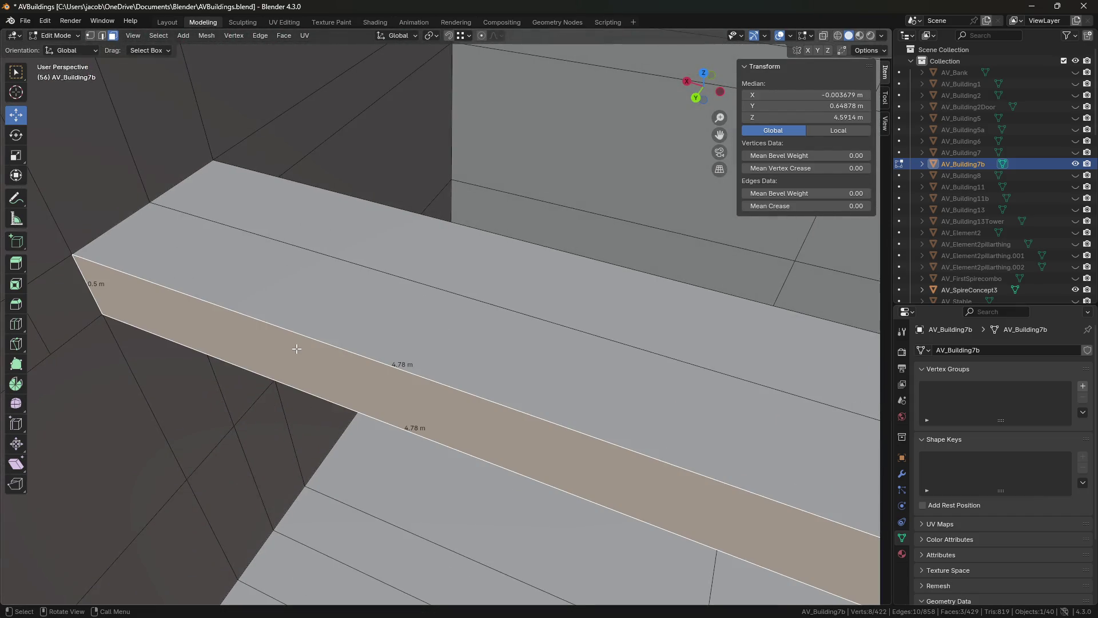
click(298, 348)
- Fill a face between the two 4.78 m edges at the wall corner
key(shift+grave)
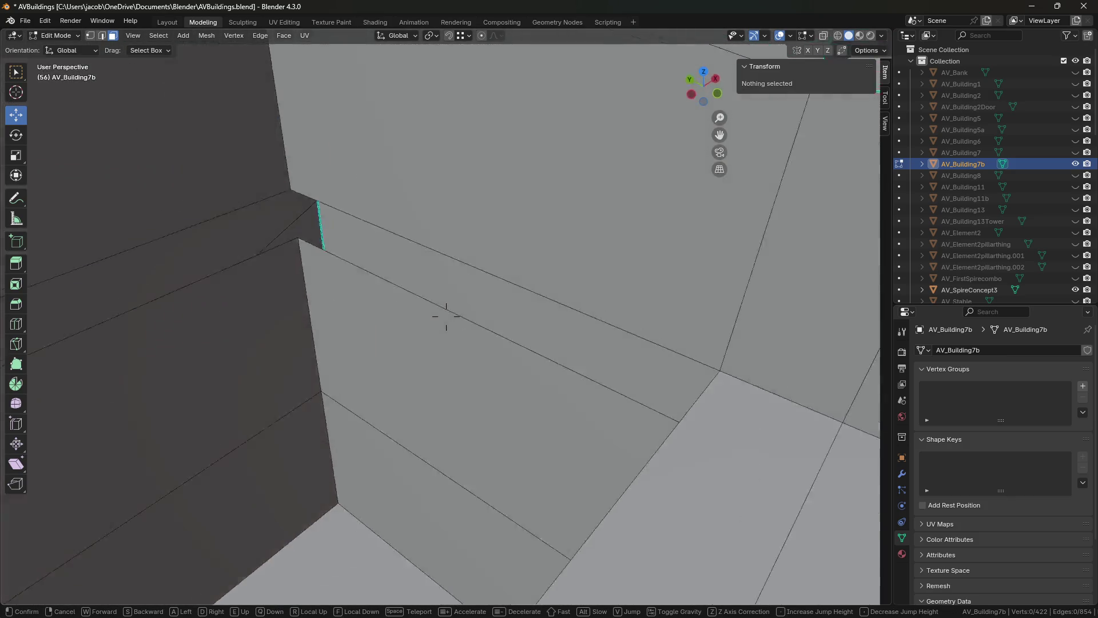
key(w)
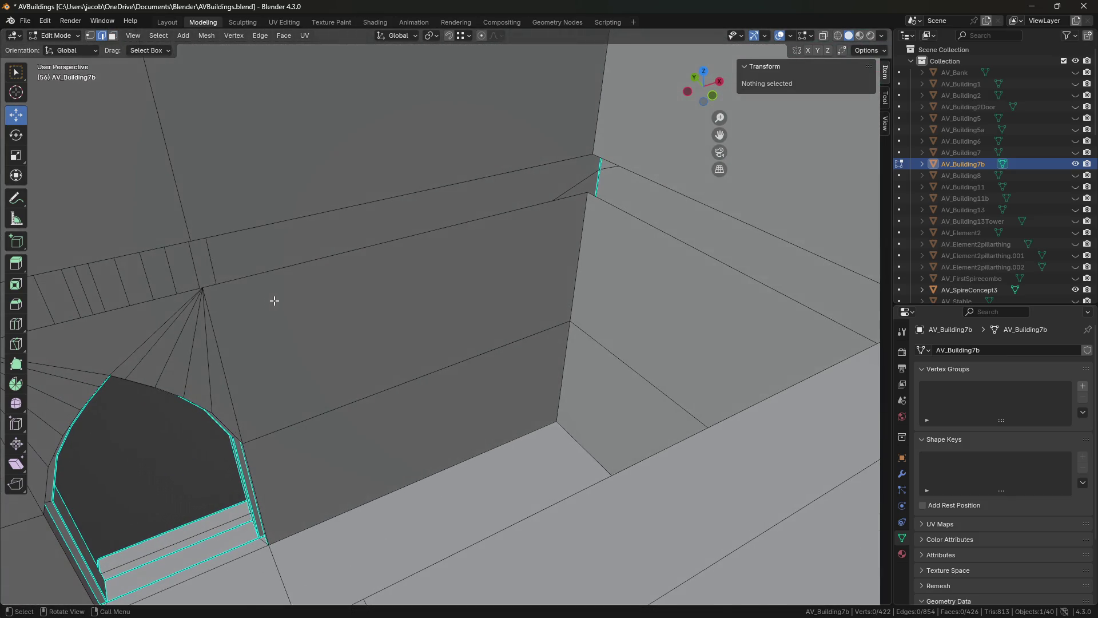
key(w)
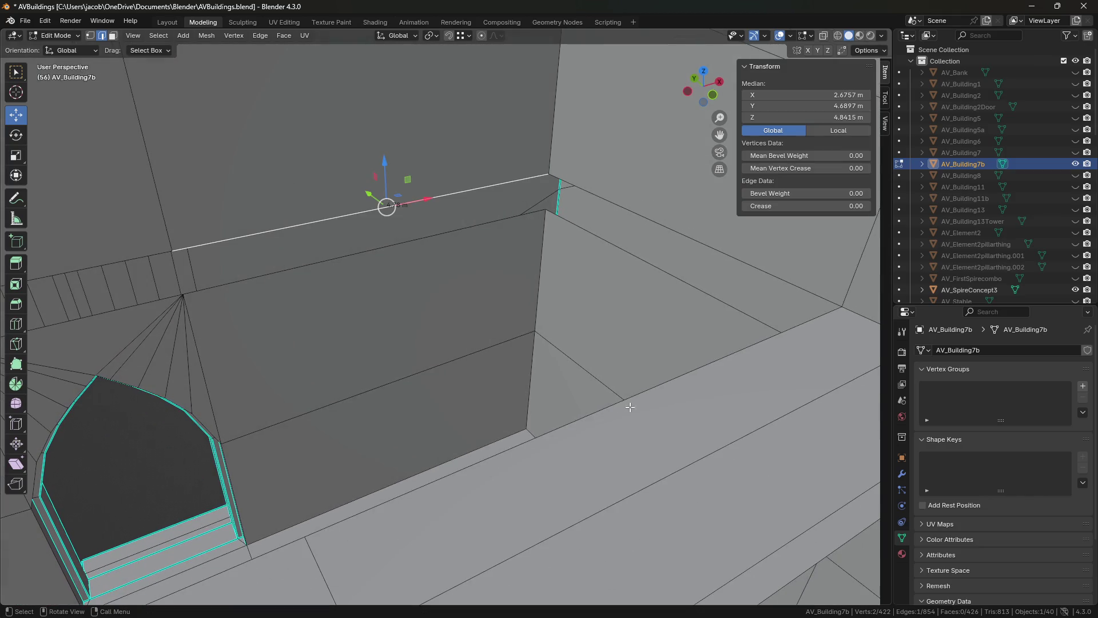
key(f)
middle_drag(626, 430, 591, 310)
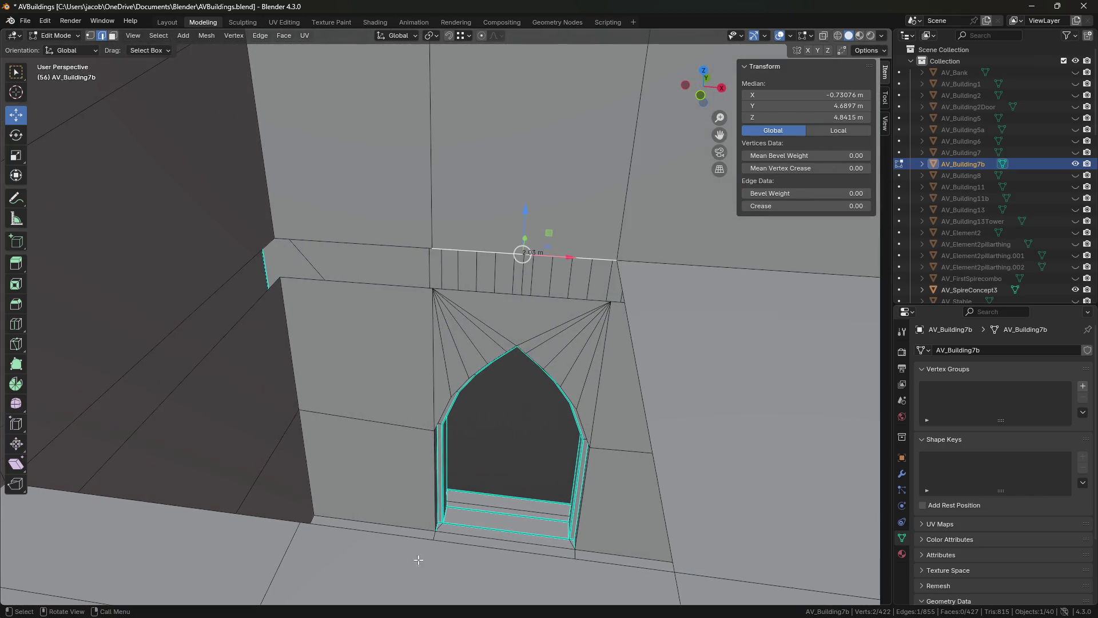
- Pick the edges around the ceiling gap and fill it with a new face
click(372, 247)
key(shift+grave)
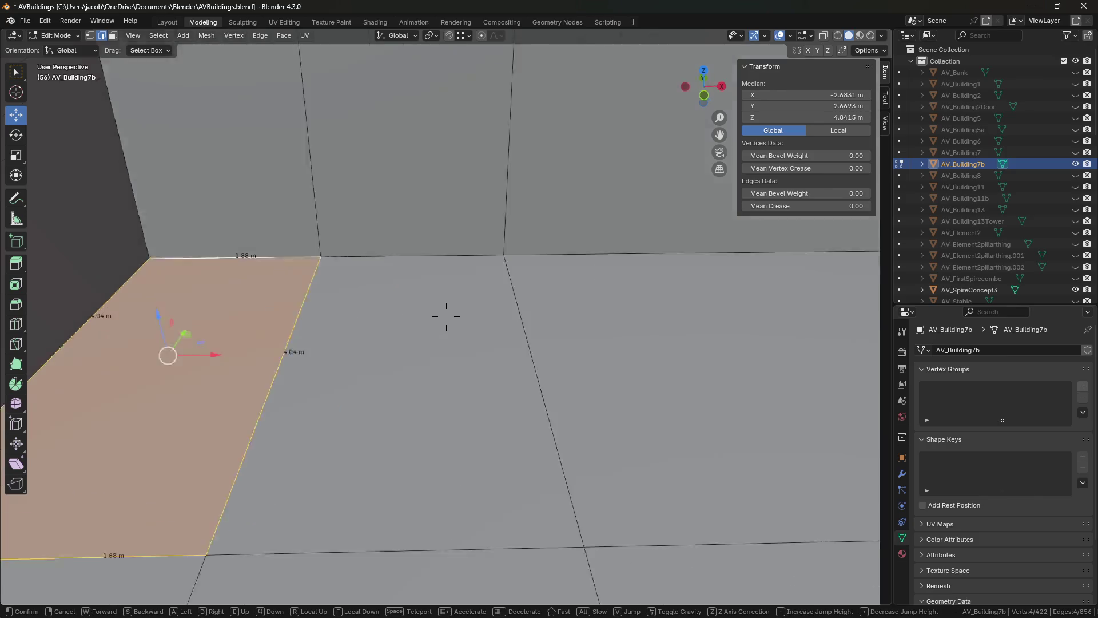
key(w)
mouse_move(446, 316)
click(329, 249)
mouse_move(329, 250)
middle_down()
mouse_move(334, 263)
mouse_move(364, 264)
middle_up()
shift+click(333, 264)
key(f)
- Fill a face between the upper ceiling edge and the wall-top edge, then save
click(404, 210)
shift+click(328, 410)
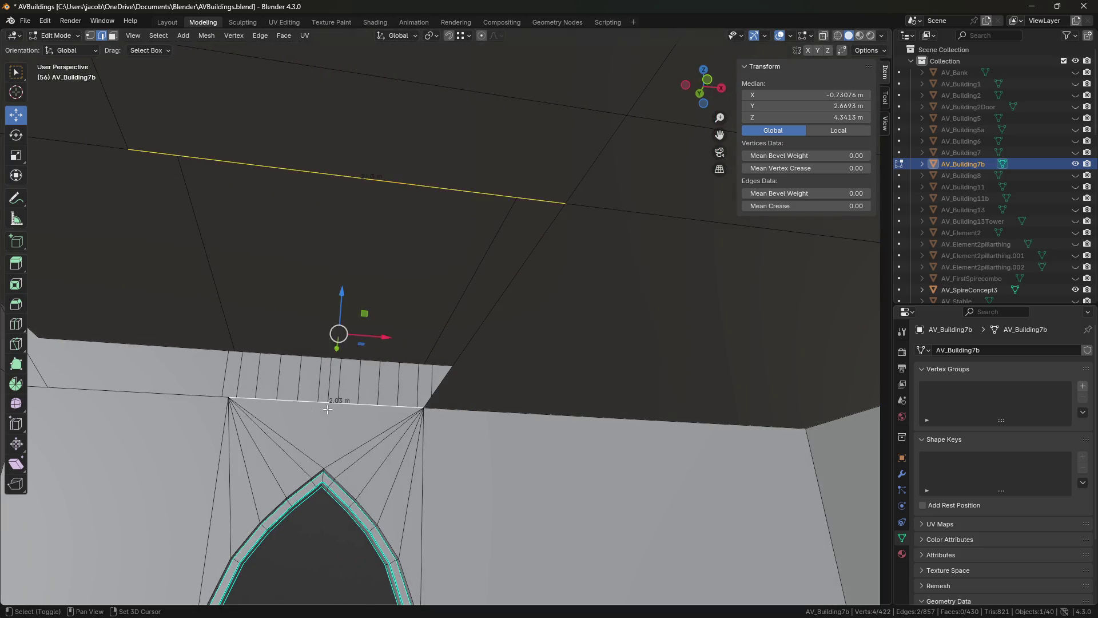
middle_drag(184, 404, 223, 385)
key(f)
key(ctrl+s)
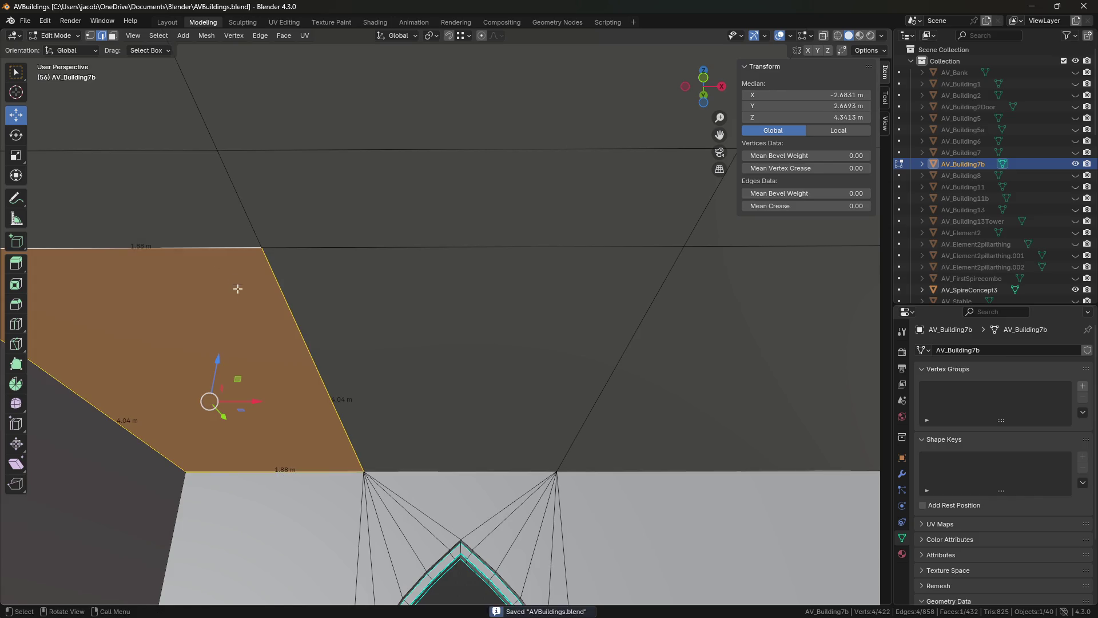
- Fill another face between the selected edges and save AVBuildings.blend
key(shift+grave)
key(s)
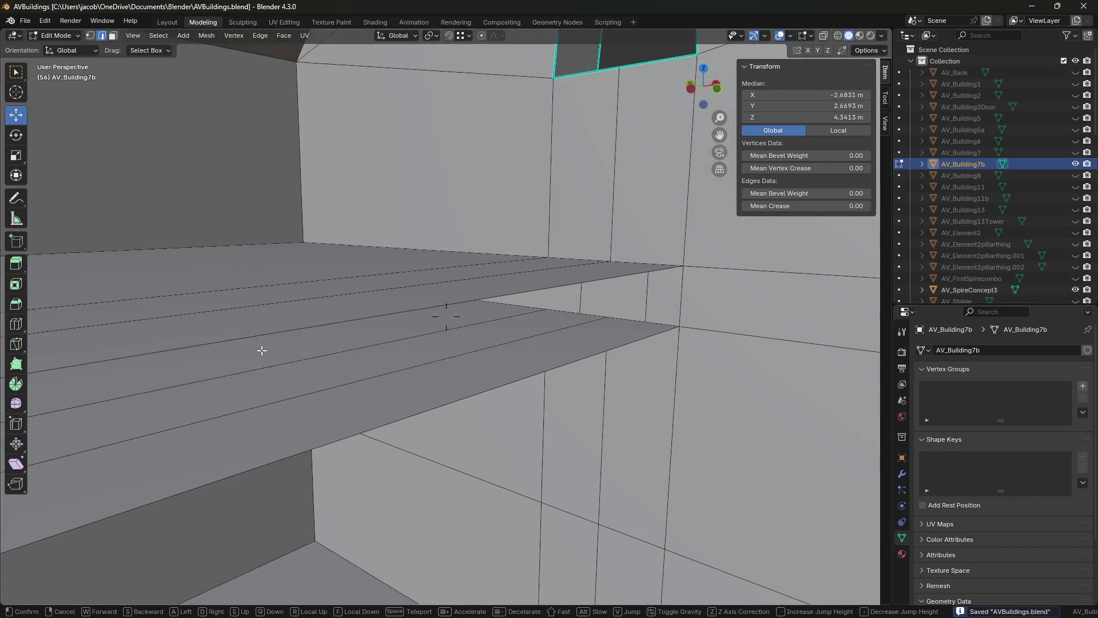
key(f)
middle_drag(537, 369, 516, 344)
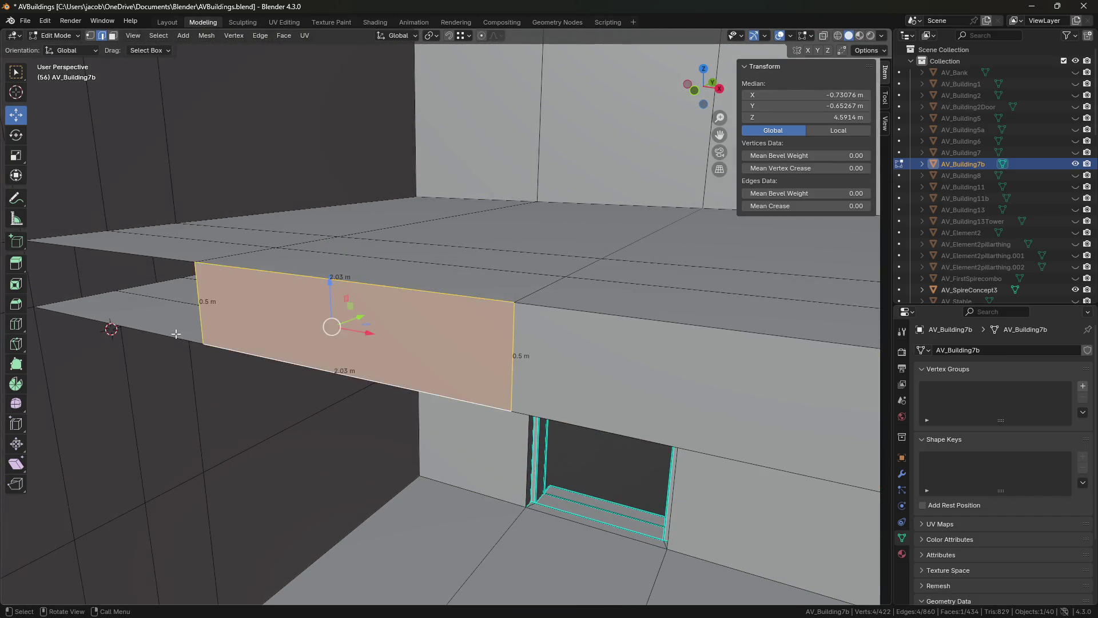
key(ctrl+s)
- Select the neighbouring ledge faces by the wall opening and slide them along Y
key(shift+grave)
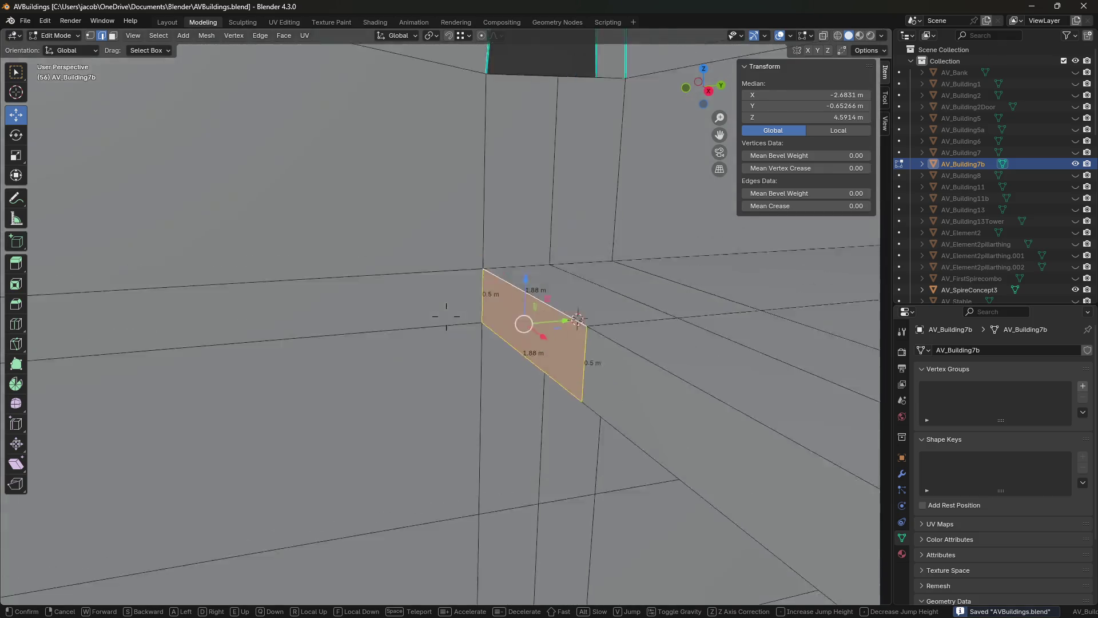
key(w)
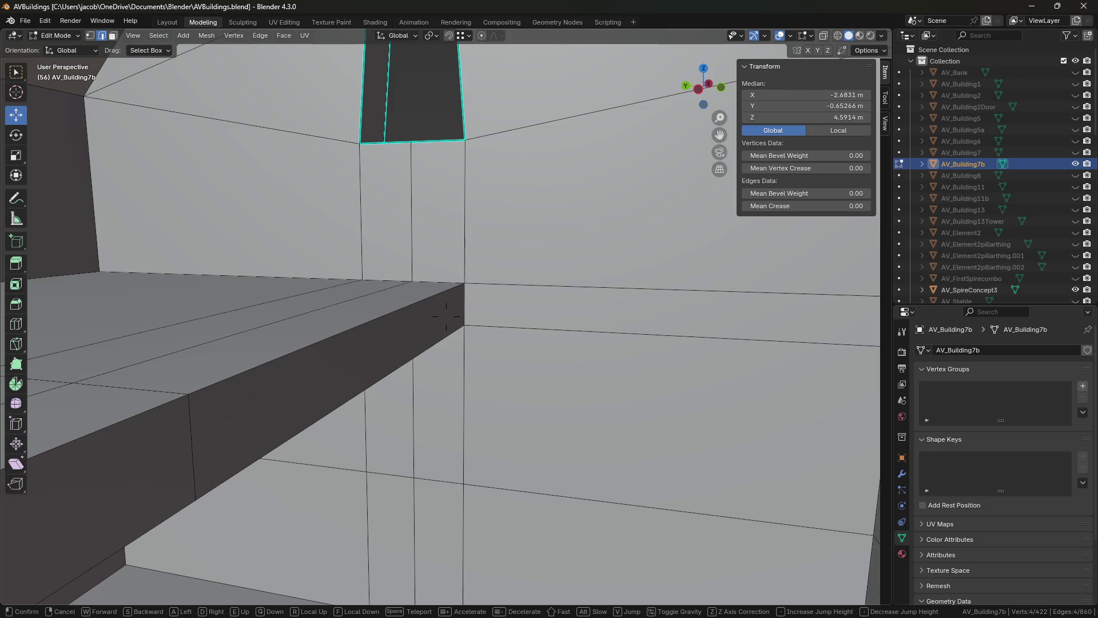
shift+click(115, 435)
key(shift+grave)
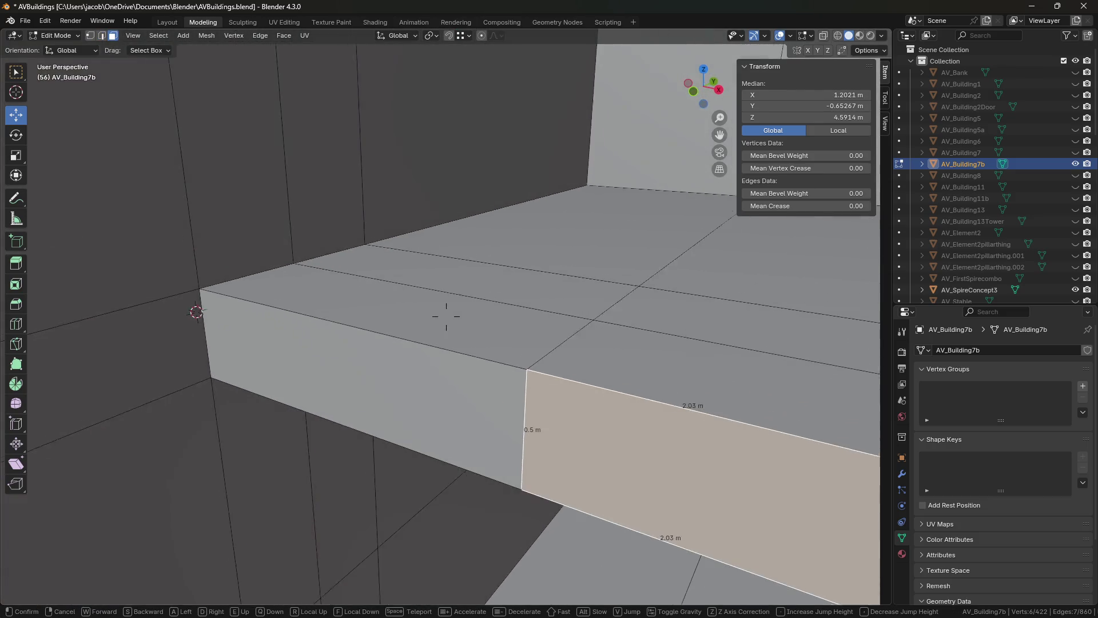
key(w)
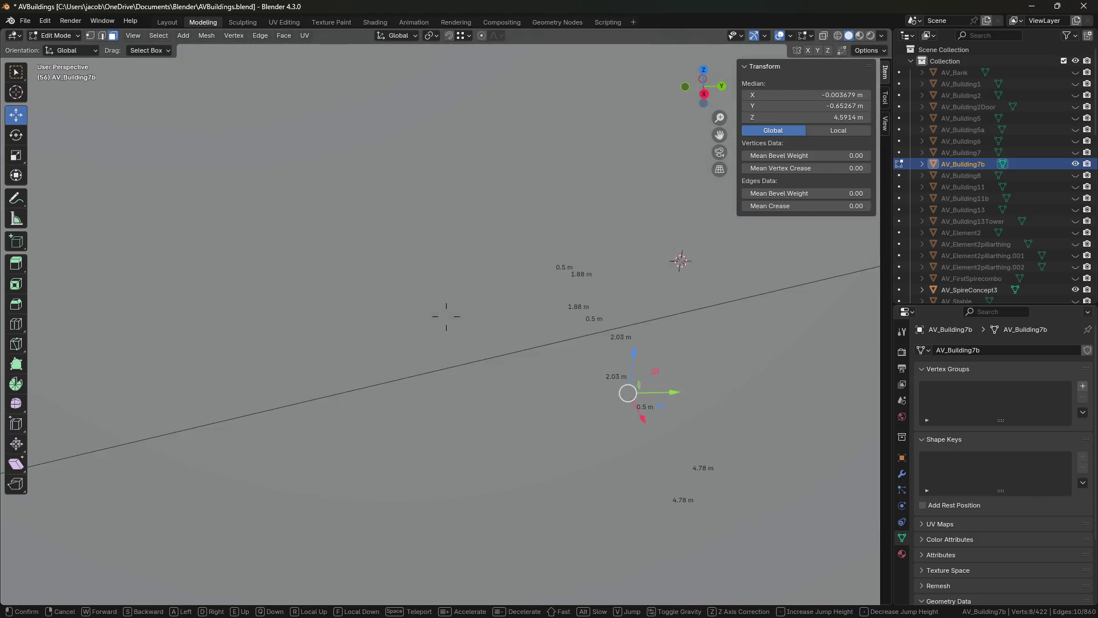
key(Escape)
drag(699, 394, 491, 404)
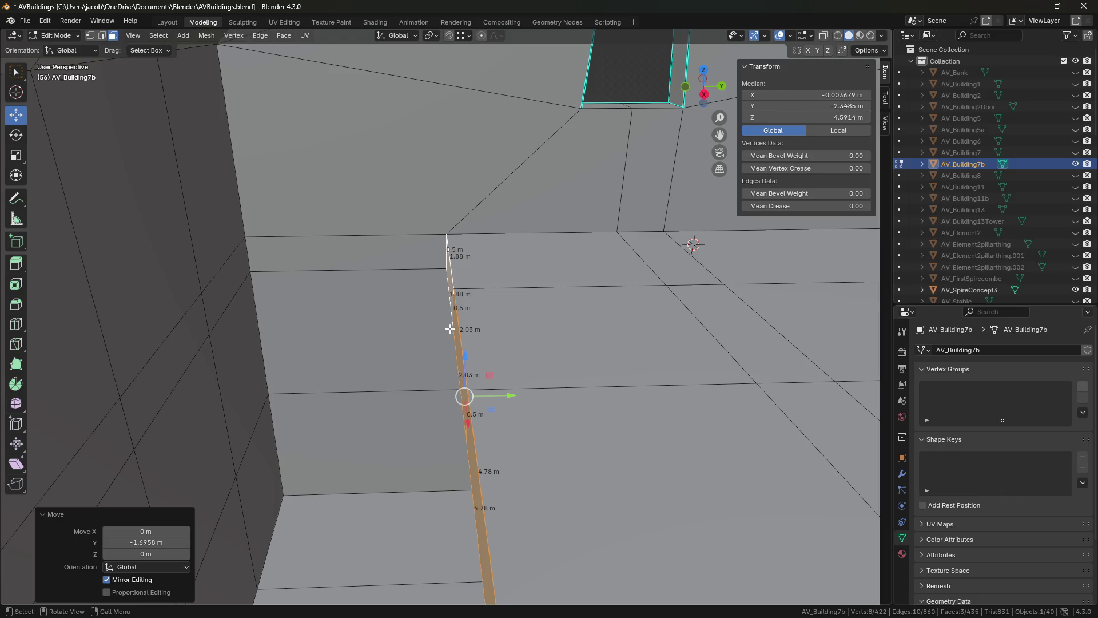
shift+middle_drag(504, 286, 545, 315)
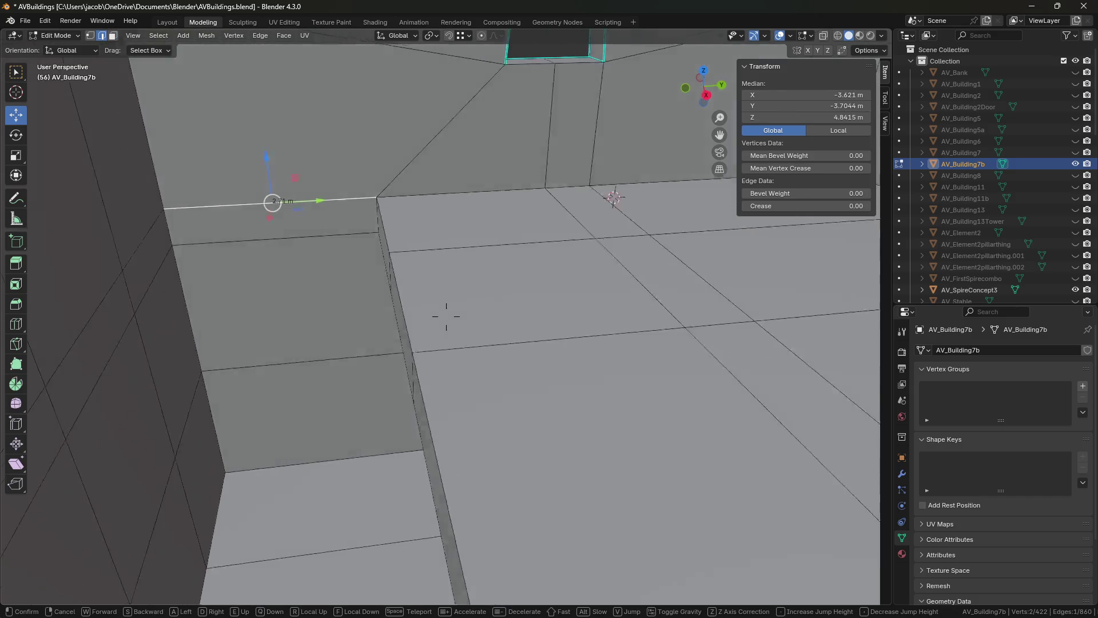
- Move the narrow ledge strip and parallelogram face about -0.21 m along Y, then select the side and top ledge faces
key(3)
click(526, 386)
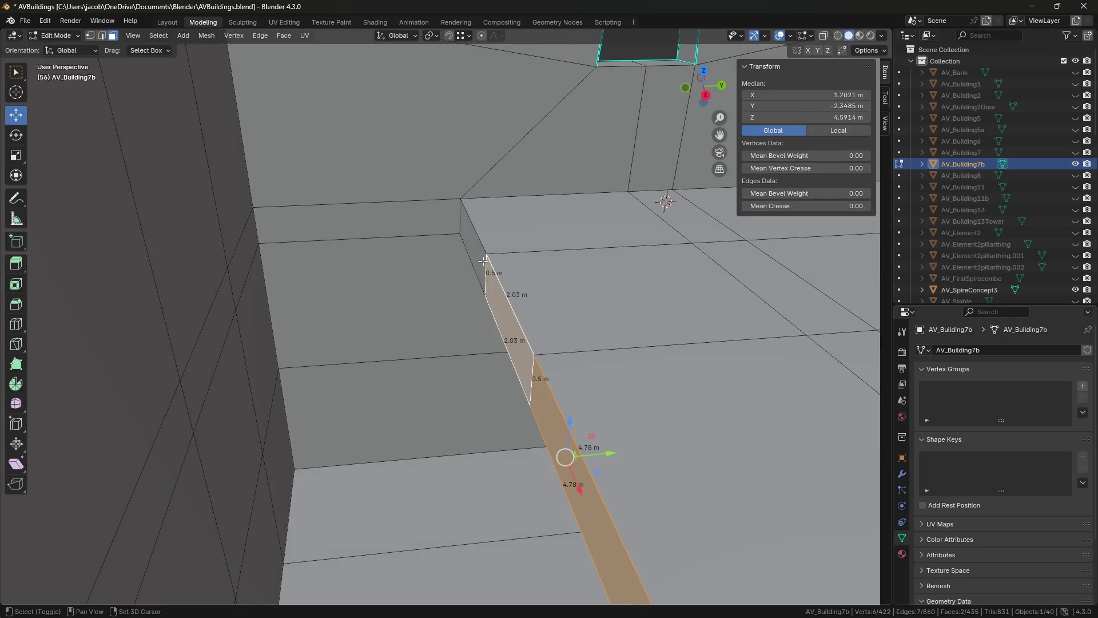
shift+click(483, 261)
key(shift+grave)
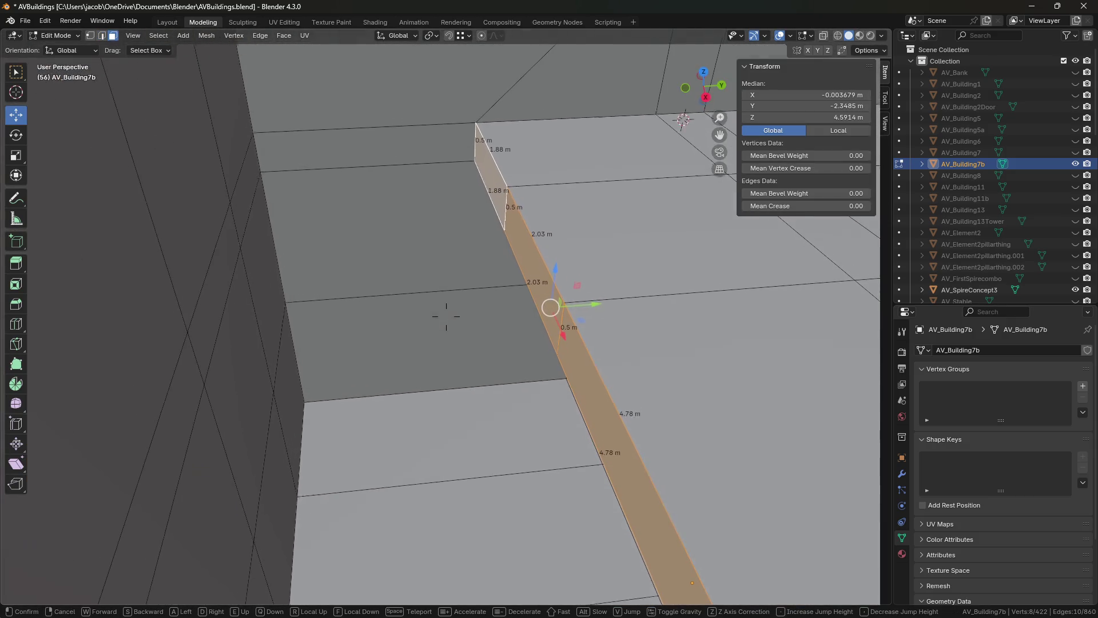
key(g)
key(y)
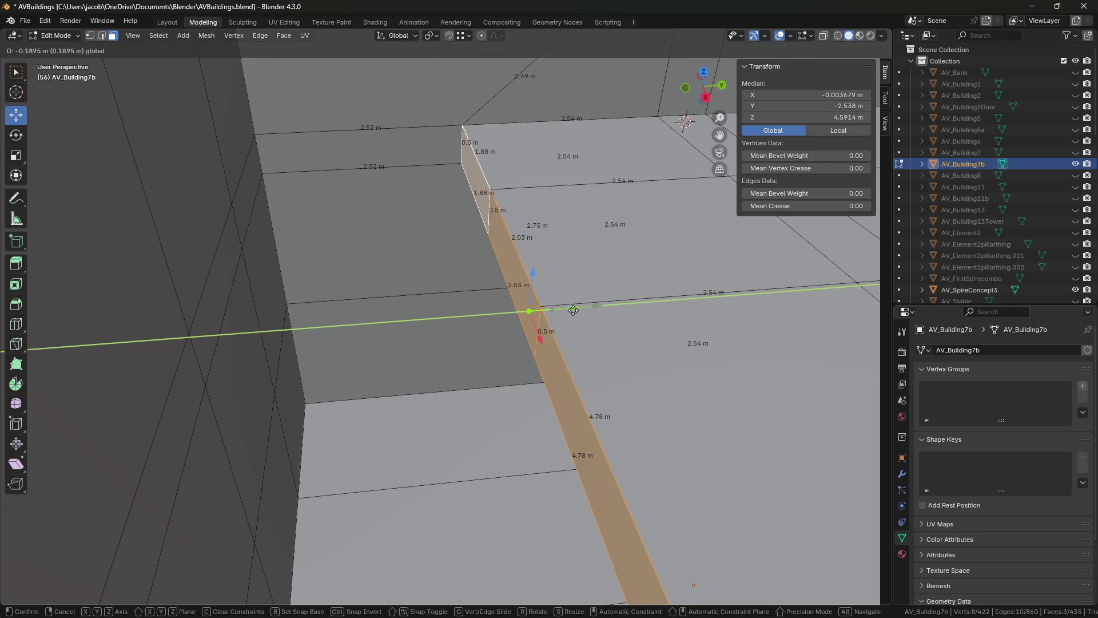
click(571, 310)
key(shift+grave)
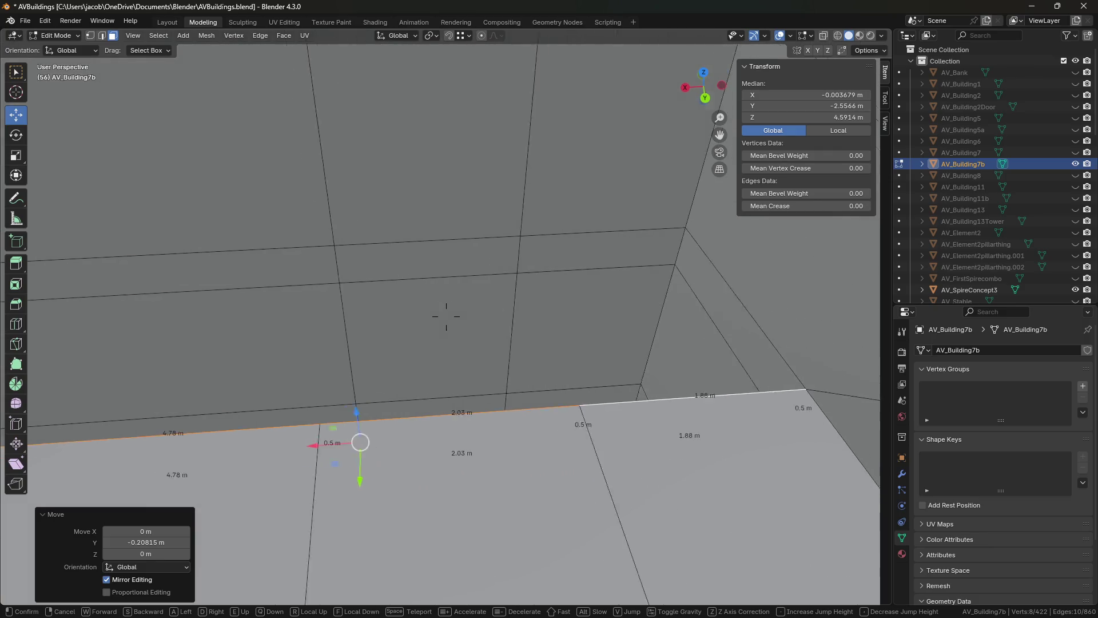
click(446, 316)
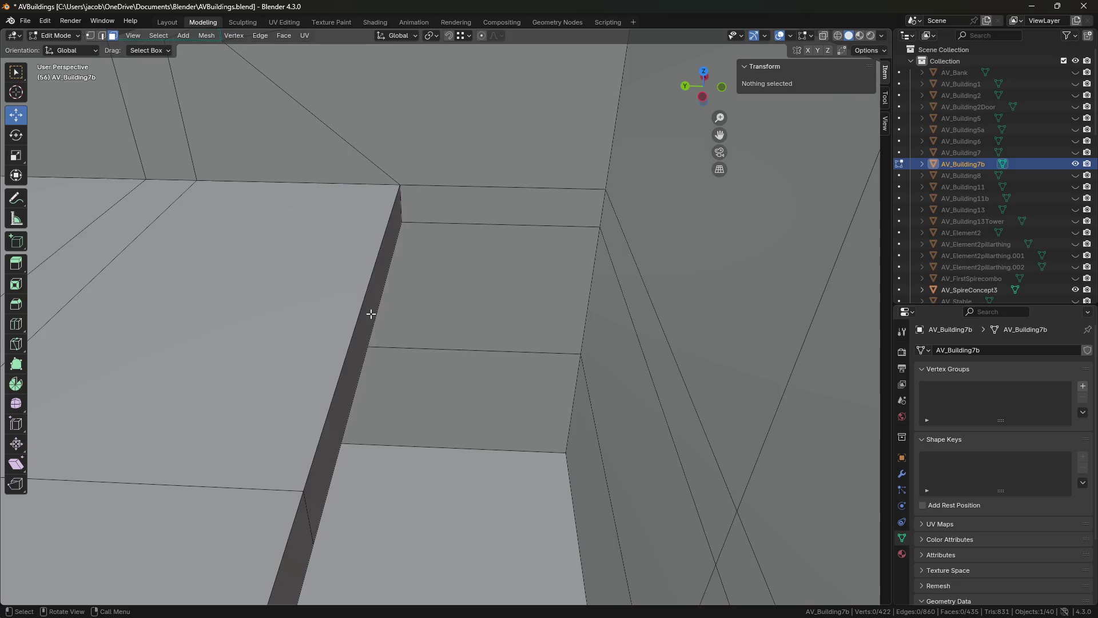
click(371, 314)
shift+click(504, 206)
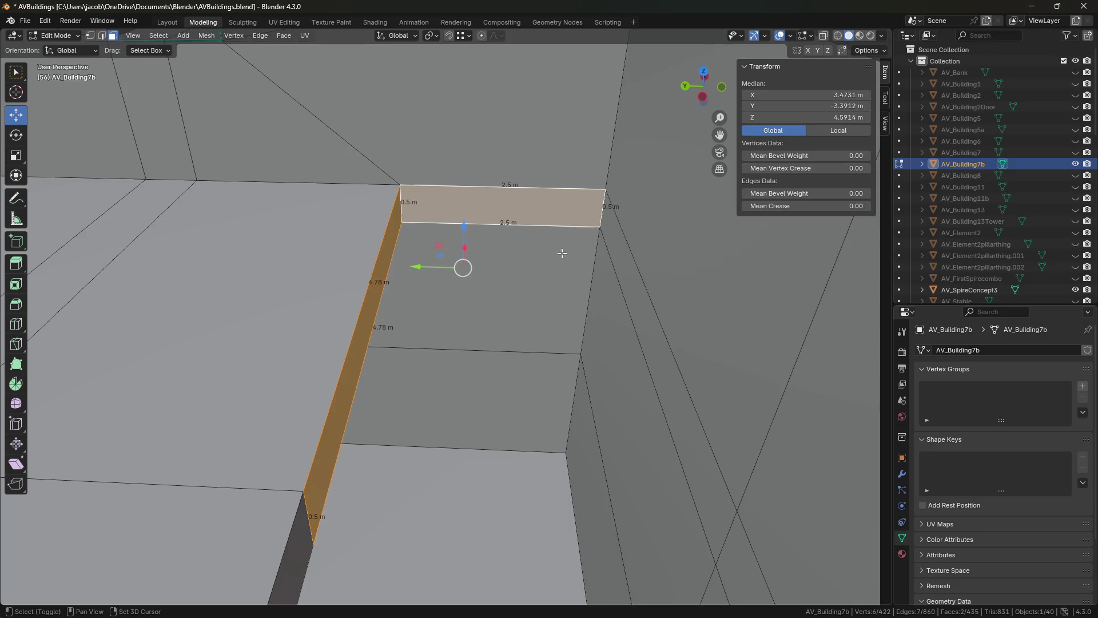
- Delete the old ledge faces and fill the remaining gaps, including the corner, with new faces
click(631, 309)
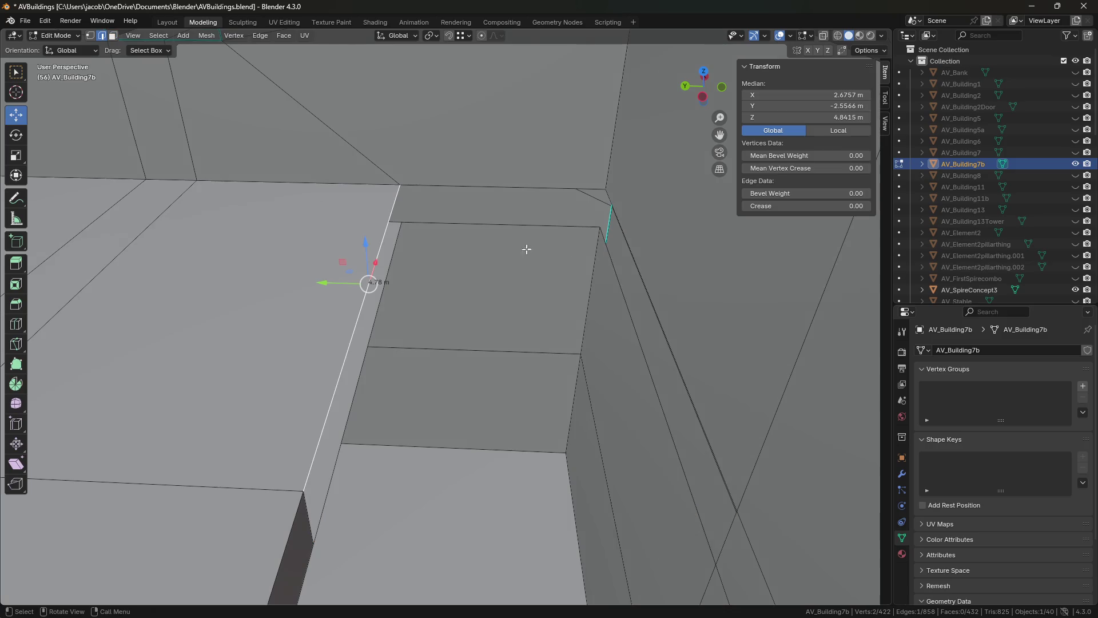
key(f)
key(shift+grave)
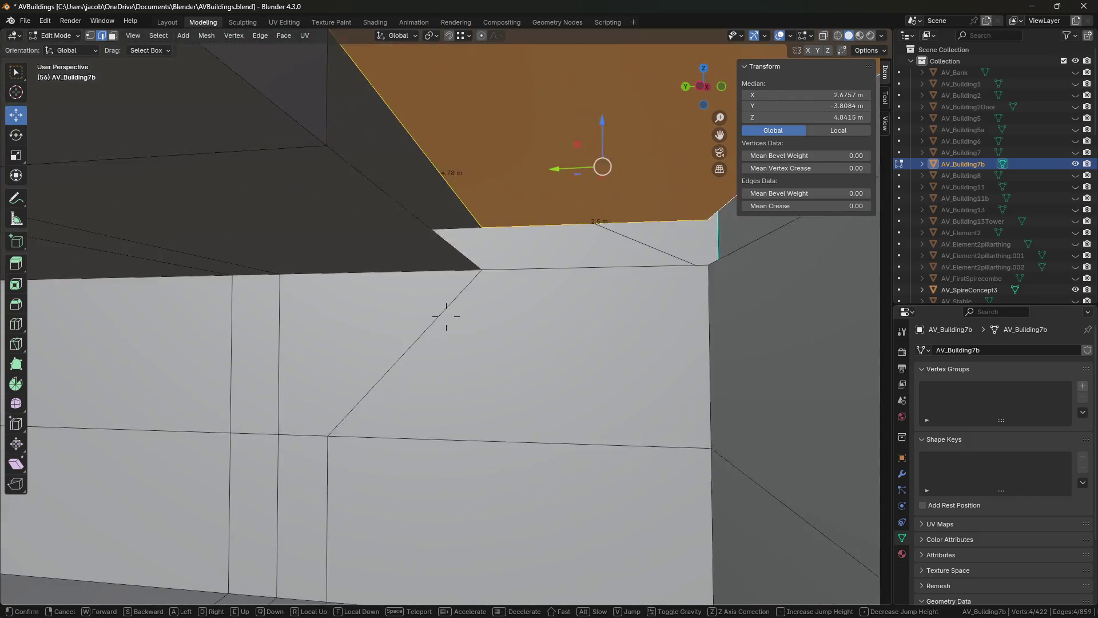
shift+middle_drag(446, 243, 445, 314)
click(506, 254)
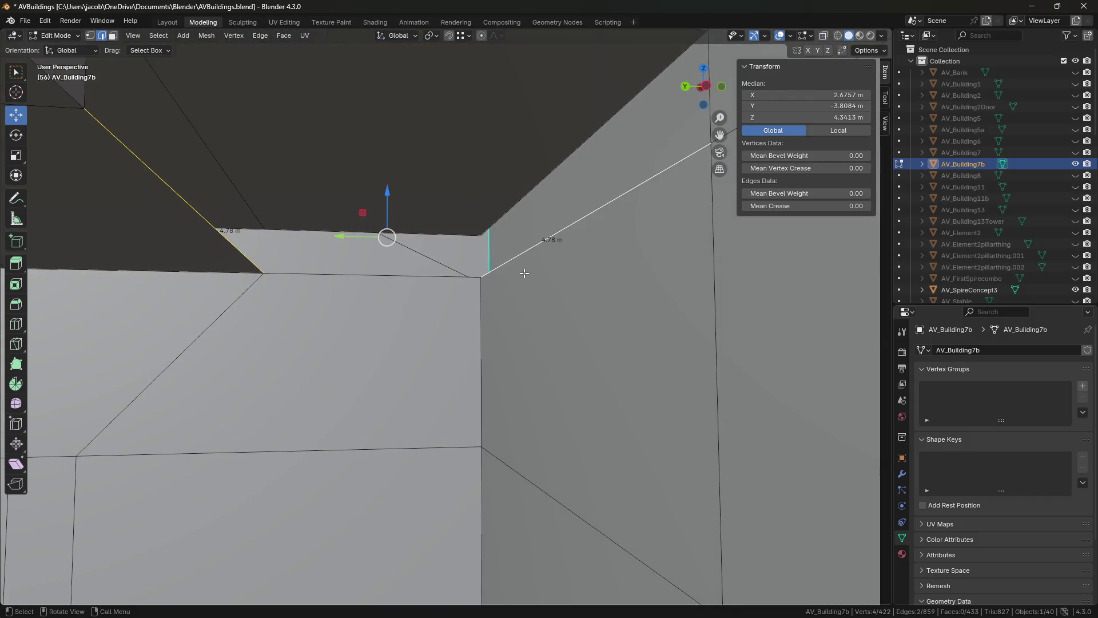
key(f)
middle_drag(524, 274, 479, 225)
click(489, 194)
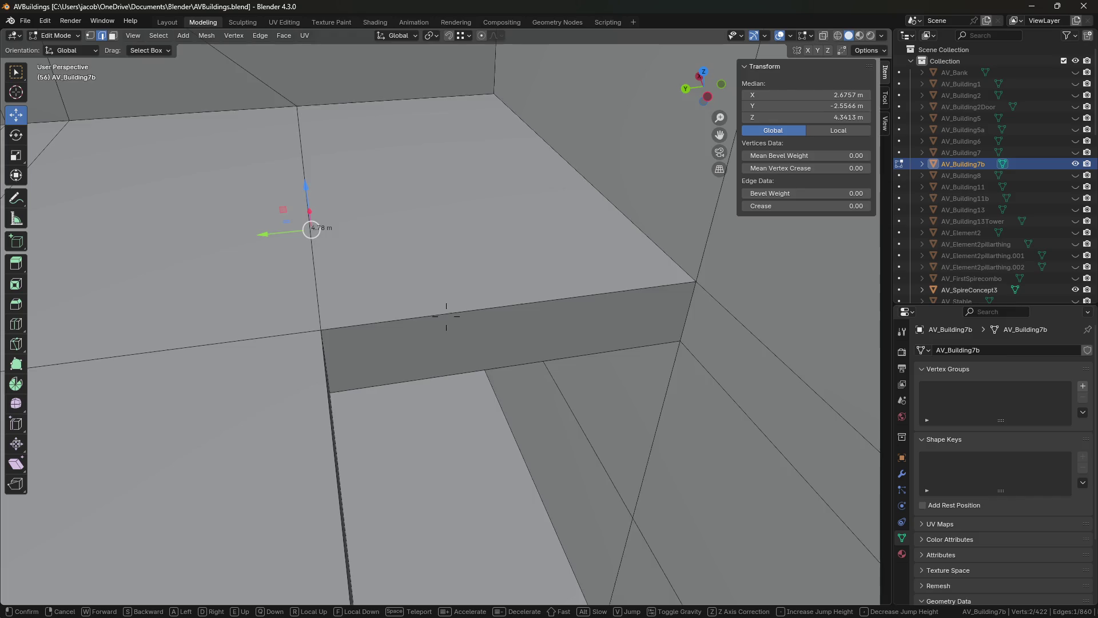
- Move the small end ledge face about -0.31 m along X
click(524, 393)
key(shift+grave)
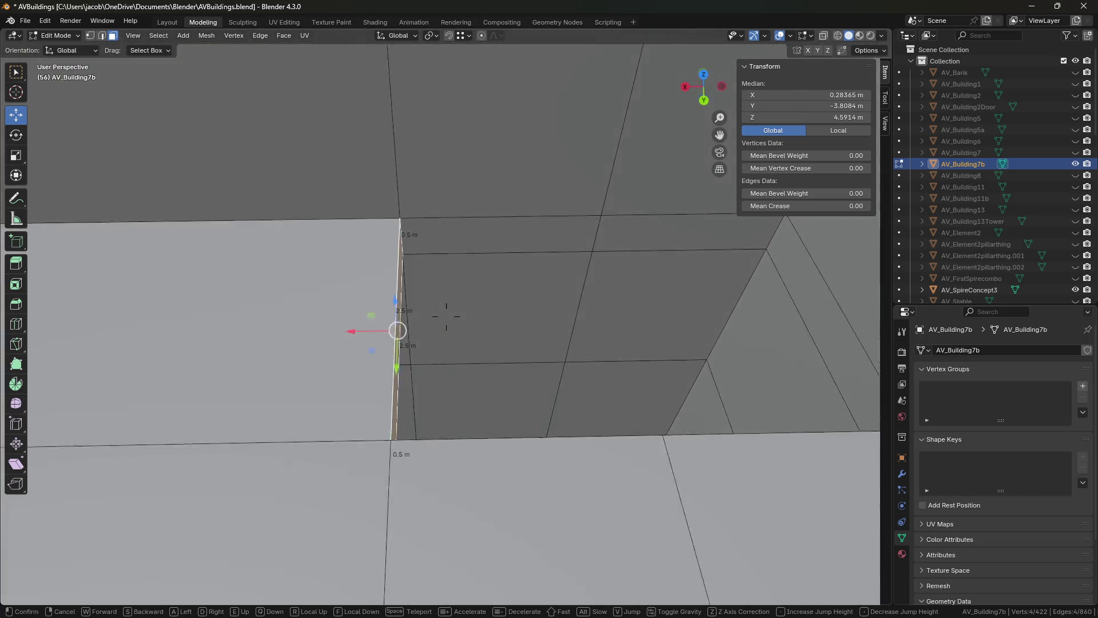
click(138, 296)
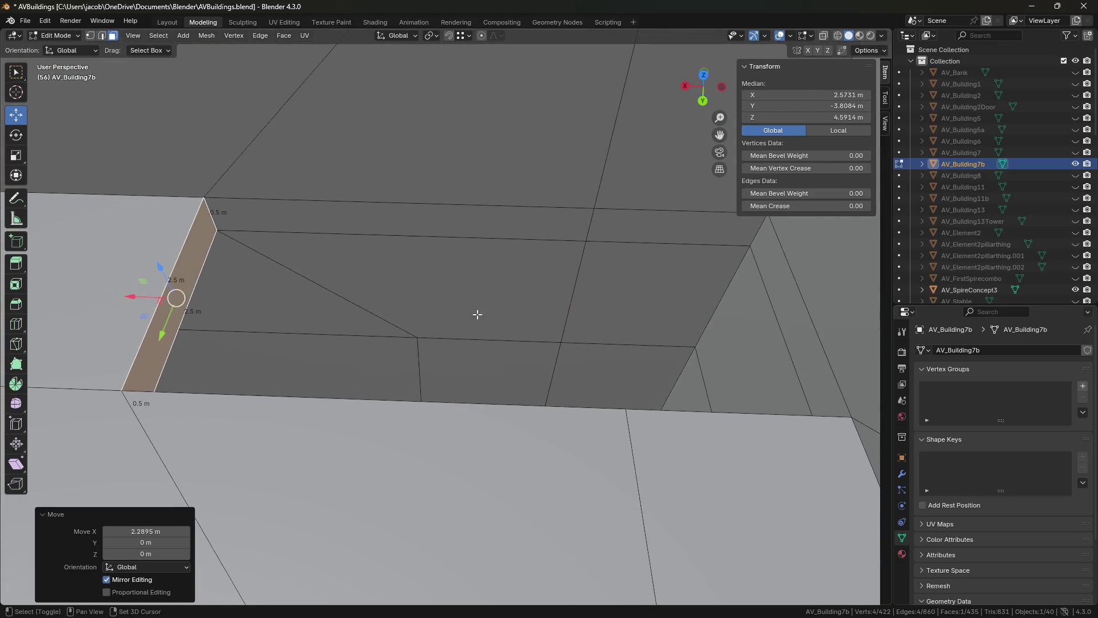
key(shift+grave)
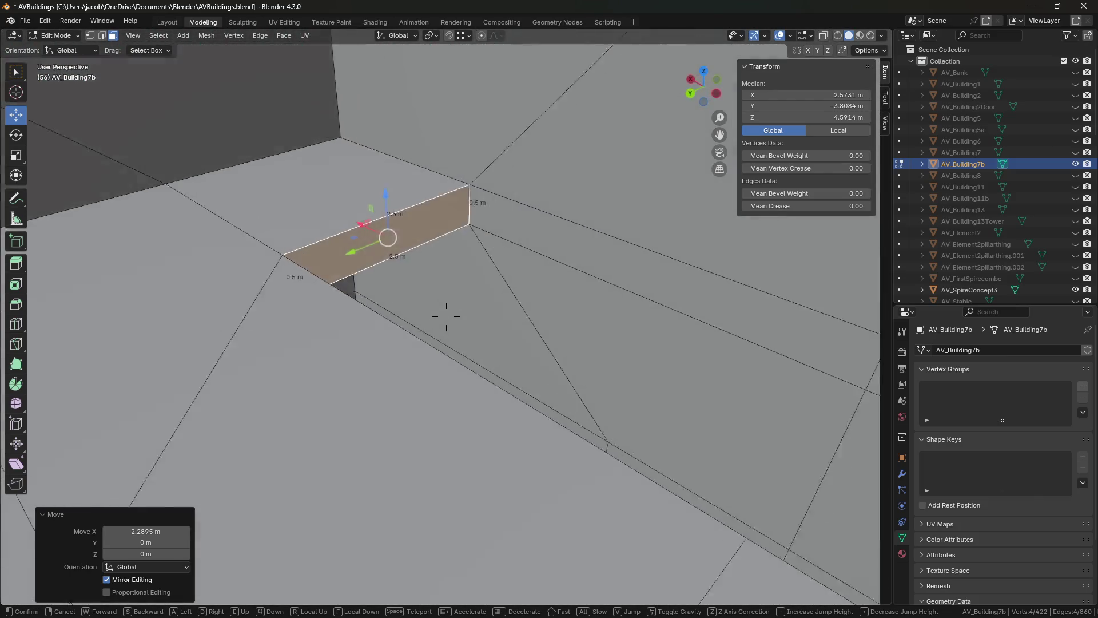
click(492, 315)
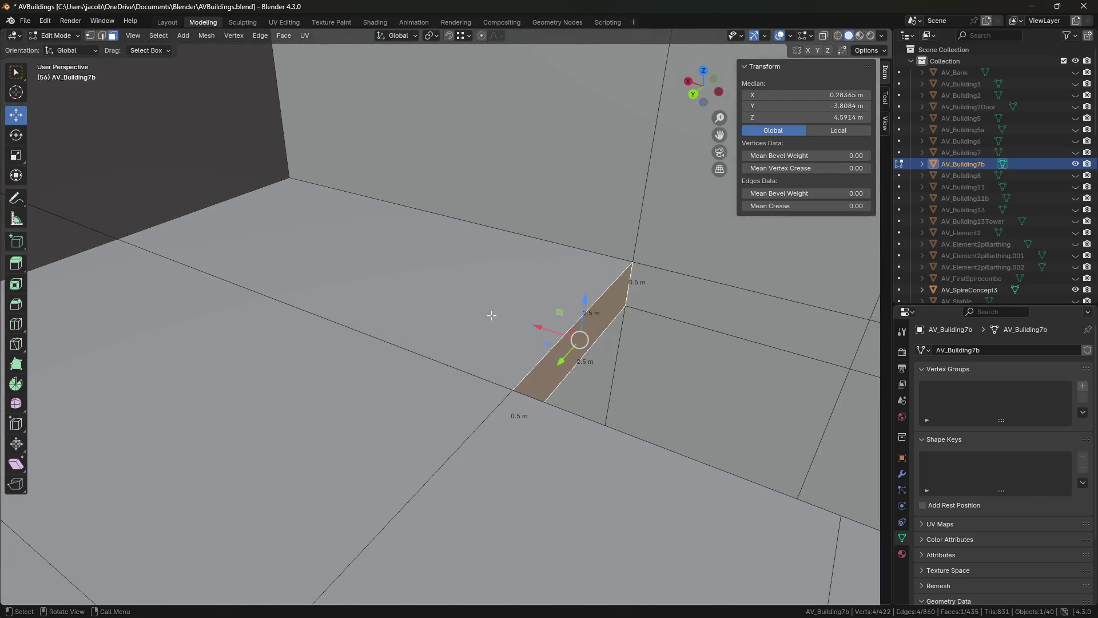
key(shift+grave)
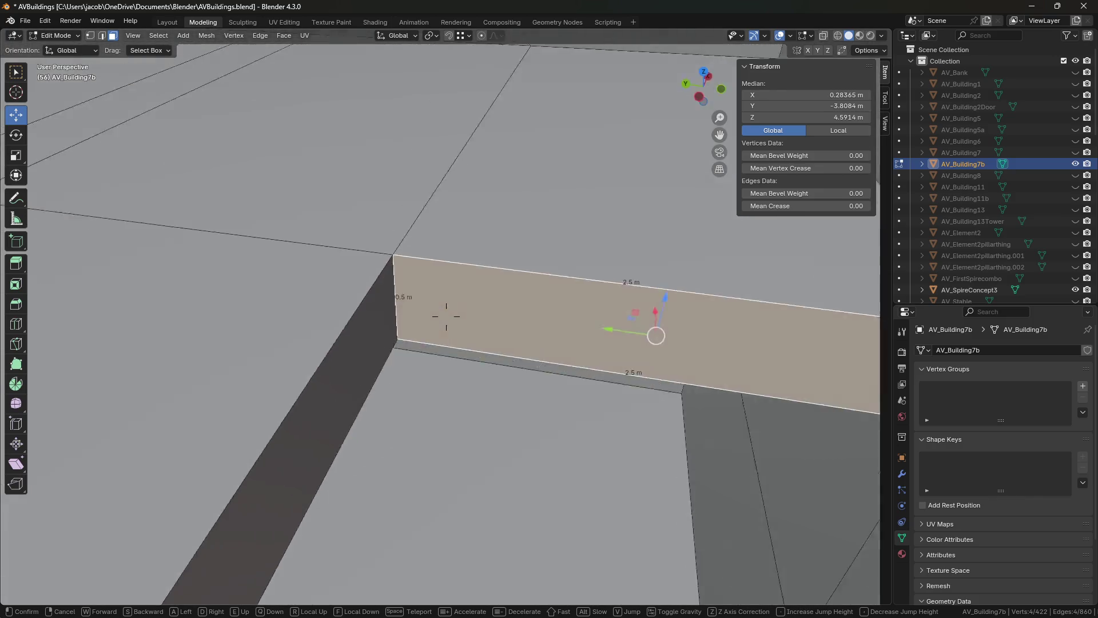
click(446, 316)
key(g)
key(x)
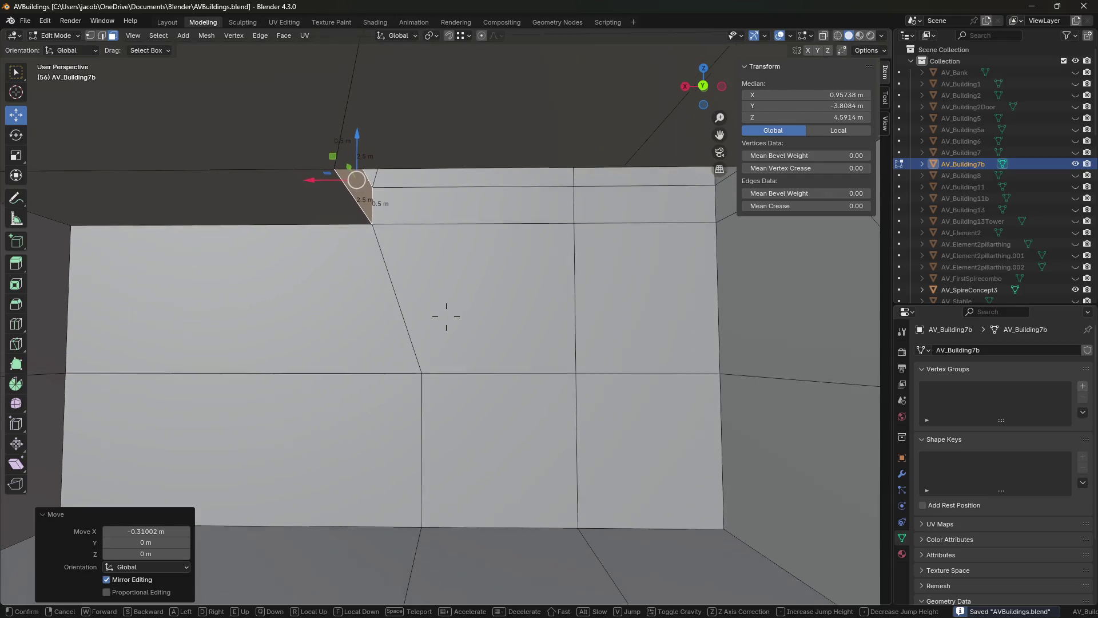
- Walk the view around the walls and ceiling edges, ending facing the tall window
key(w)
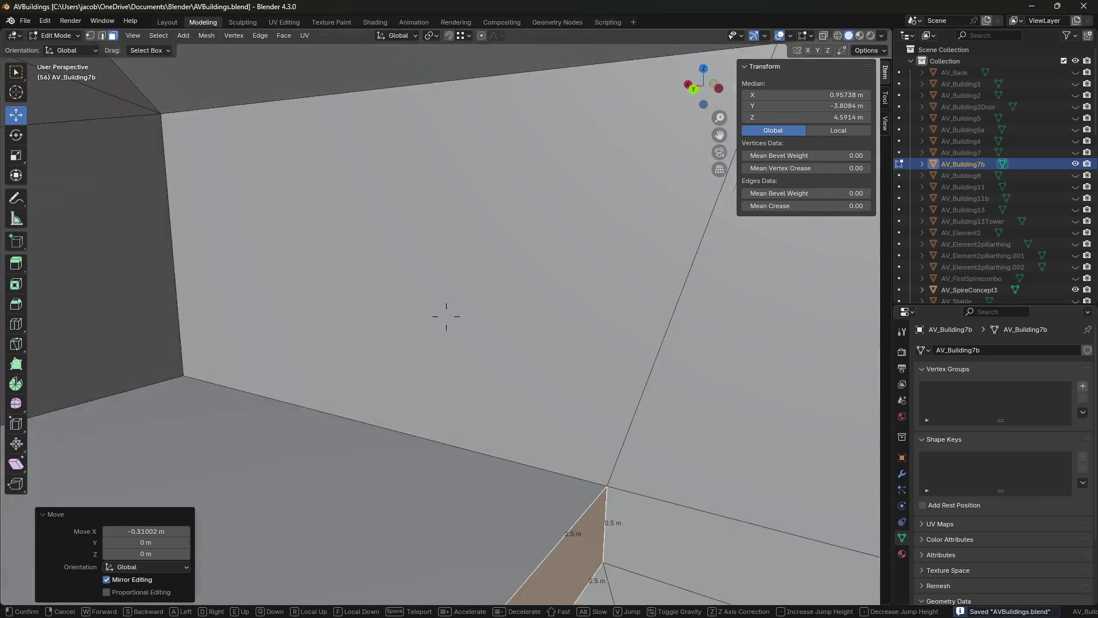
key(w)
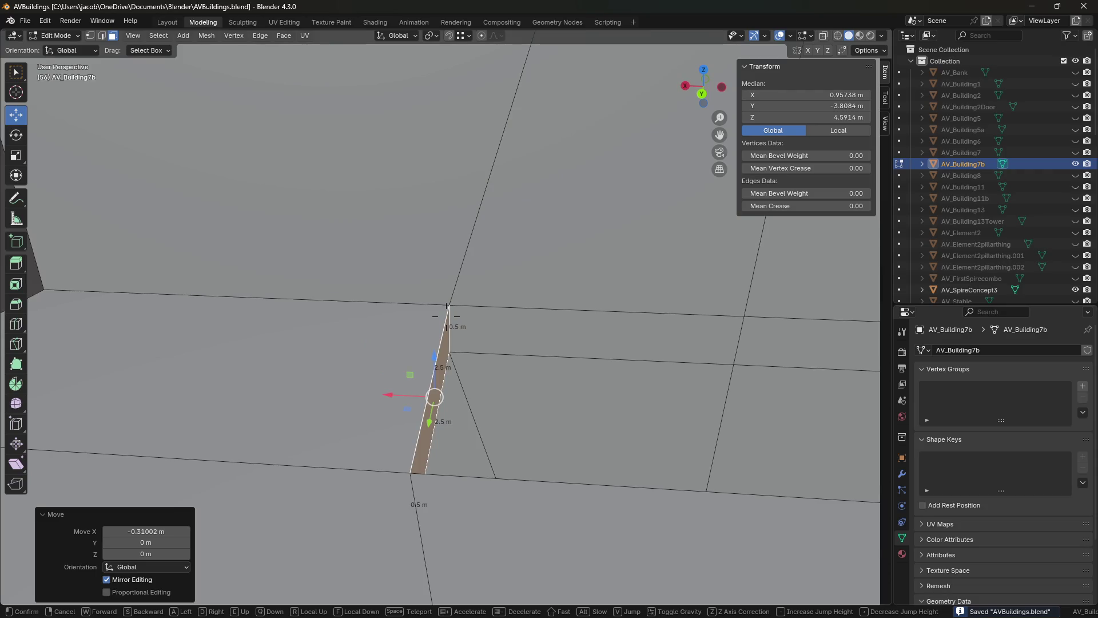
key(w)
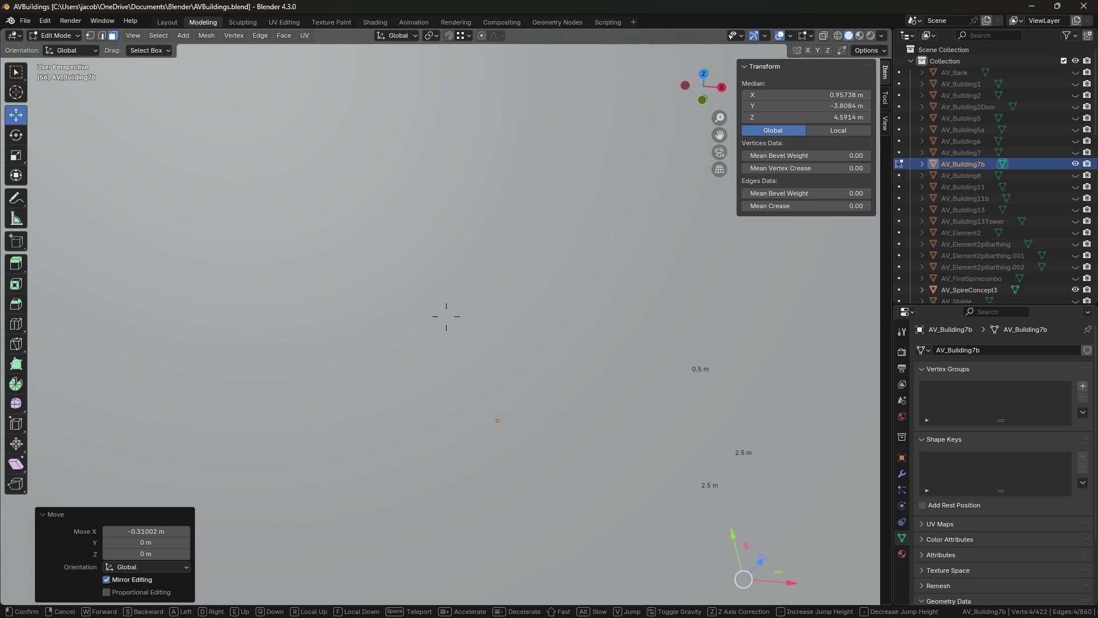
key(s)
key(w)
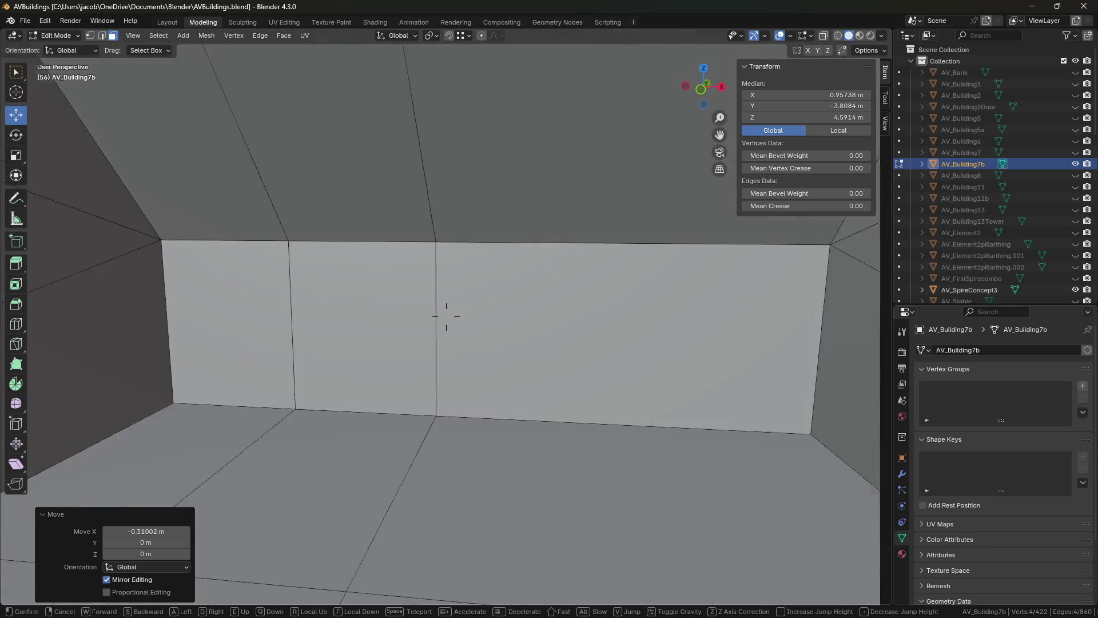
click(443, 259)
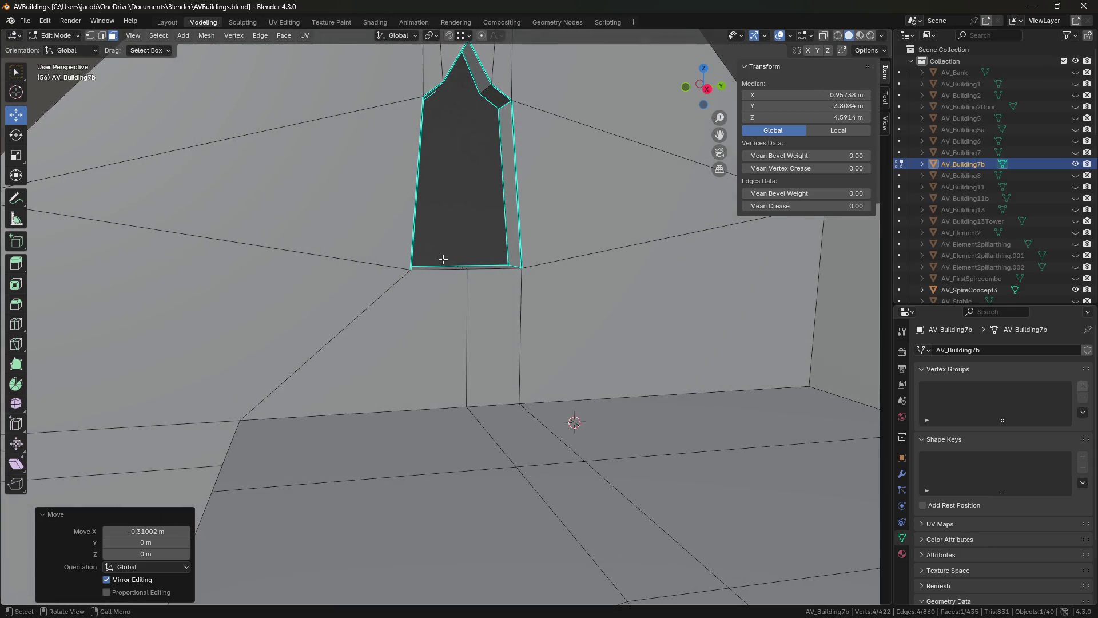
- Inspect the arched window, the whole house and the pointed-arch doorway with walk navigation
key(s)
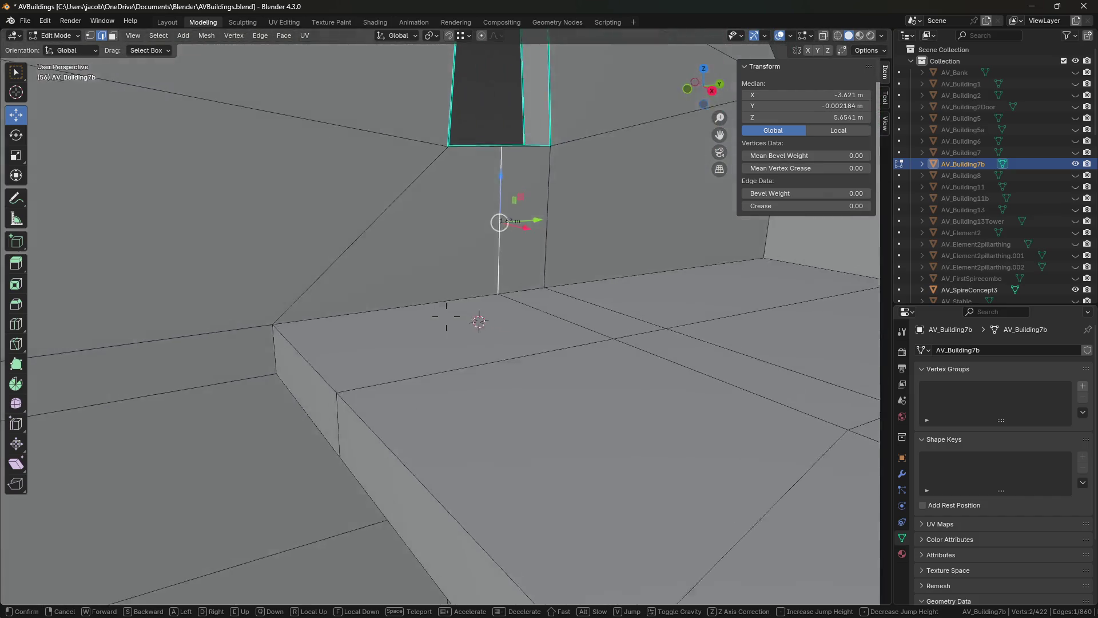
key(w)
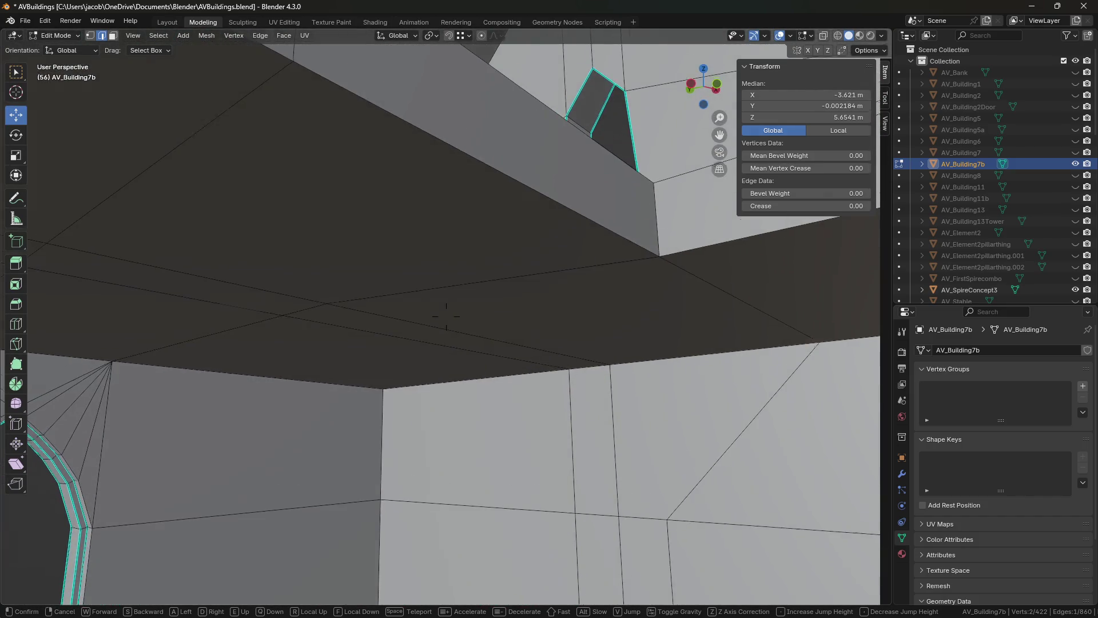
mouse_move(446, 316)
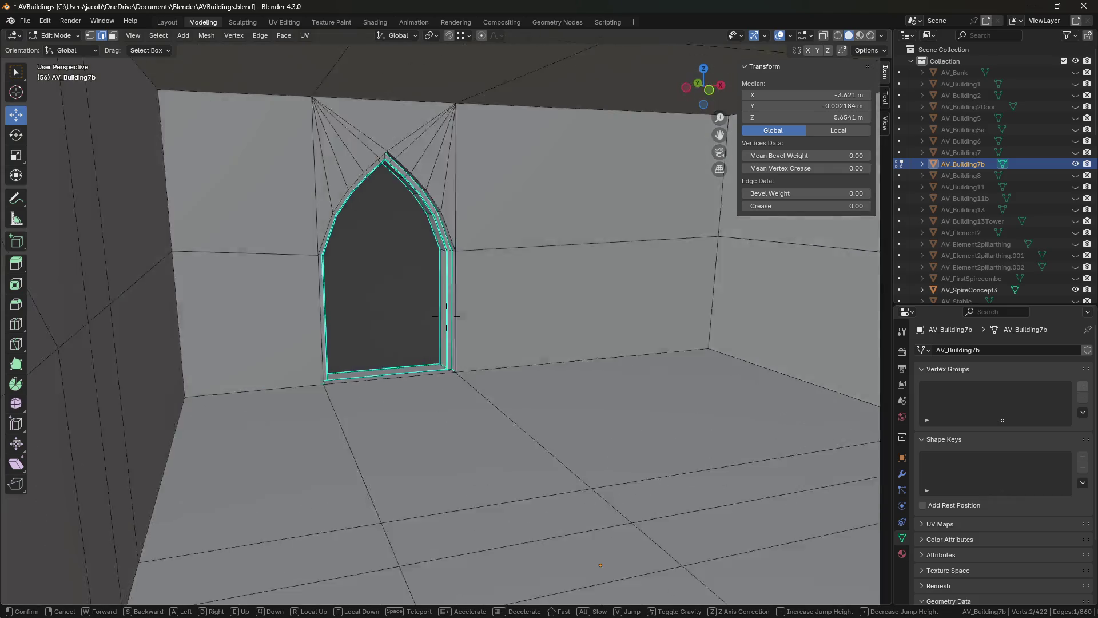
key(s)
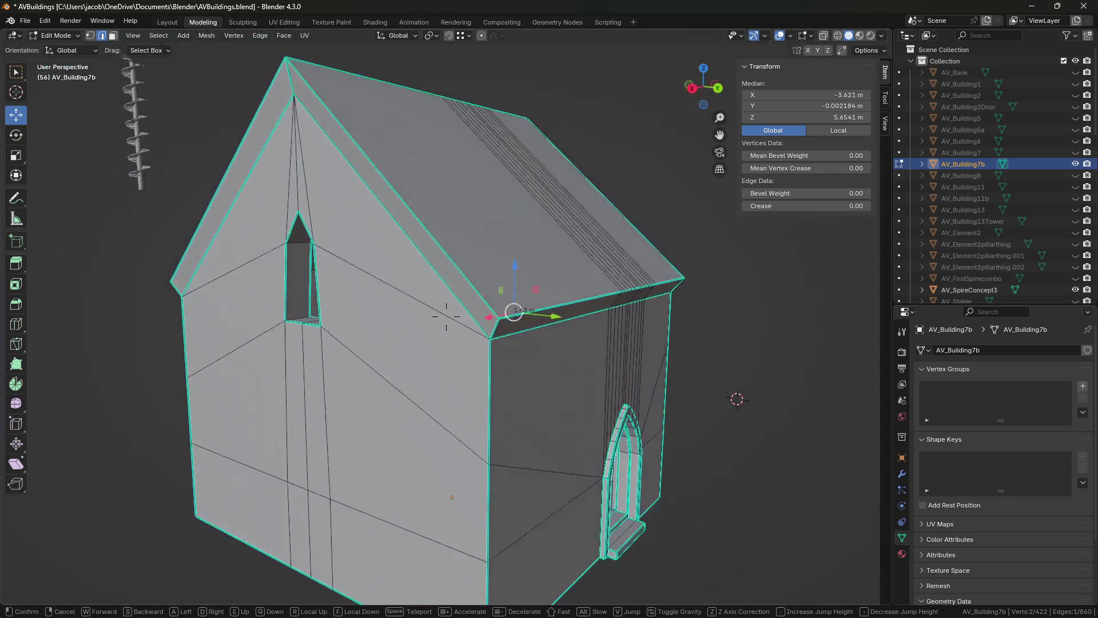
key(w)
key(w)
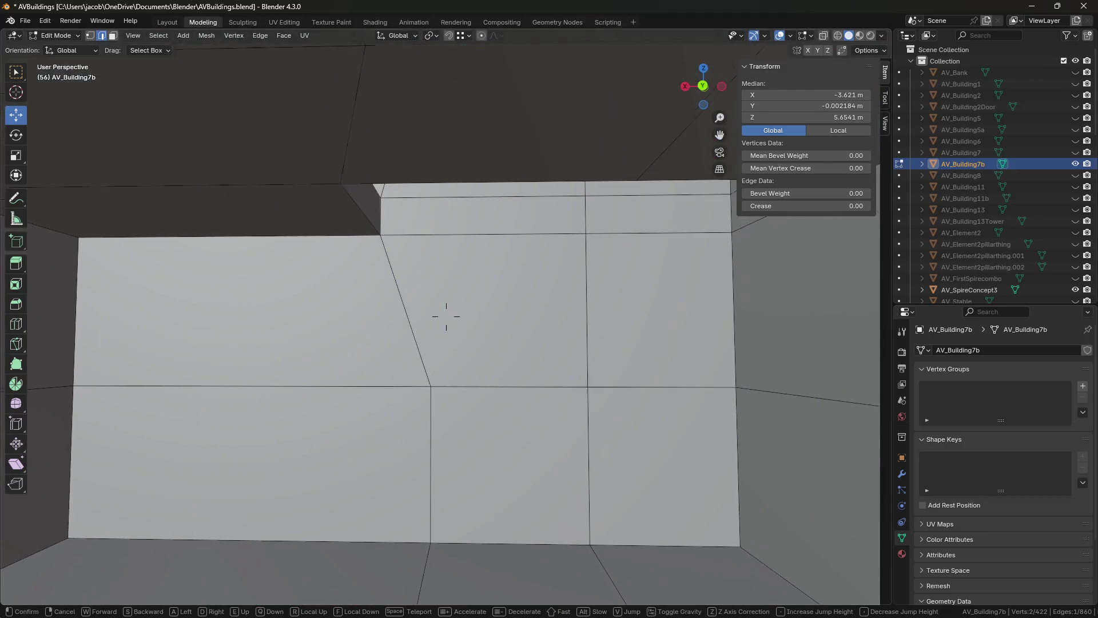
click(446, 316)
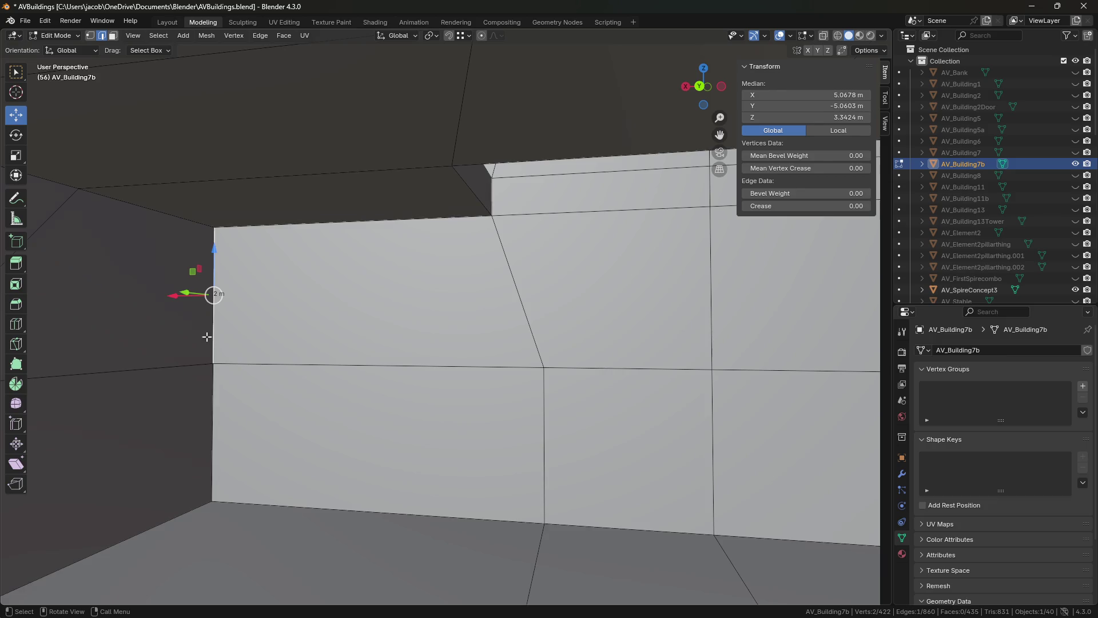
- Walk back beside the house, leave Edit Mode and select the ElfF_Deep figure
key(shift+grave)
key(s)
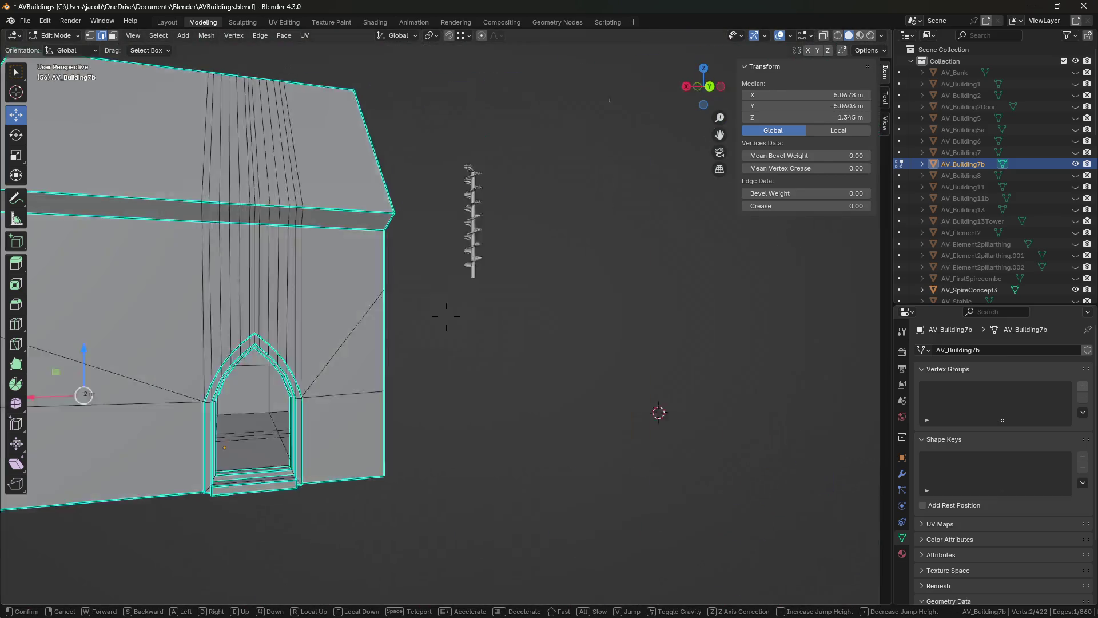
click(447, 316)
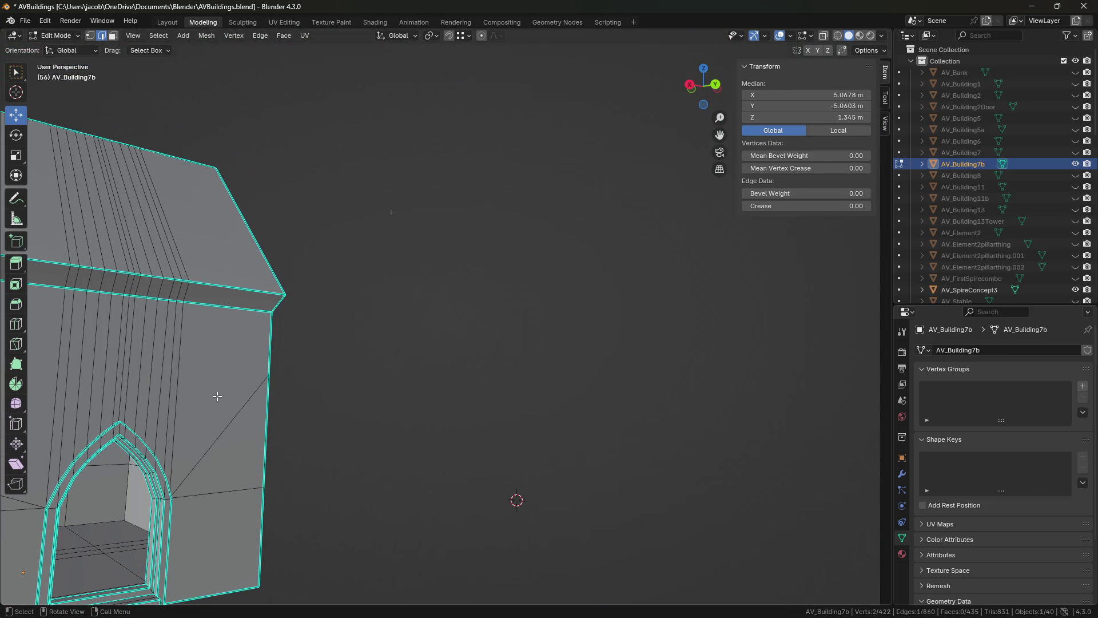
key(Tab)
click(393, 216)
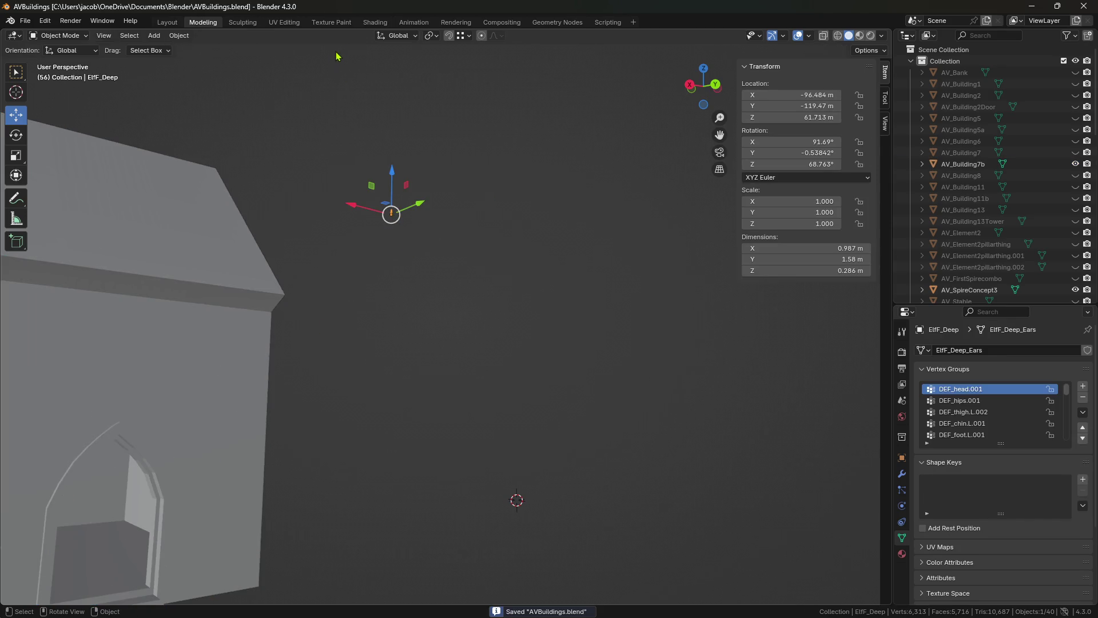
- Place the ElfF_Deep figure at the doorway, raise it slightly and slide it along X
shift+middle_drag(349, 275, 514, 222)
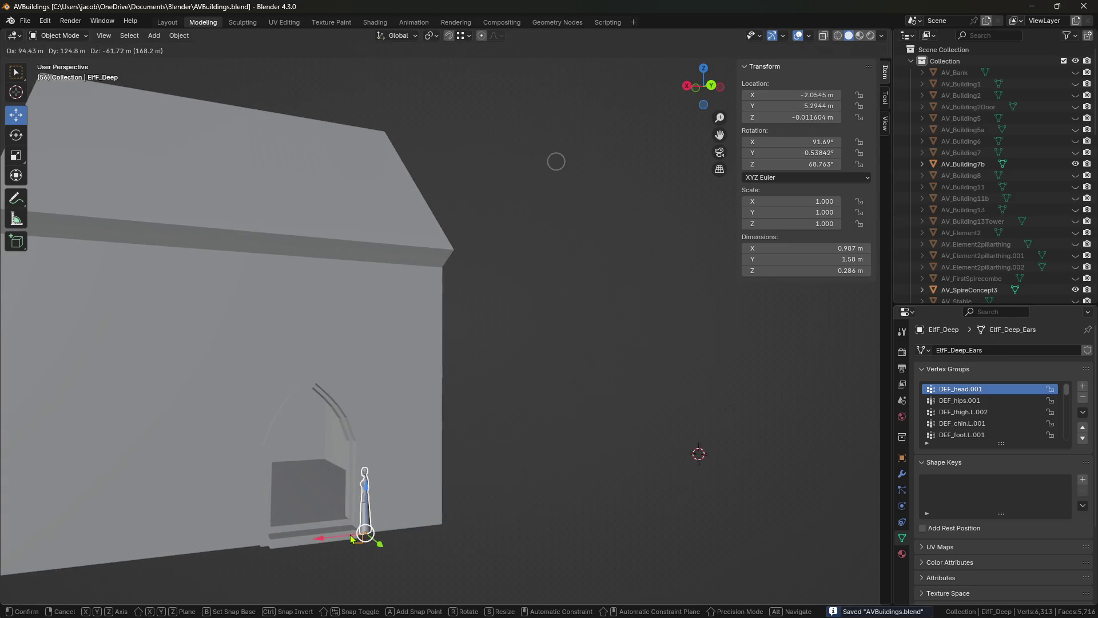
click(352, 538)
key(shift+grave)
key(w)
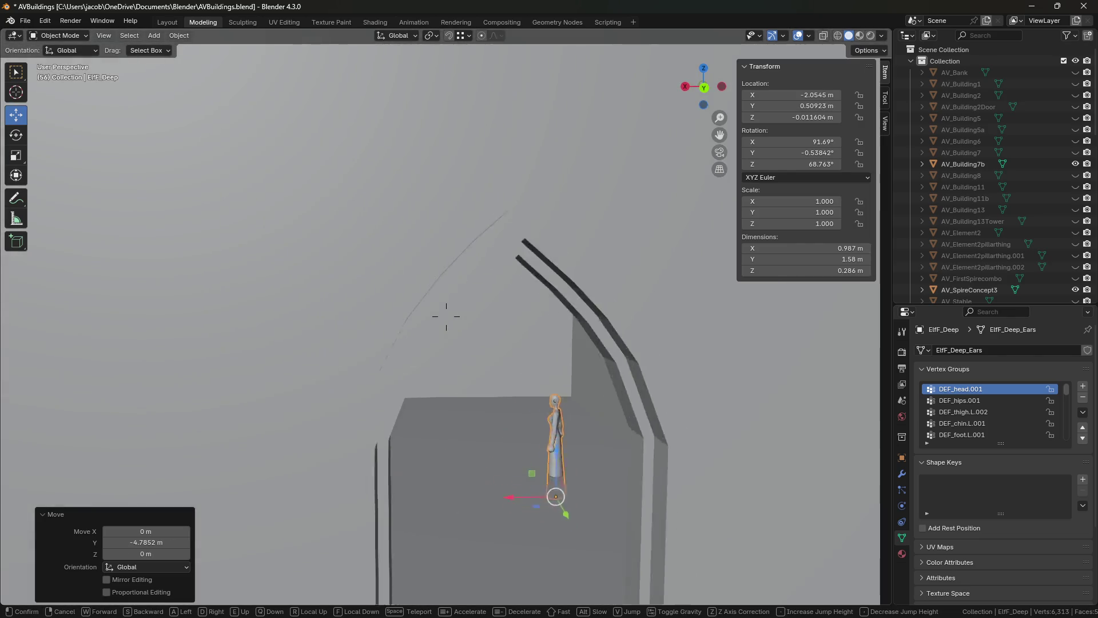
key(Escape)
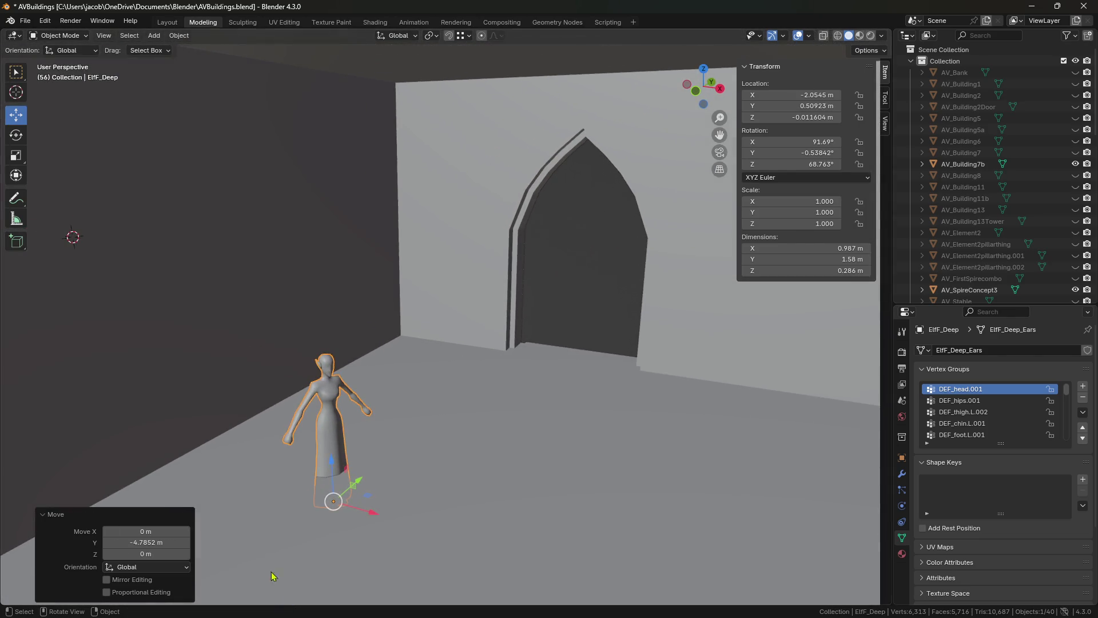
drag(330, 464, 328, 421)
drag(372, 481, 640, 560)
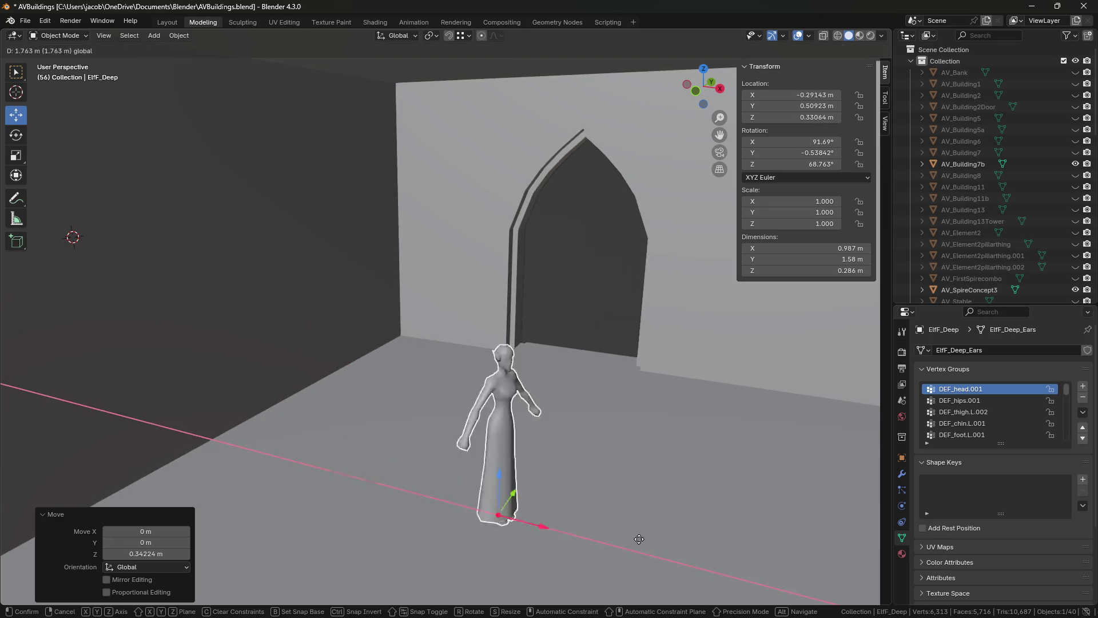
- Refine the figure's position along X and Y to about X 0.73103 m, Y -4.062 m
key(shift+grave)
key(a)
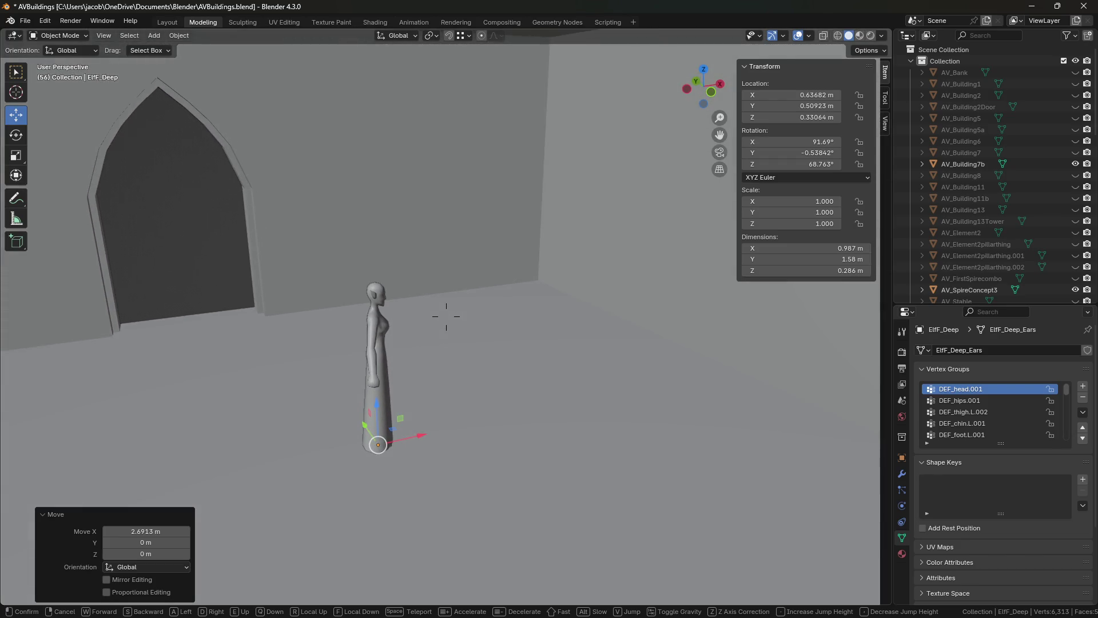
key(d)
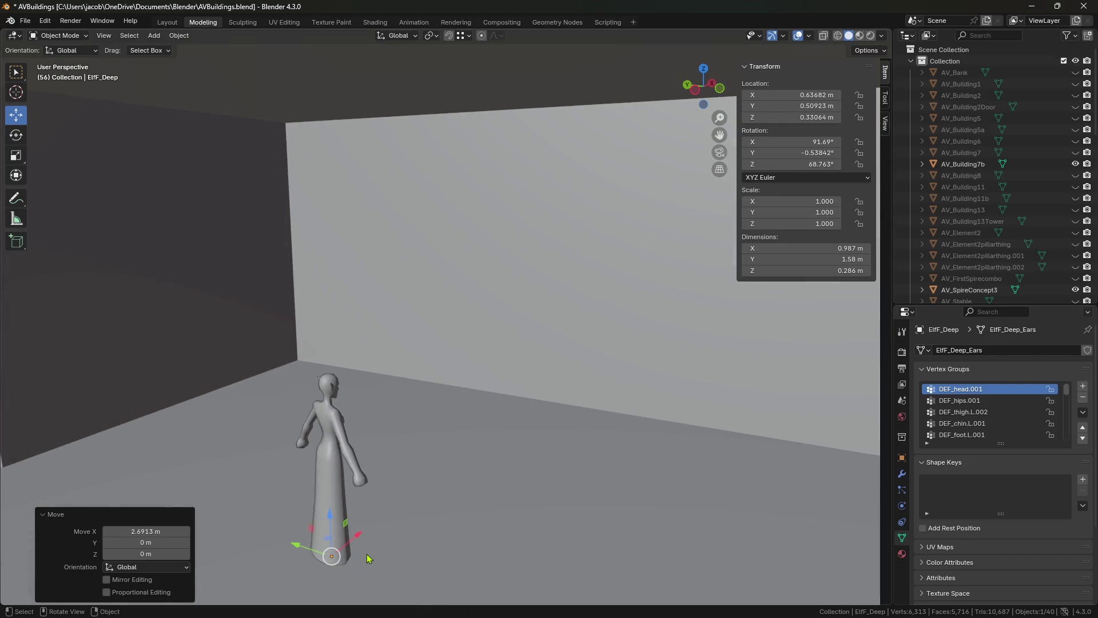
drag(372, 527, 535, 462)
drag(431, 437, 600, 453)
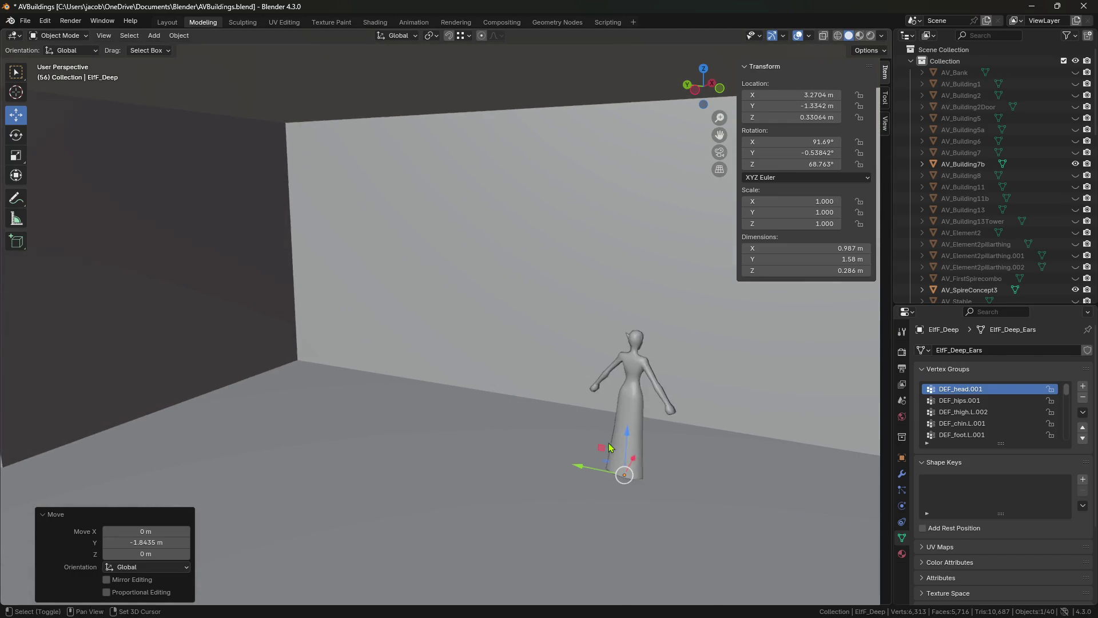
key(shift+grave)
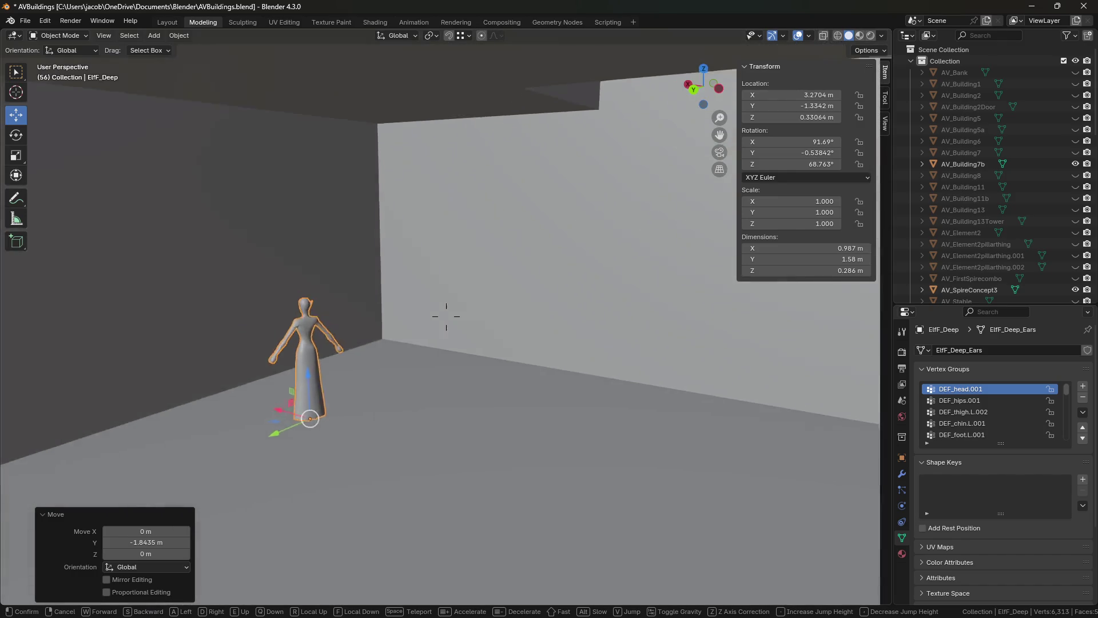
click(372, 456)
mouse_move(274, 385)
mouse_down()
mouse_move(492, 351)
mouse_move(537, 357)
mouse_up()
key(y)
click(538, 357)
- Return to editing AV_Building7b's mesh and box-select the ceiling face
key(shift+grave)
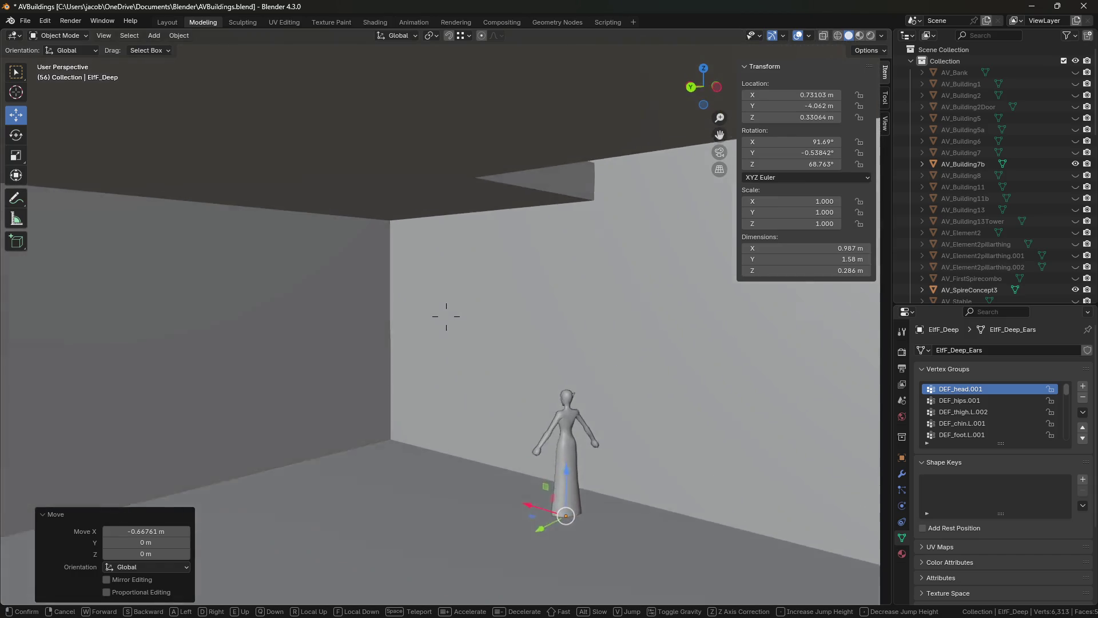
key(s)
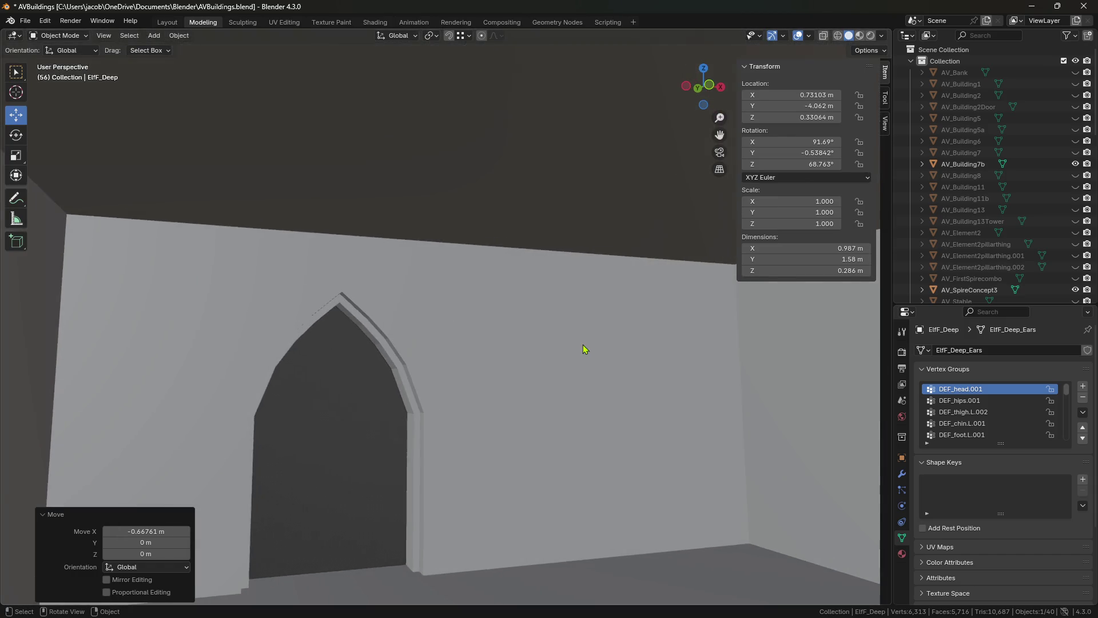
key(ctrl+z)
click(583, 322)
drag(590, 157, 293, 46)
key(shift+grave)
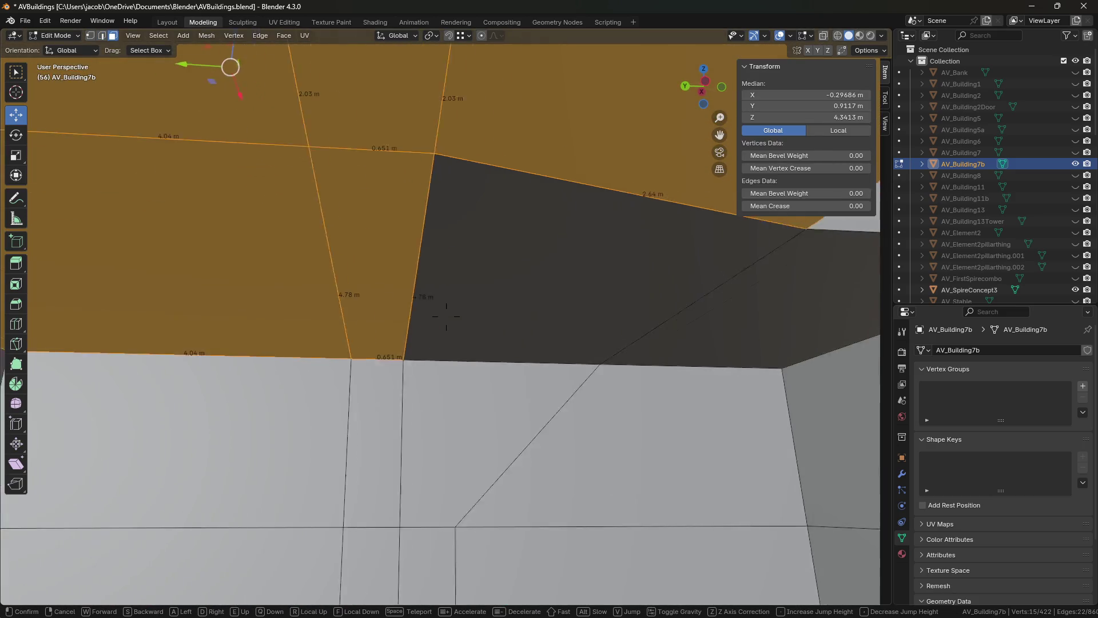
- Box-select additional ceiling faces while looking up at the ceiling
click(390, 240)
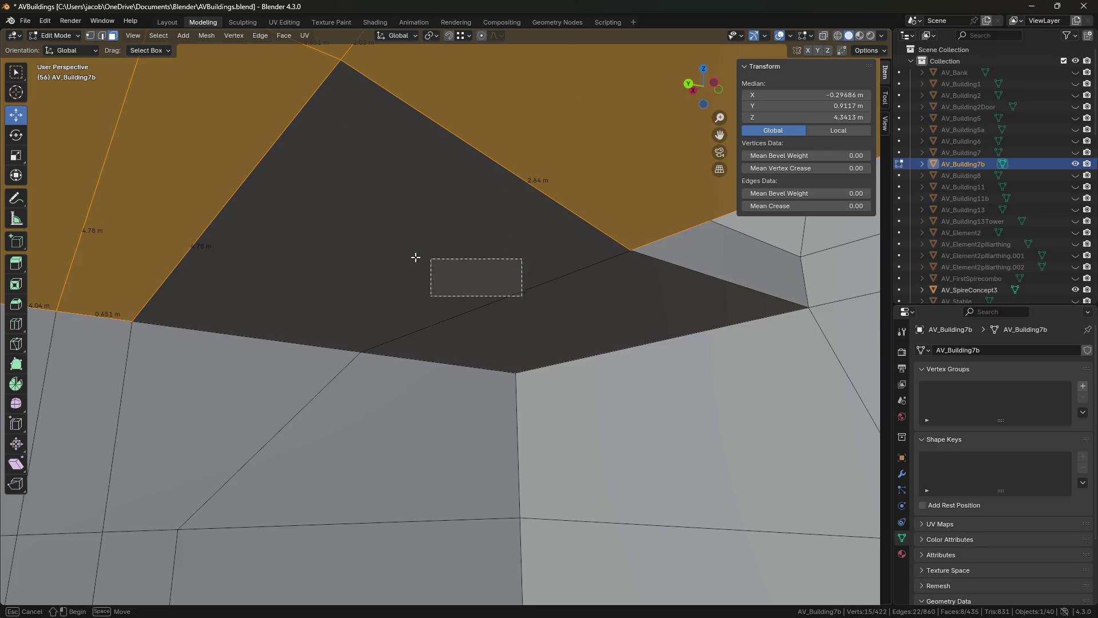
drag(522, 296, 415, 257)
key(shift+grave)
click(671, 262)
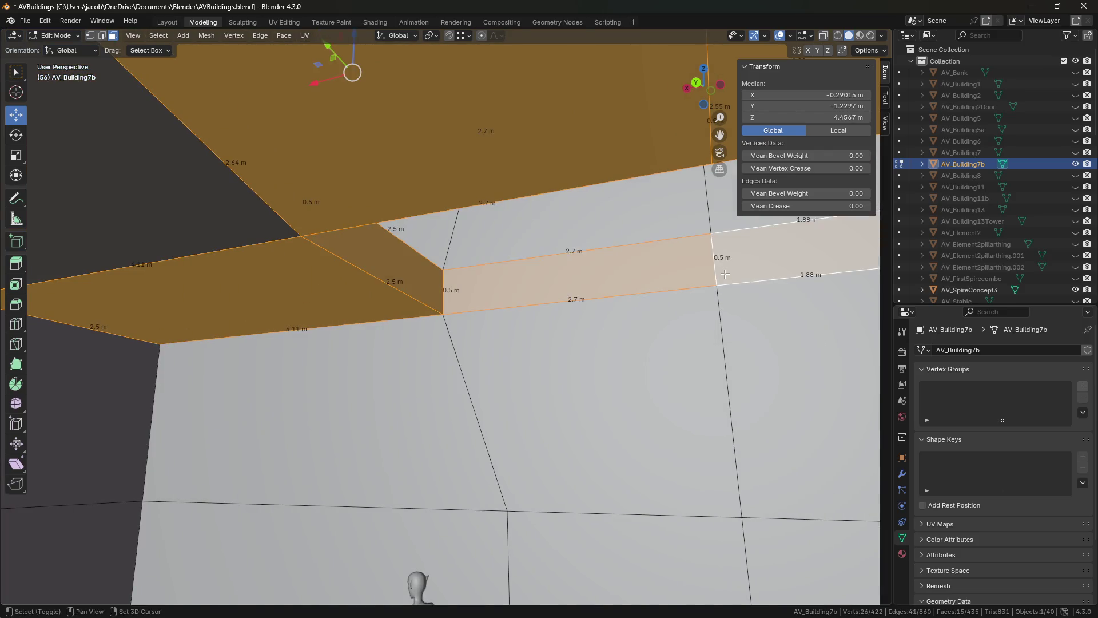
key(shift+grave)
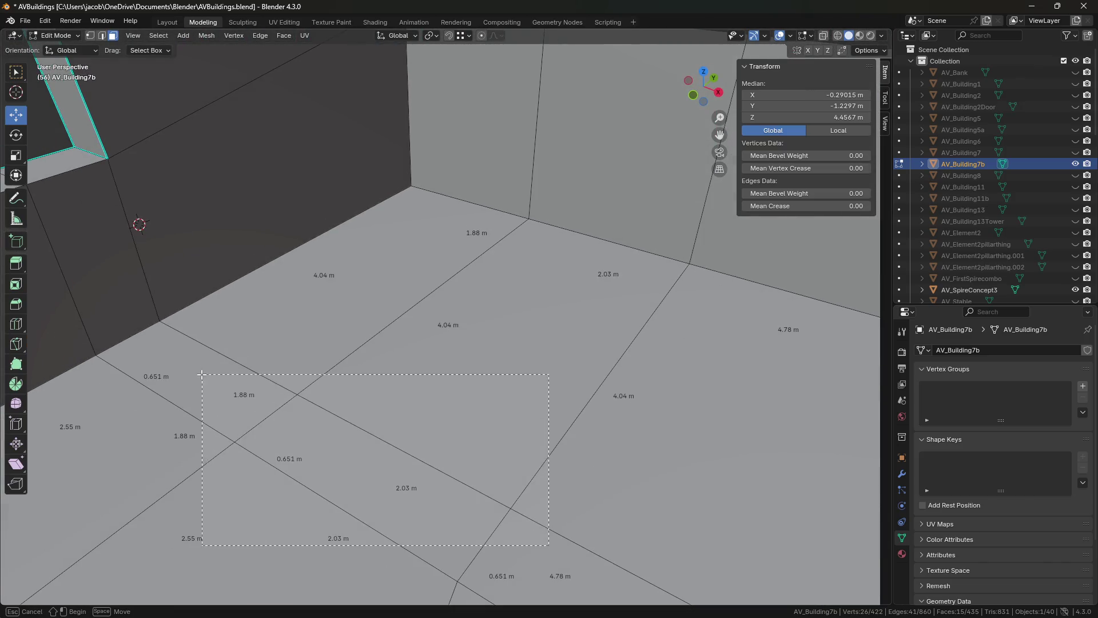
- Add the upper wall-band faces to the selection and check it by walking through the rooms
drag(202, 375, 202, 375)
key(shift+grave)
click(443, 343)
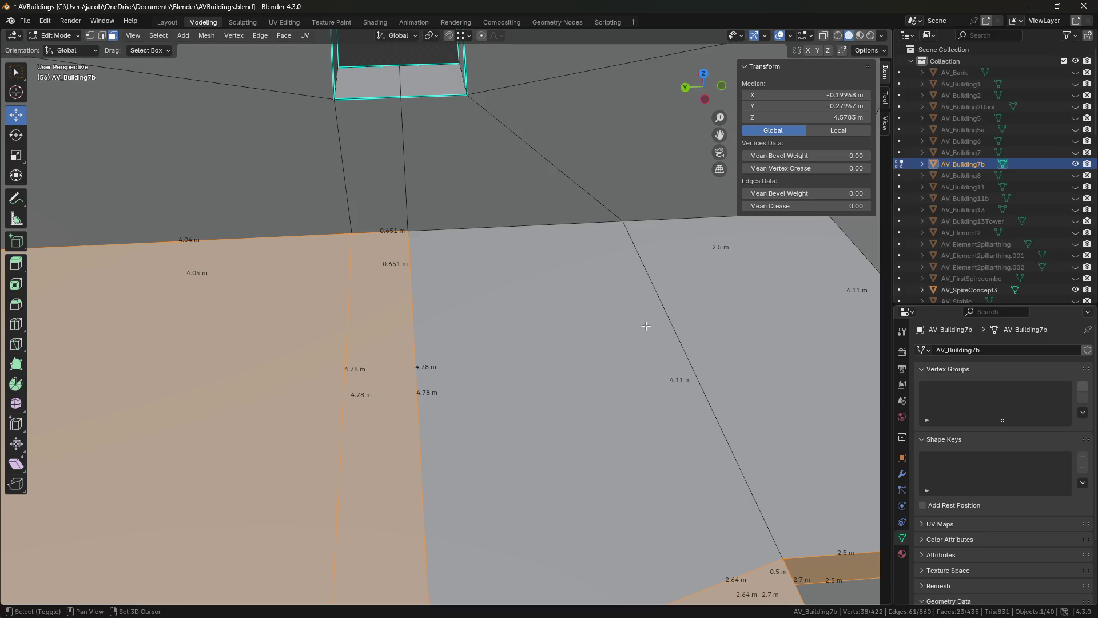
shift+click(646, 326)
key(shift+grave)
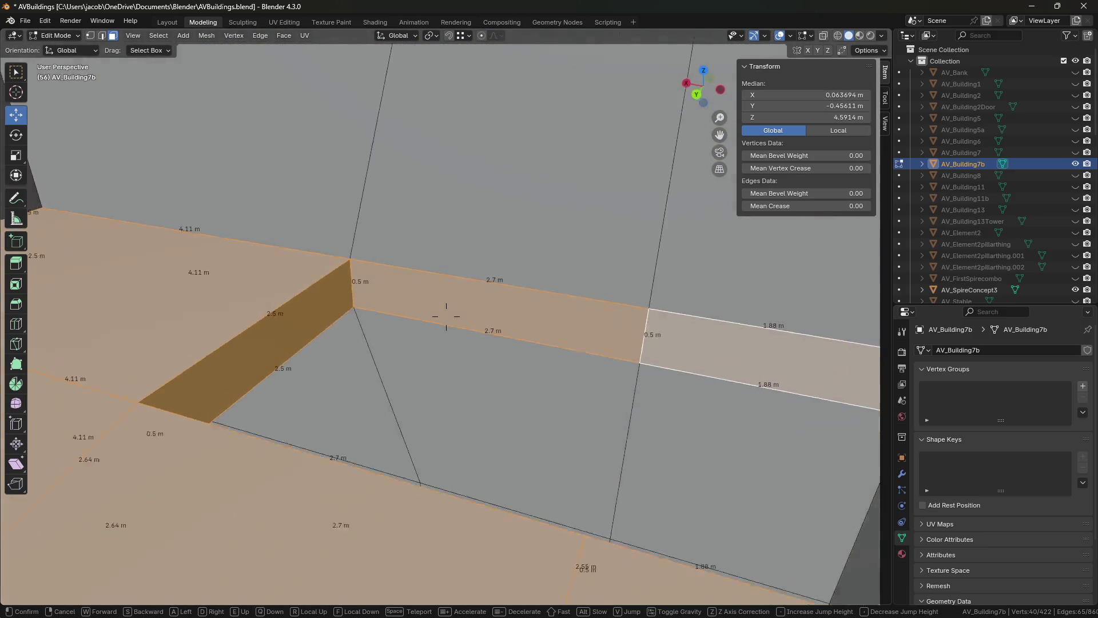
key(w)
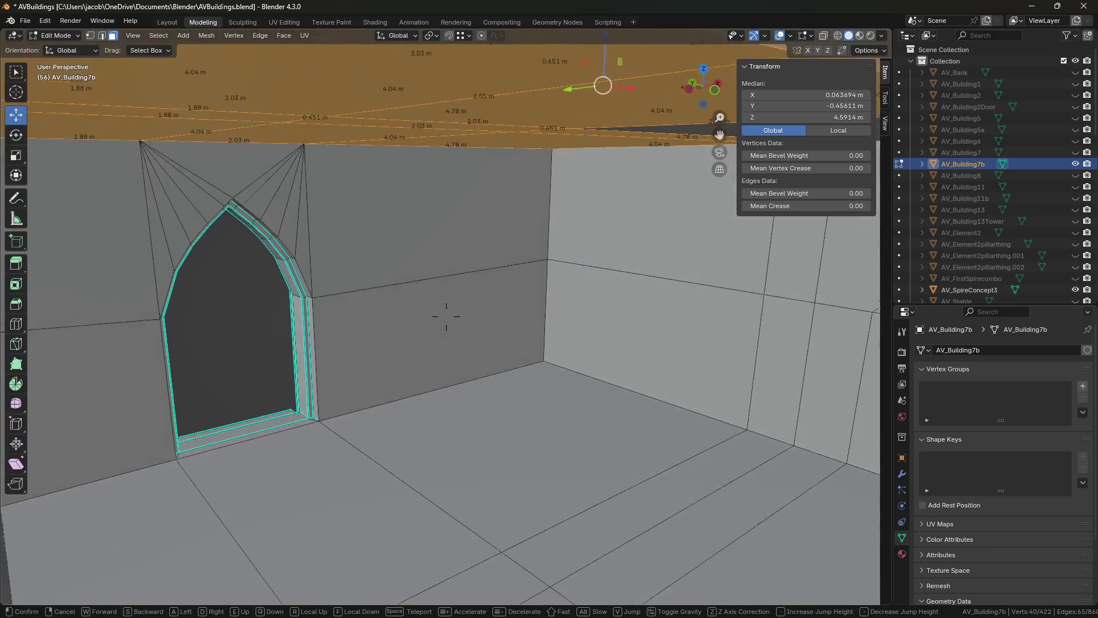
key(w)
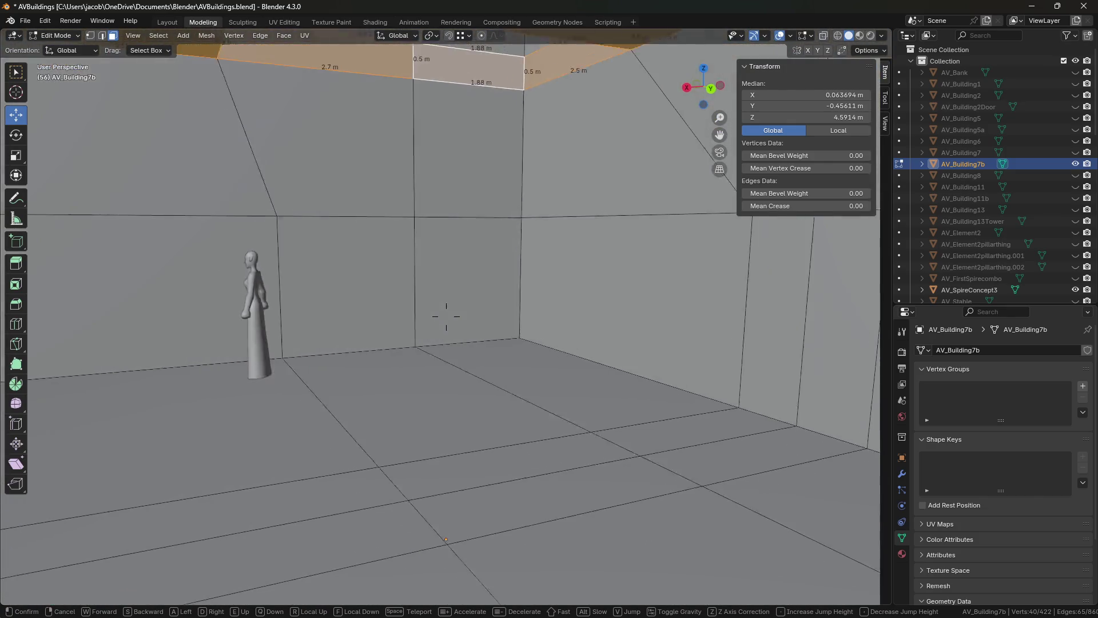
key(s)
key(shift+grave)
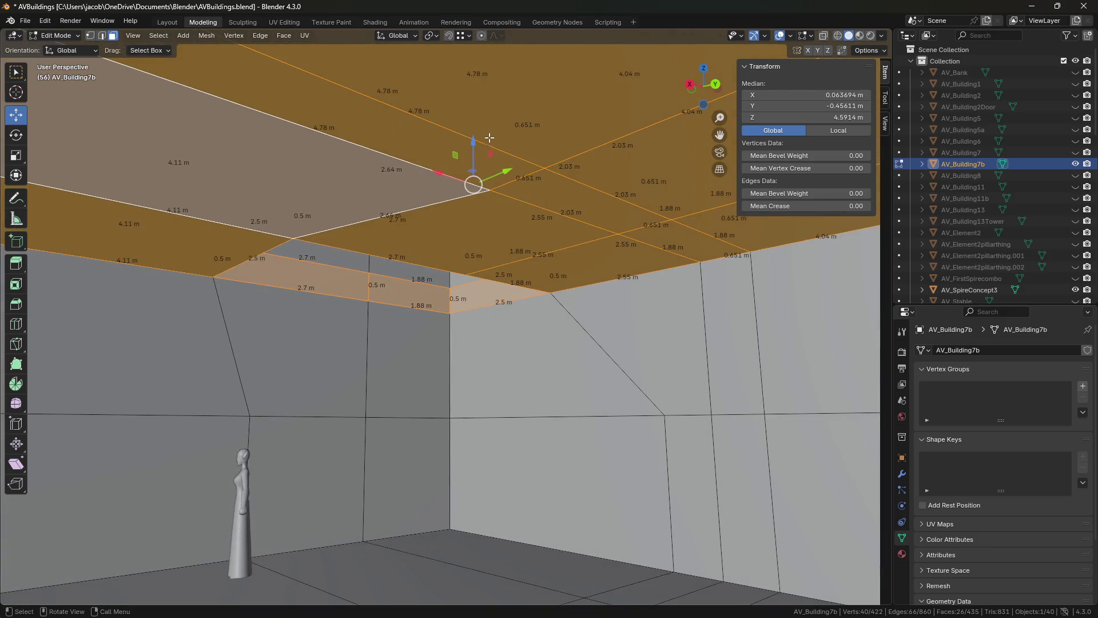
- Lower the selected ceiling faces and upper wall band about 0.5 m along Z, with a slight extra nudge
drag(473, 141, 479, 190)
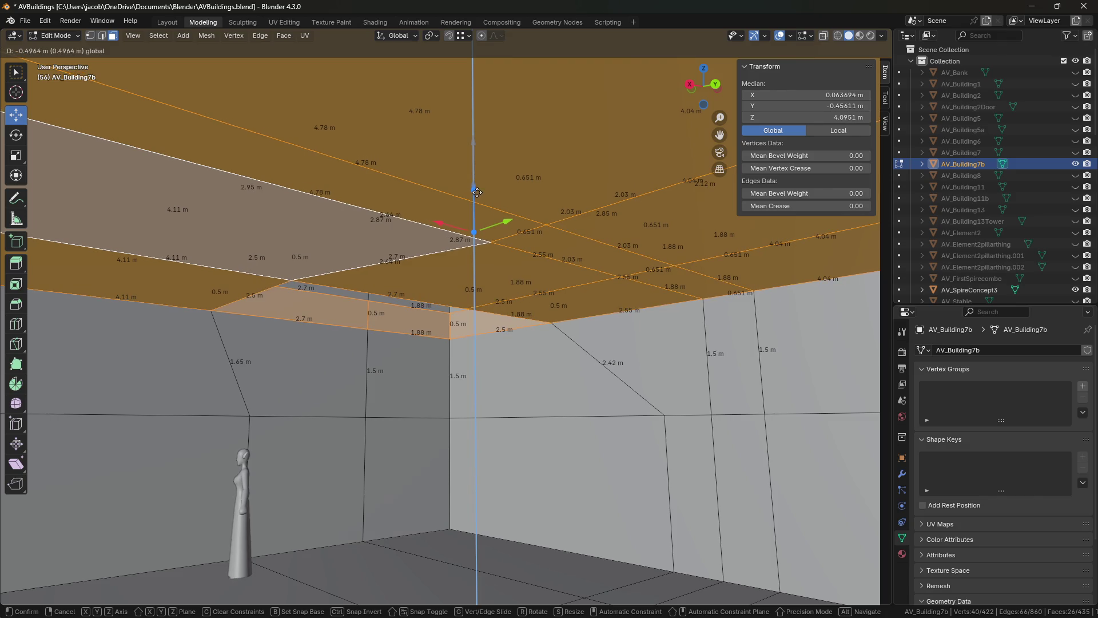
drag(477, 193, 477, 193)
key(shift+grave)
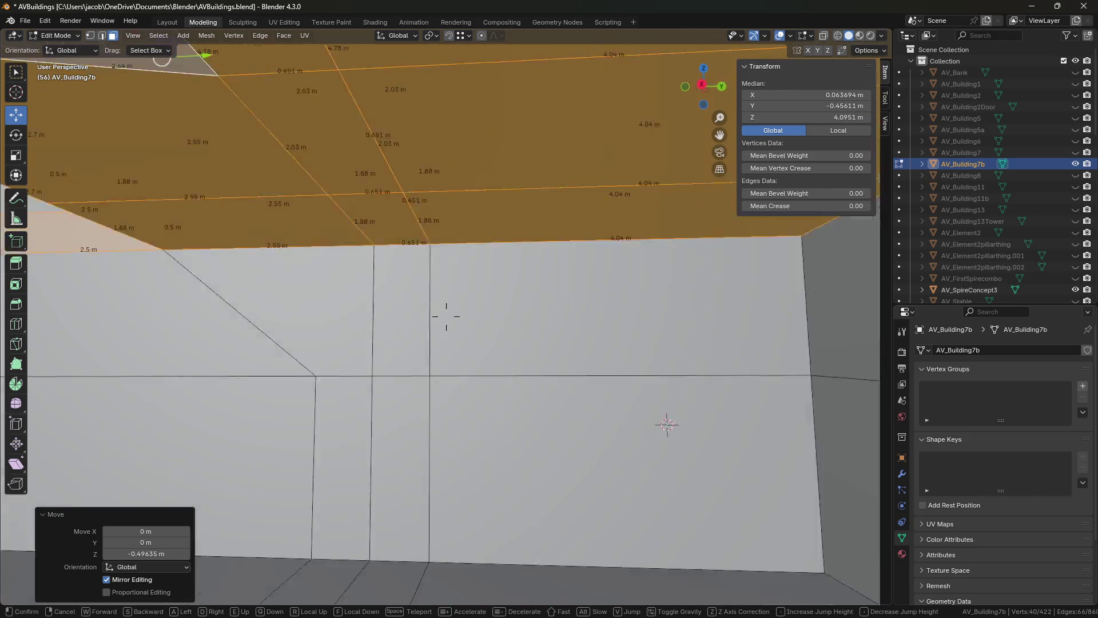
key(s)
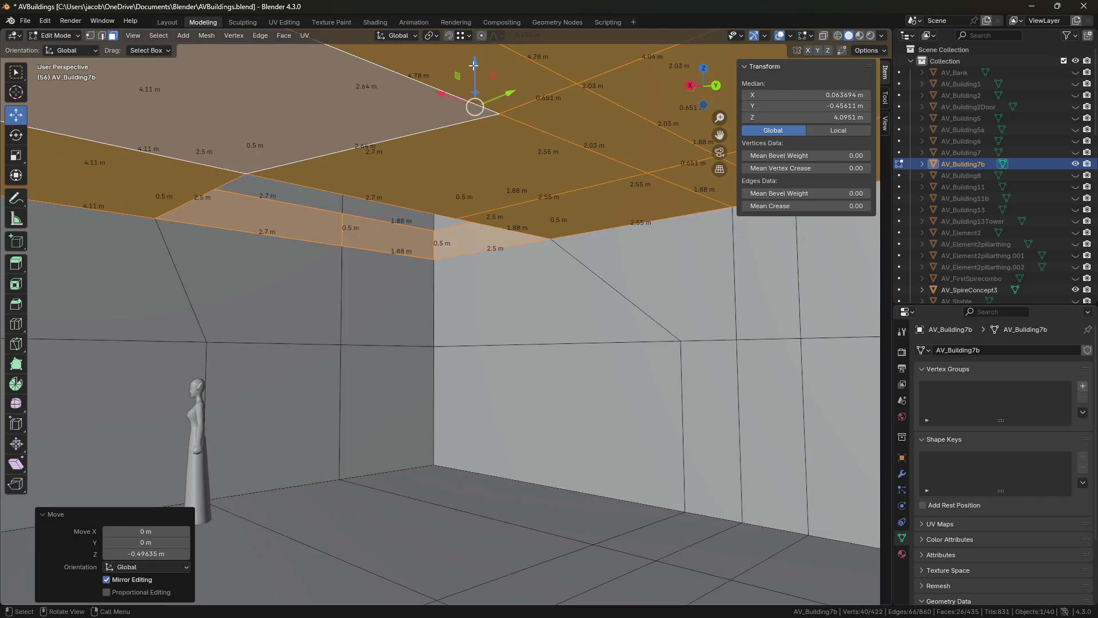
drag(474, 72, 475, 70)
- Walk through the room to check the arched doorway's top against the lowered ceiling
key(shift+grave)
key(w)
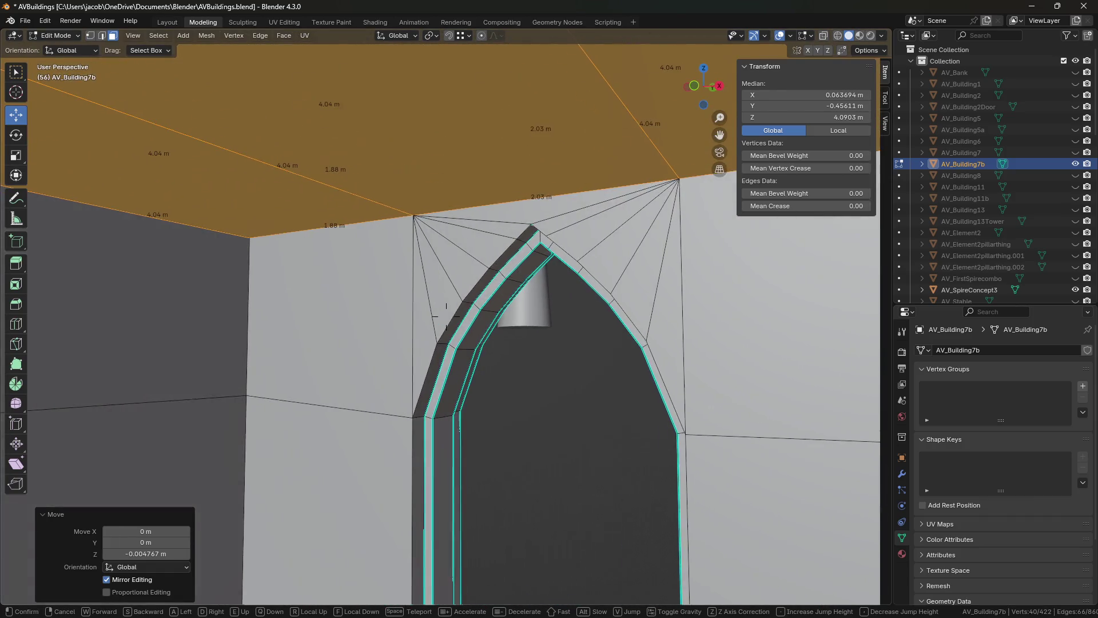
key(s)
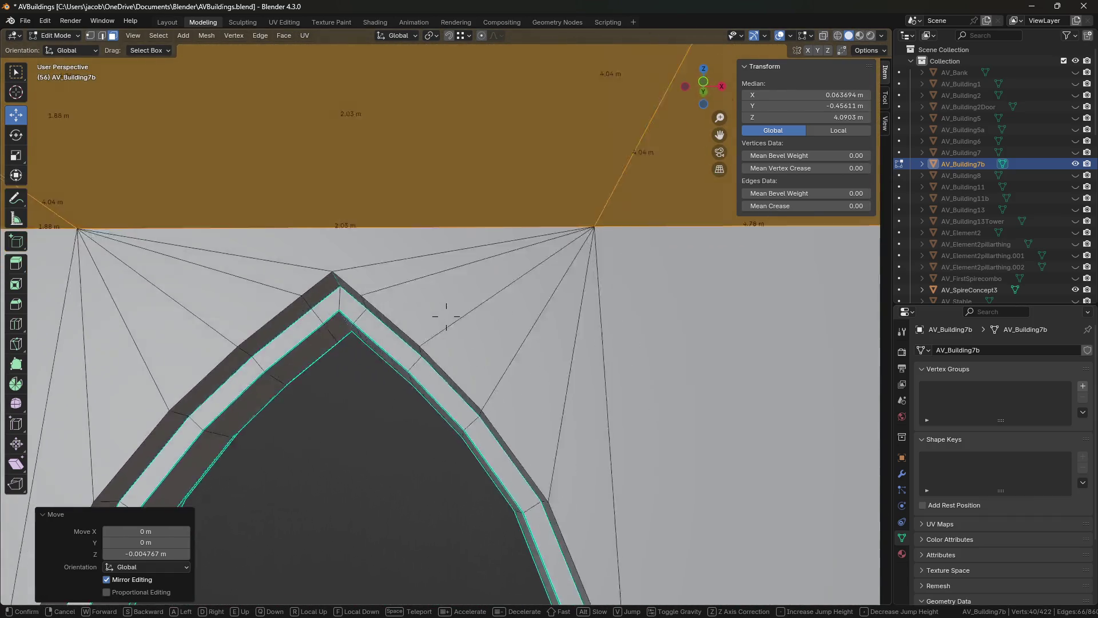
key(w)
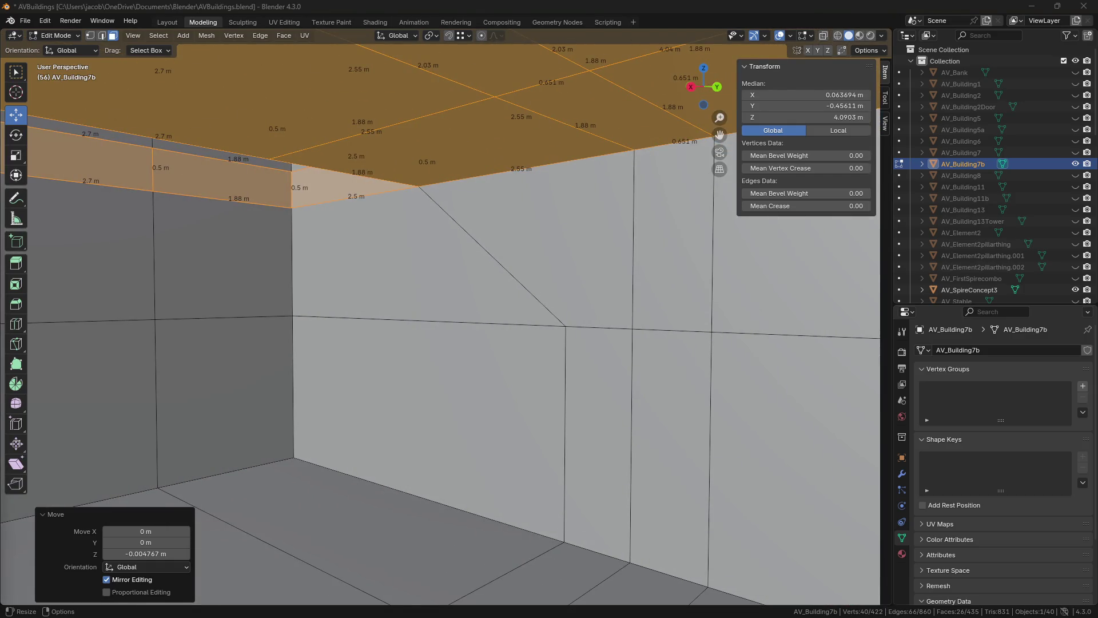
key(shift+grave)
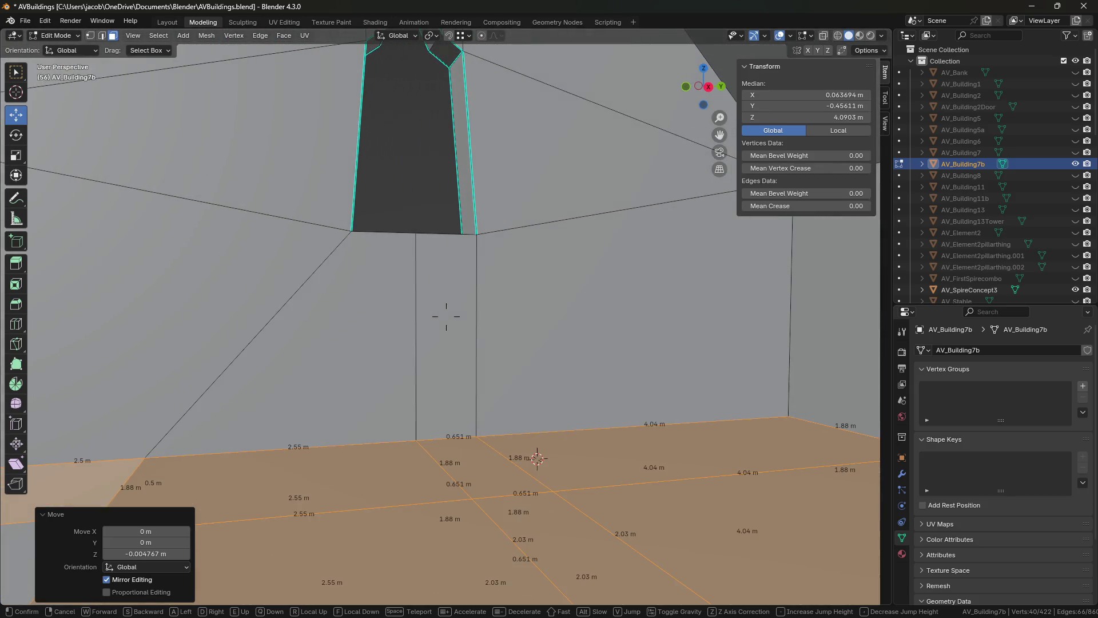
click(446, 315)
- Select a vertical wall edge in Edge mode, then return to object mode and select the ElfF_Deep figure
key(2)
click(447, 315)
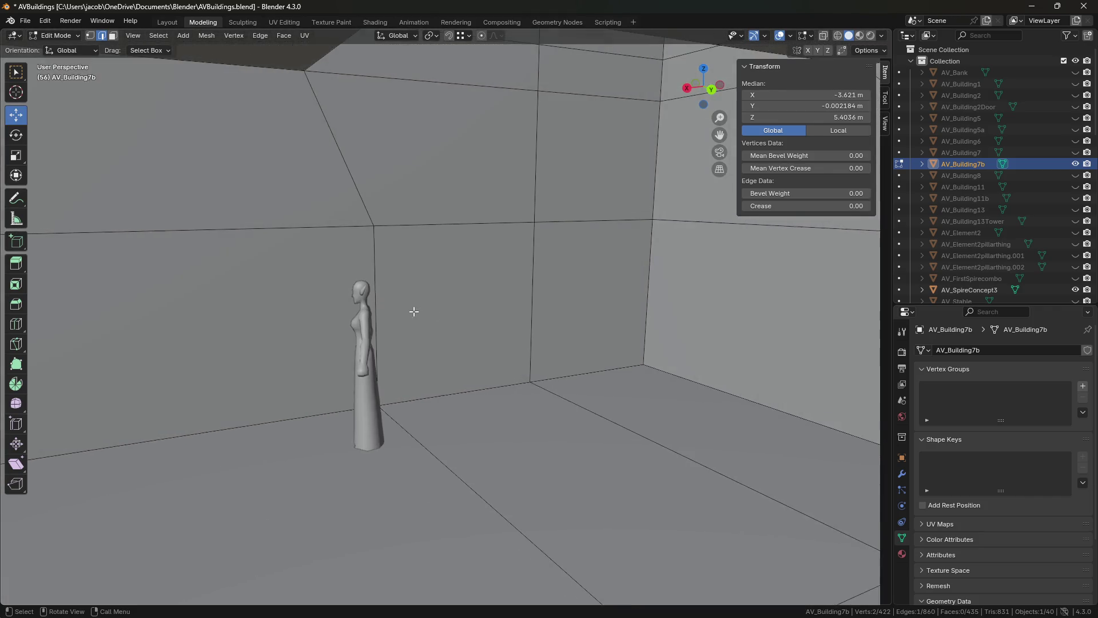
click(446, 316)
key(Tab)
click(367, 348)
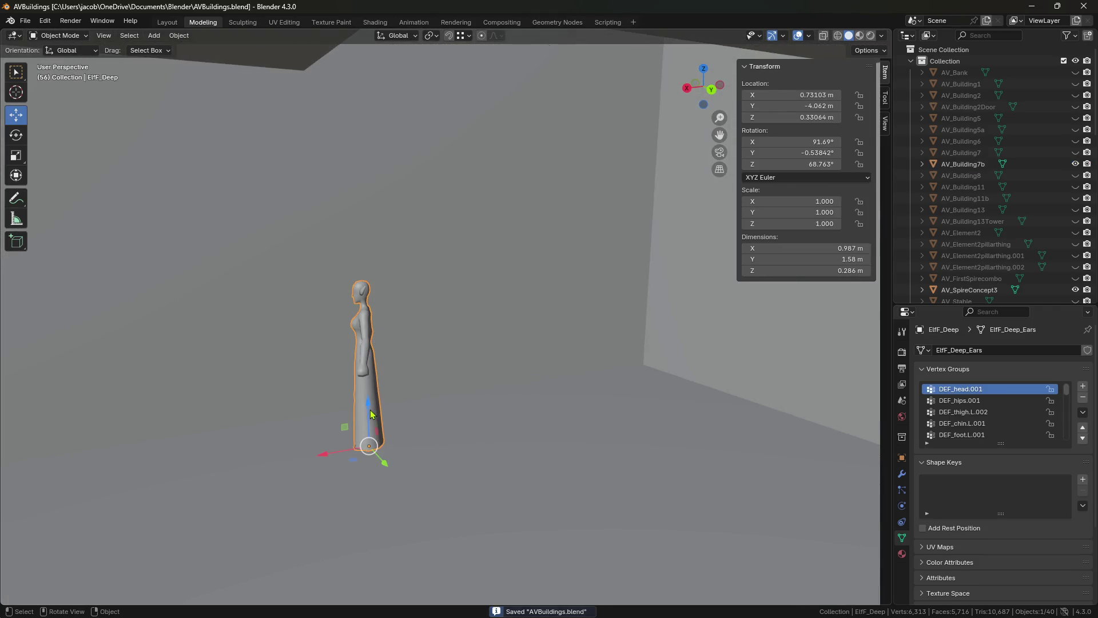
- Reposition the ElfF_Deep figure up and along Y and X into the room
drag(370, 415, 366, 86)
shift+middle_drag(426, 97, 426, 367)
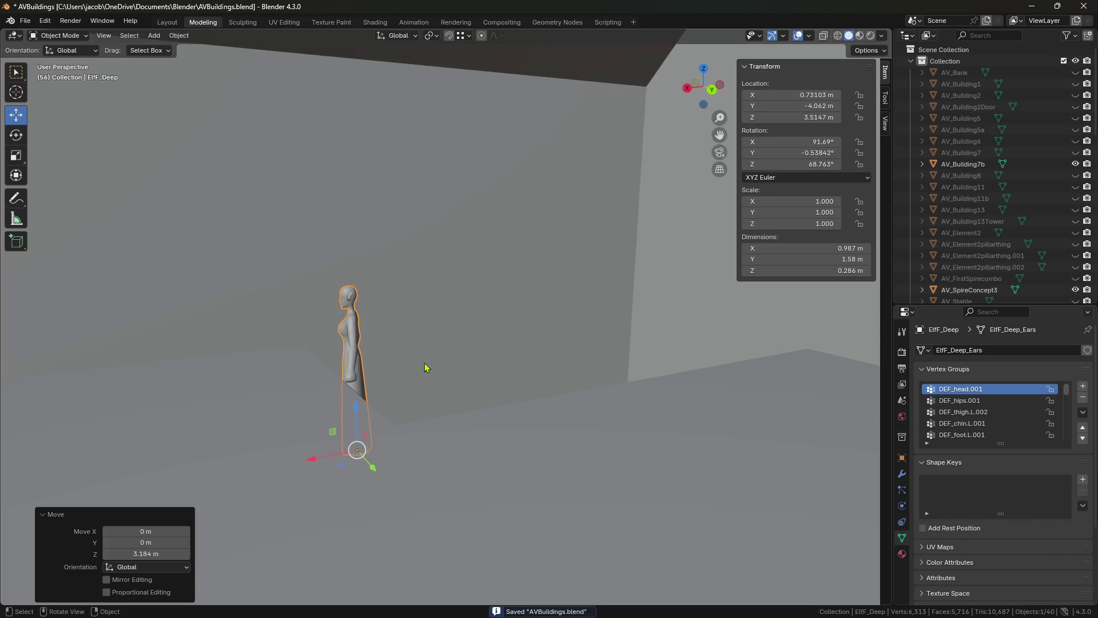
drag(360, 416, 360, 343)
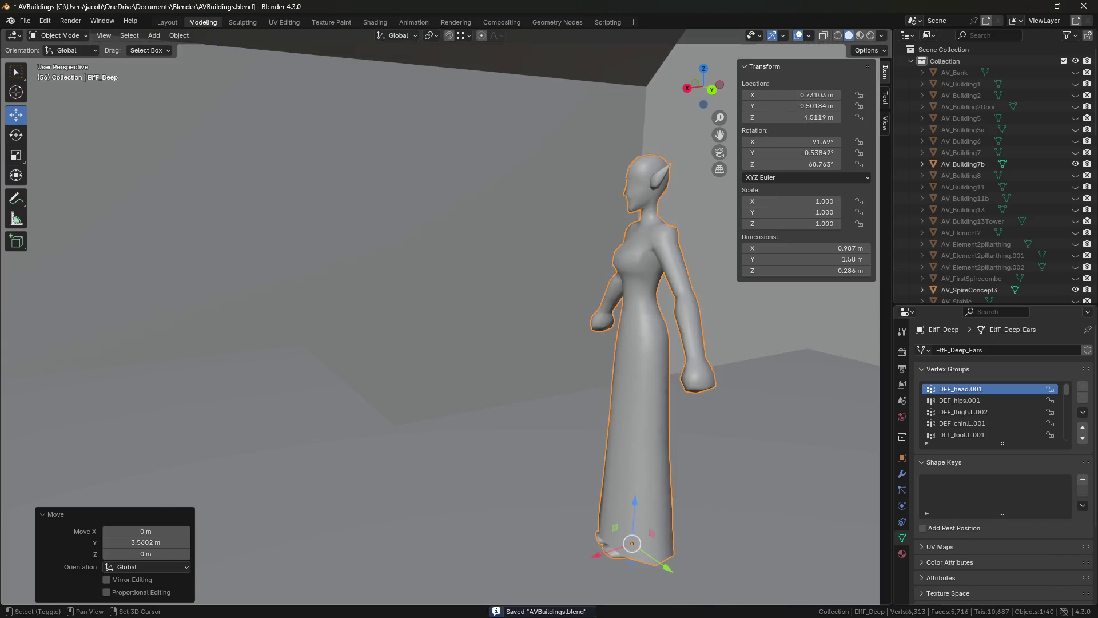
key(shift+grave)
click(447, 316)
drag(373, 471, 624, 372)
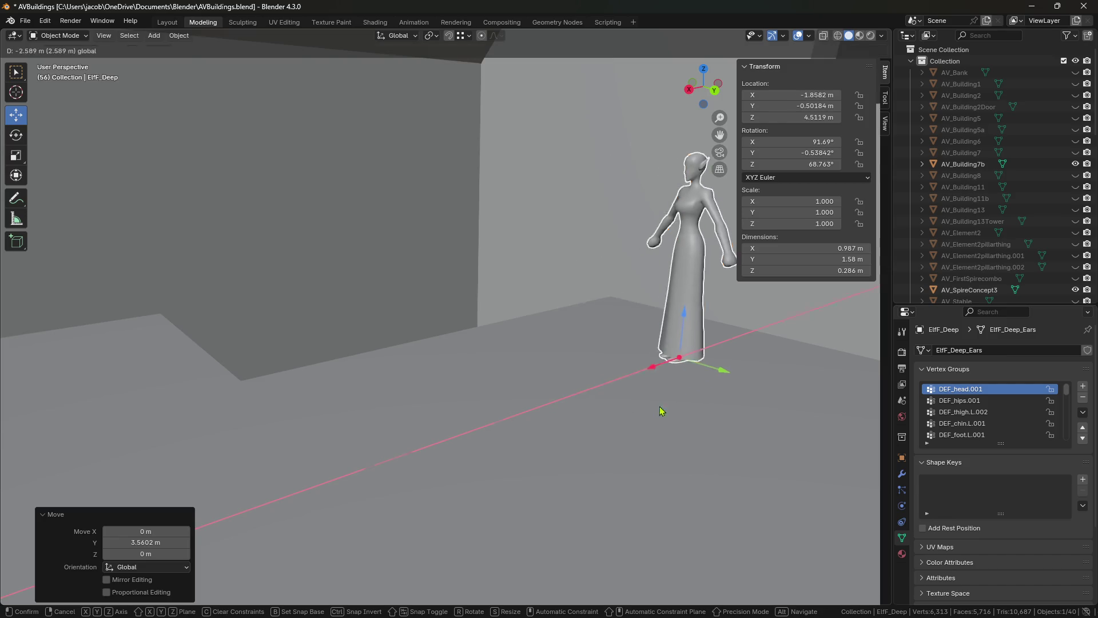
middle_drag(623, 372, 463, 445)
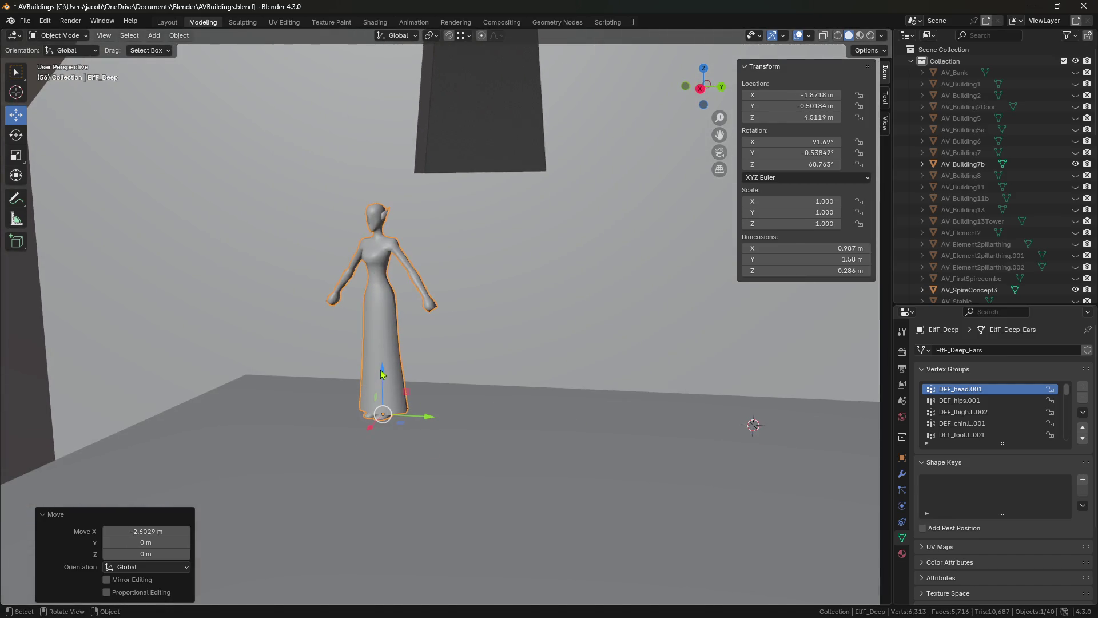
- Lower the figure 0.173 m to Z 4.3389 m so its feet rest on the floor, checking the reference image
drag(383, 374, 382, 369)
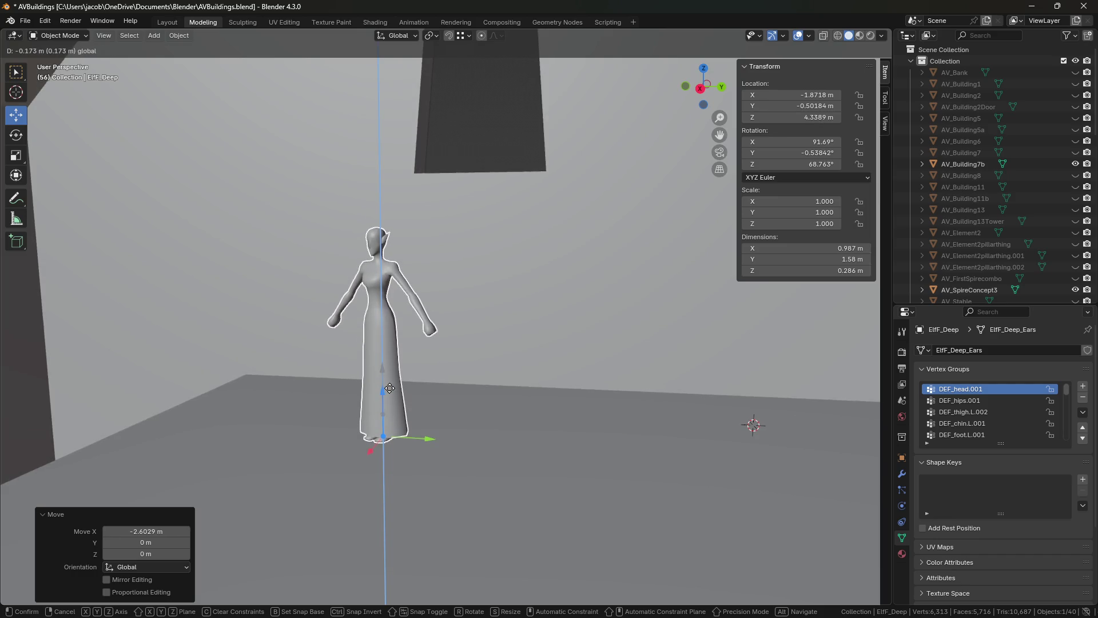
drag(390, 388, 390, 389)
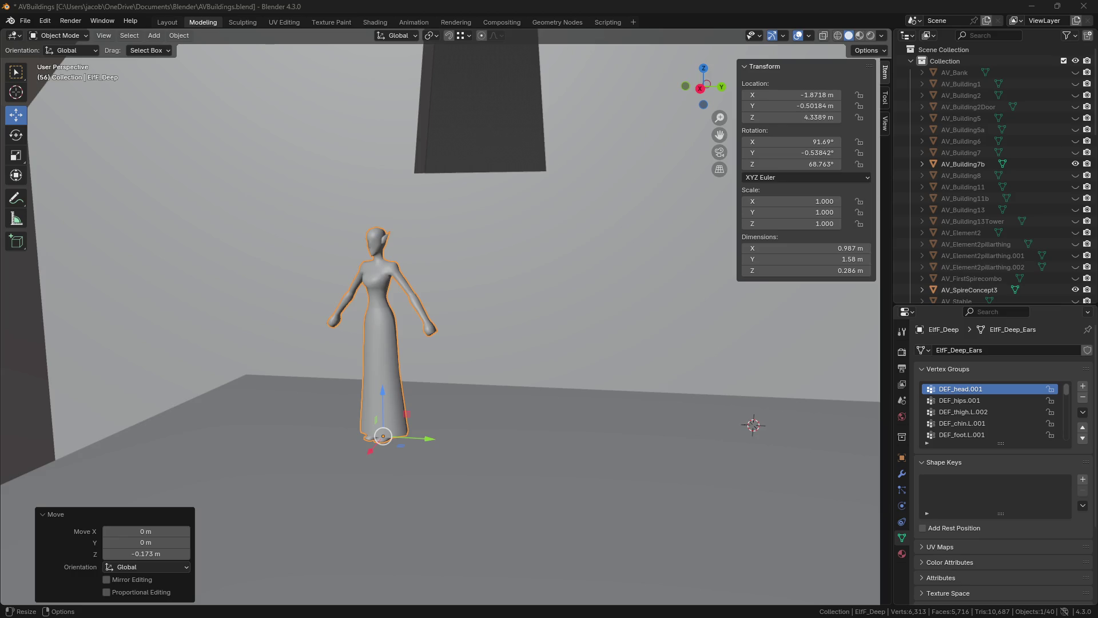
key(alt+Tab)
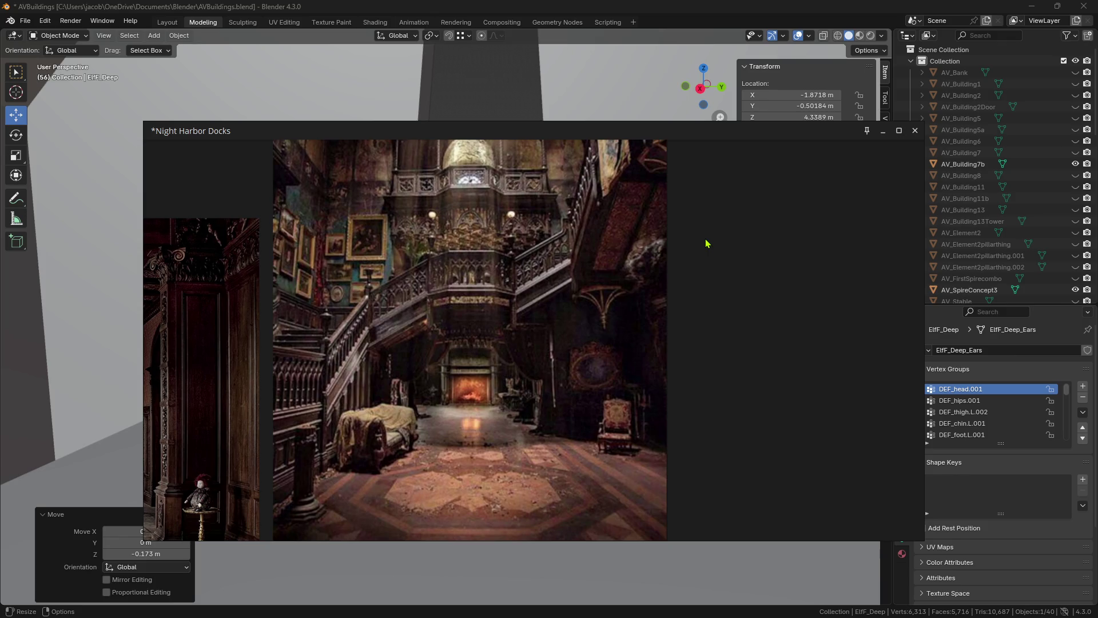
key(alt+Tab)
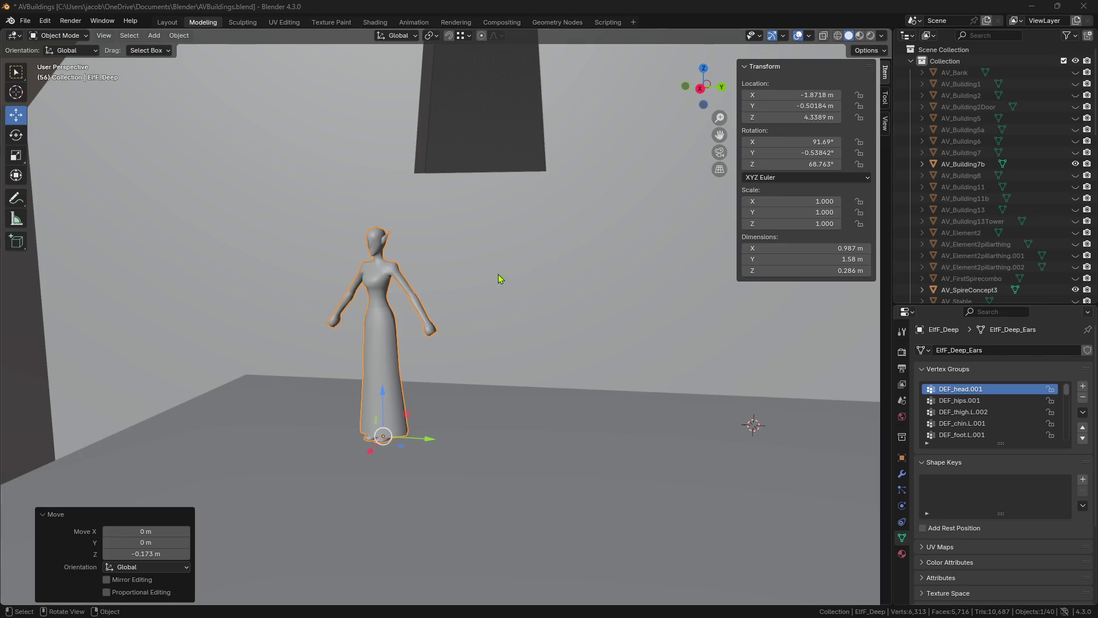
- Fly the view backward out of the room until the whole AV_Building7b house is visible from outside
key(shift+grave)
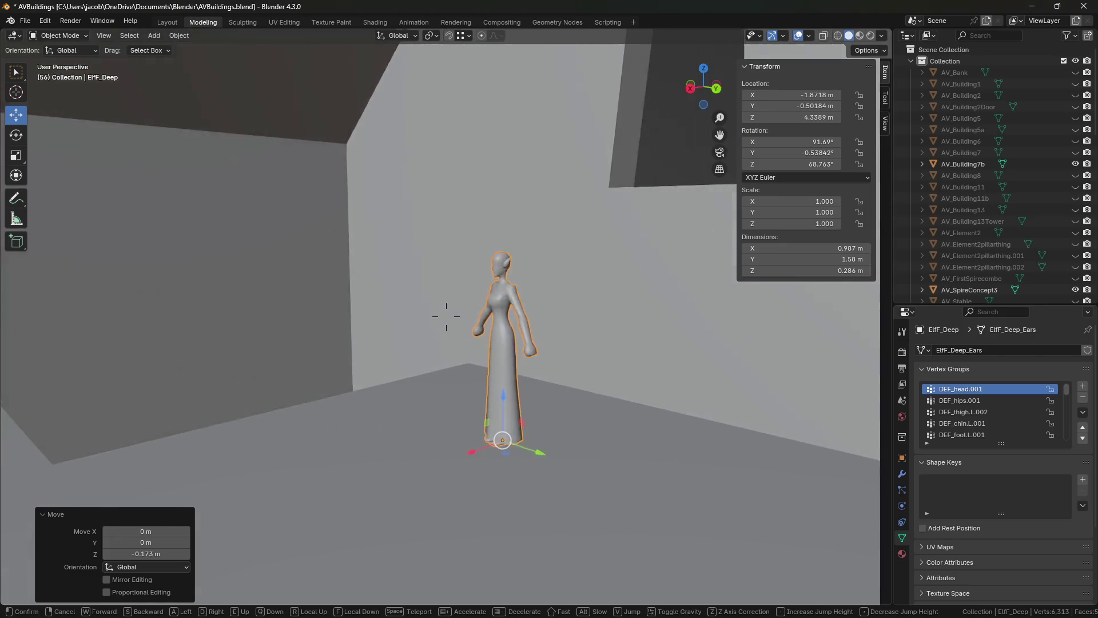
key(s)
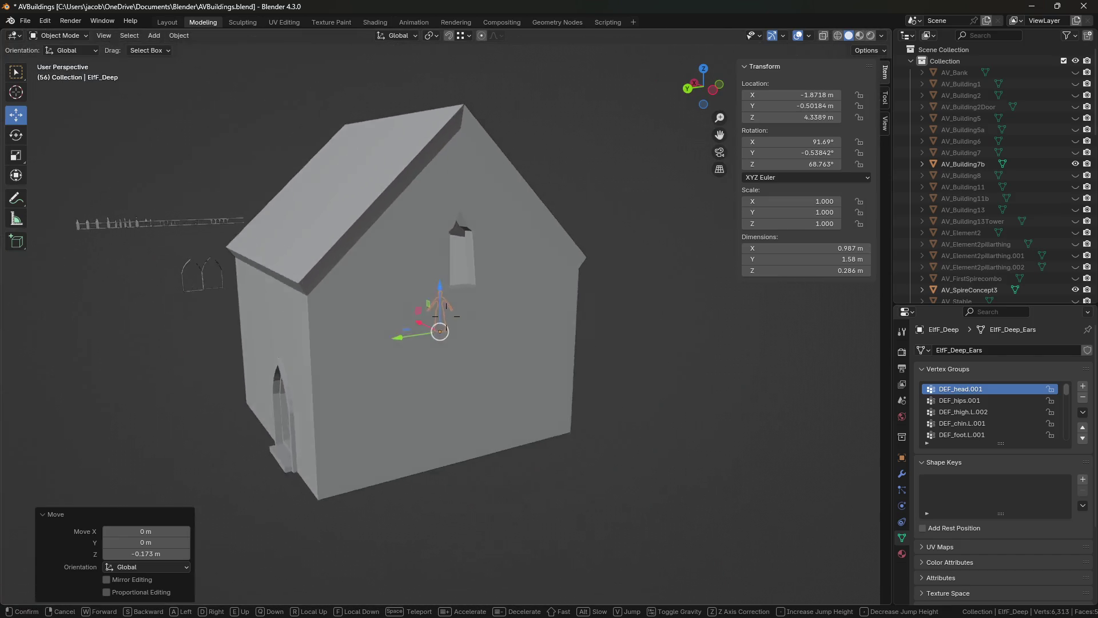
click(467, 270)
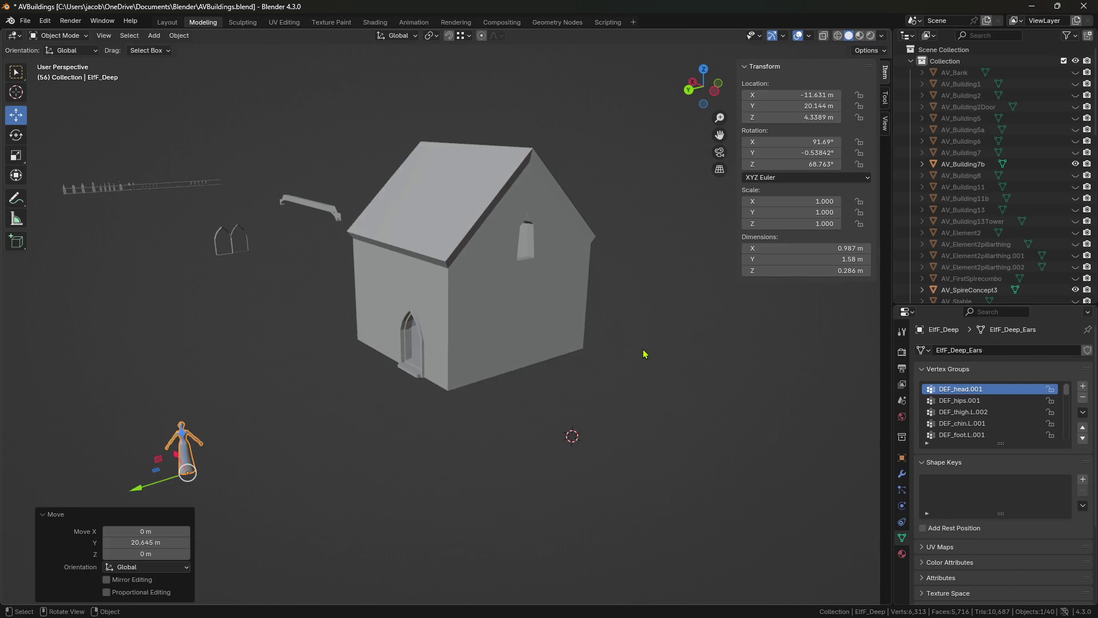
key(shift+grave)
key(s)
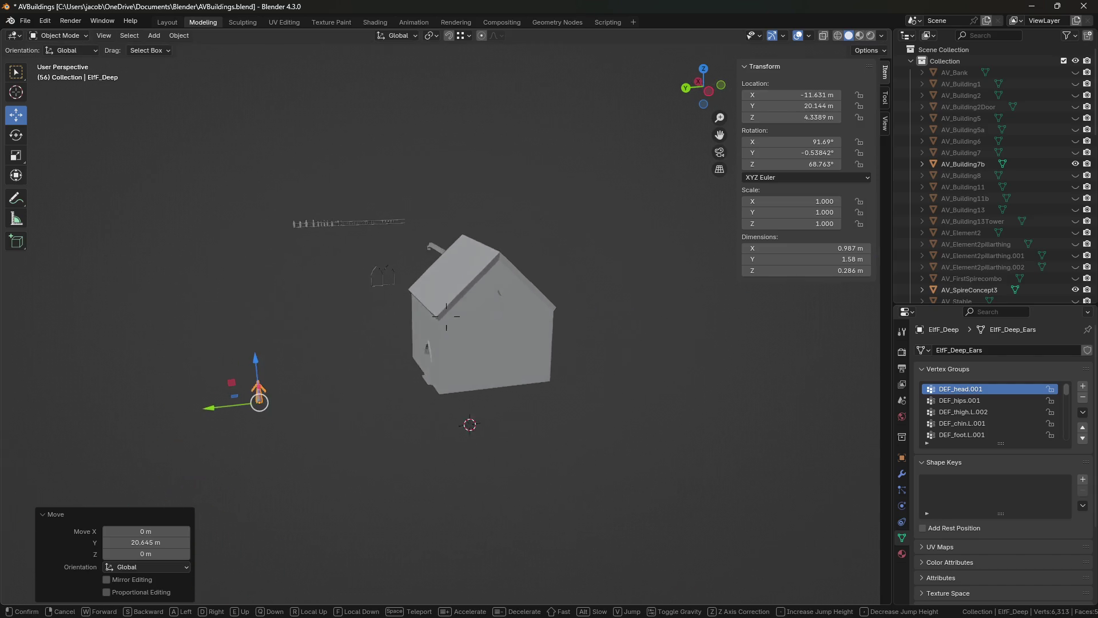
click(447, 315)
click(1076, 96)
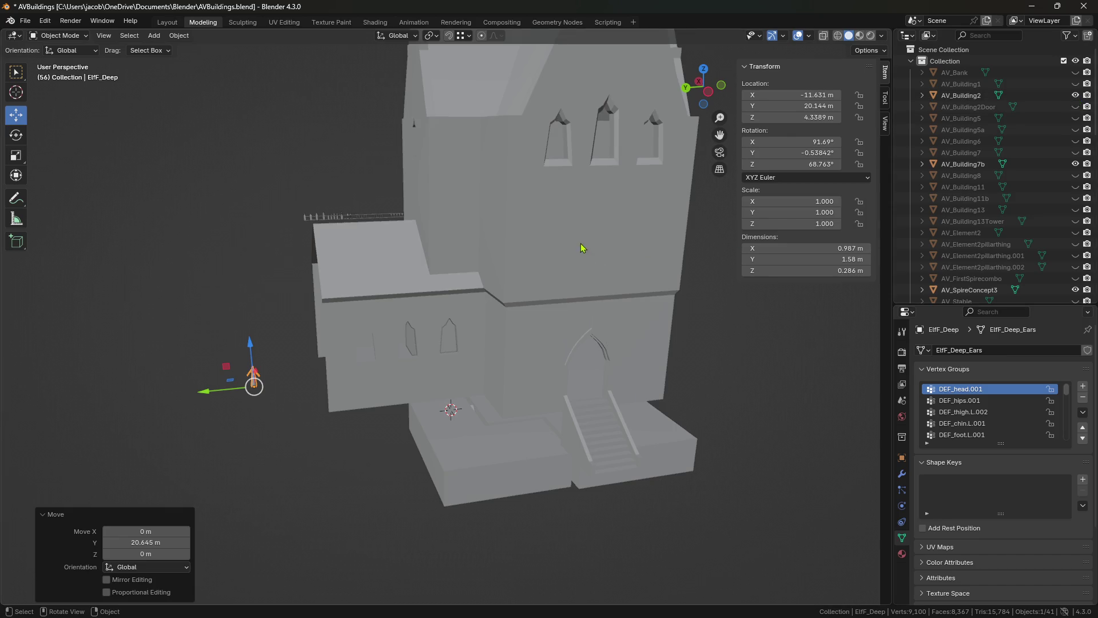
middle_drag(587, 225, 573, 322)
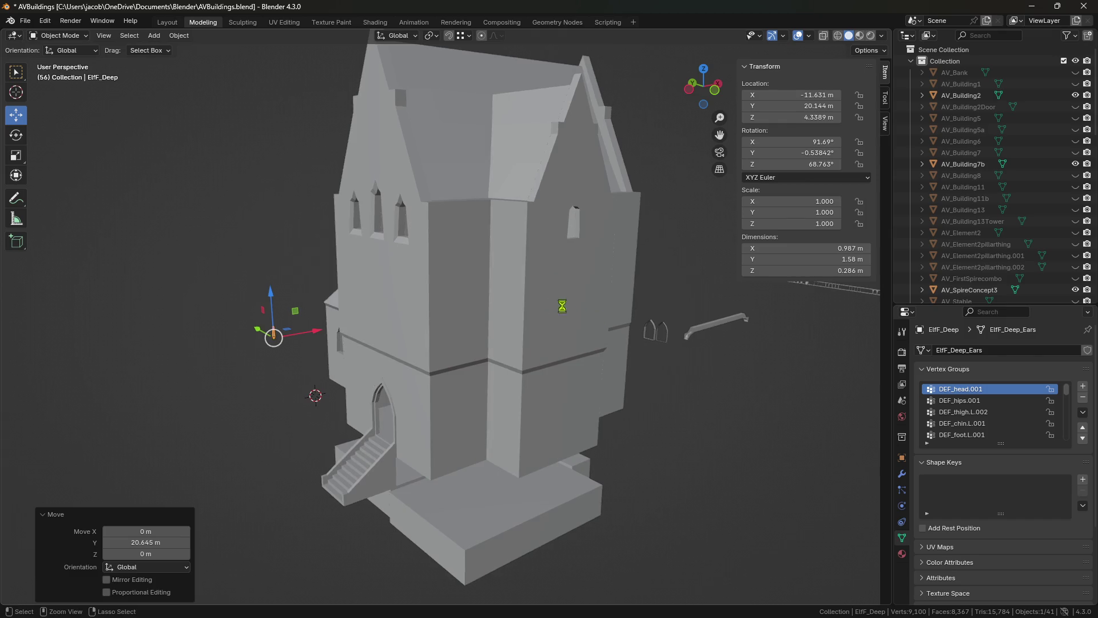
scroll(563, 306, up, 3)
middle_drag(474, 314, 432, 298)
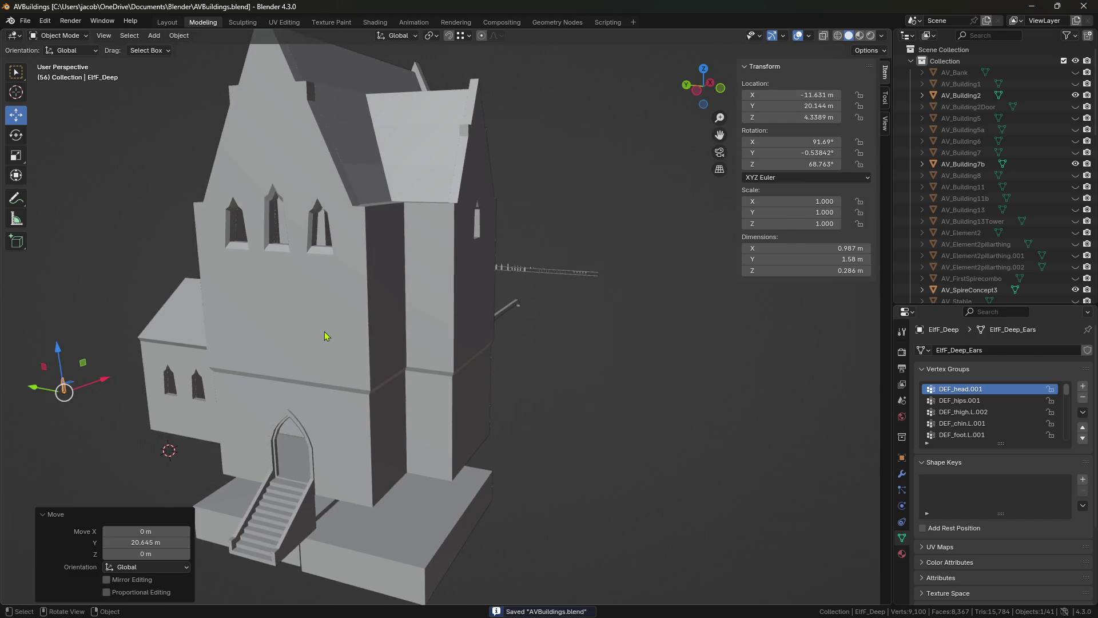
click(1075, 95)
key(shift+grave)
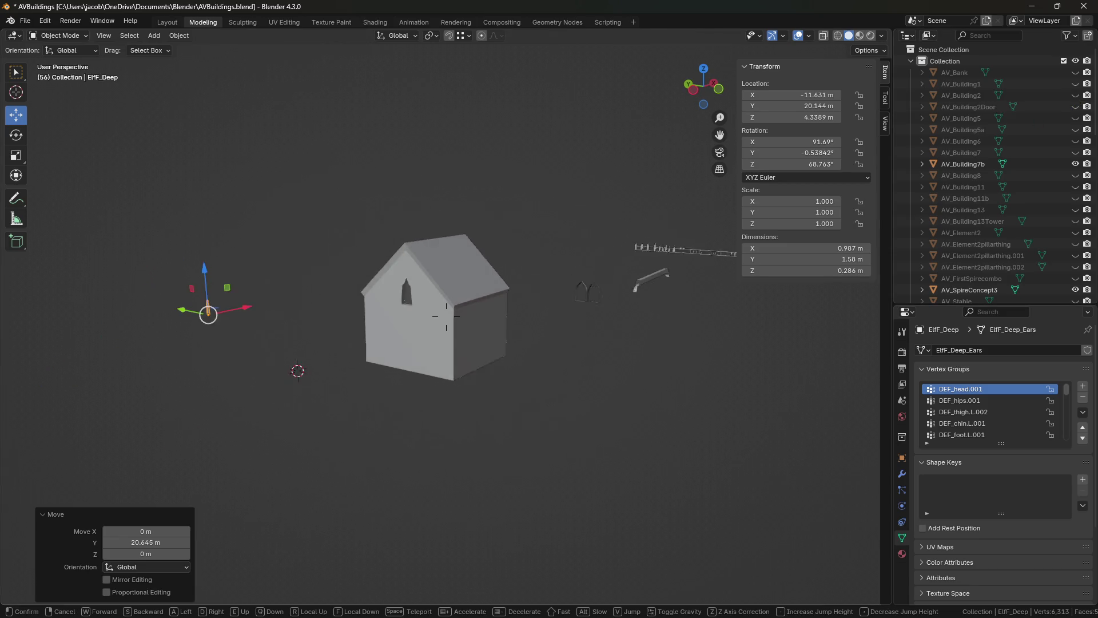
- Walk the view through the house wall into the room and look around toward the arched doorway
key(w)
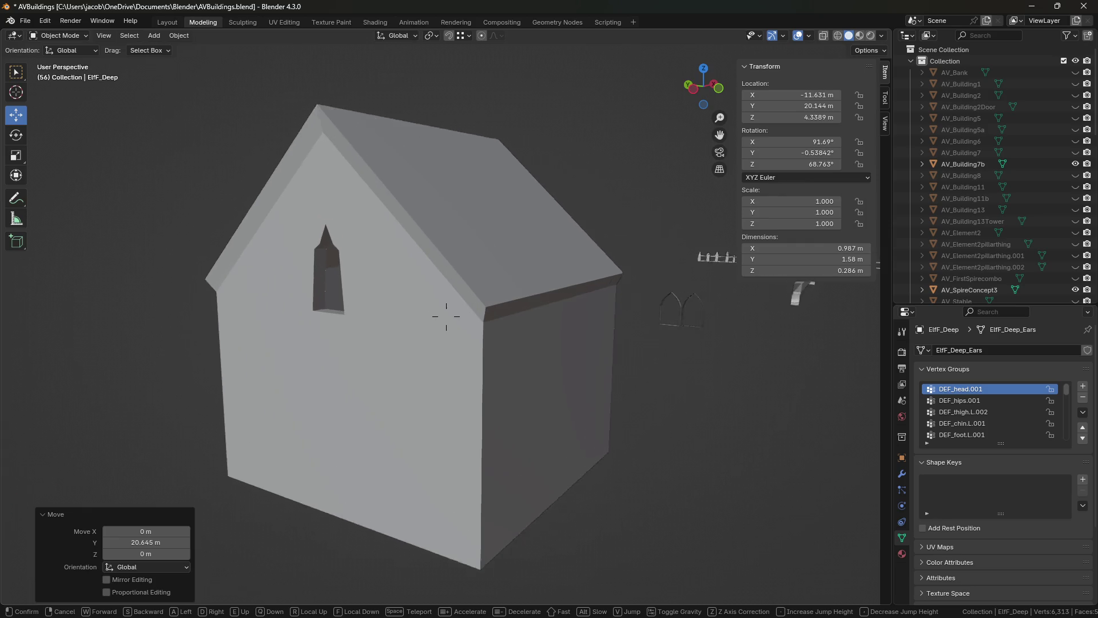
key(w)
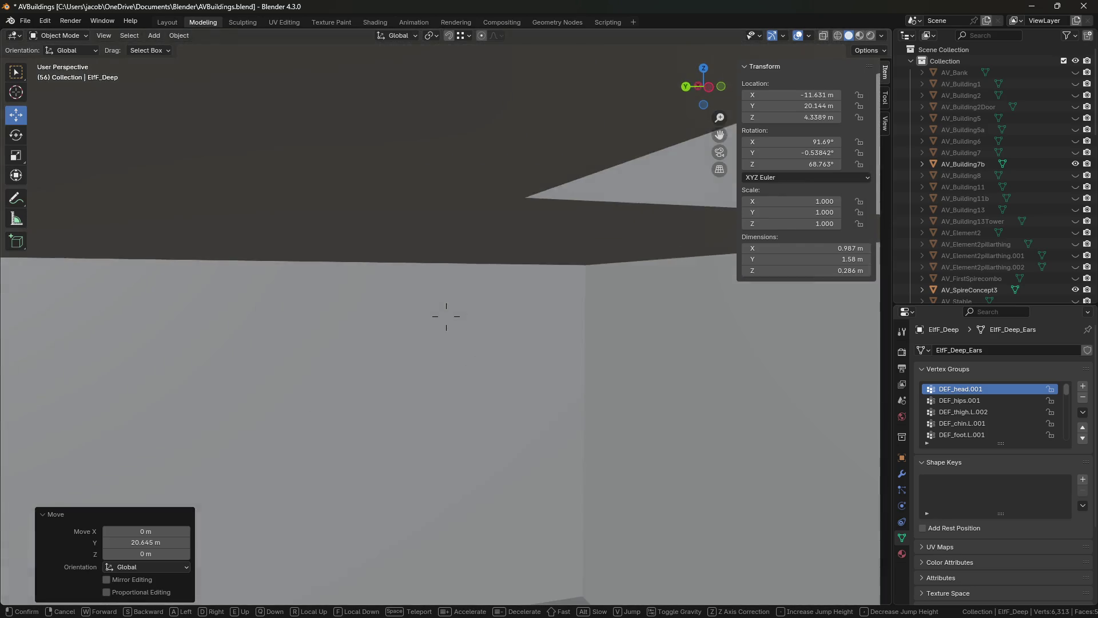
key(w)
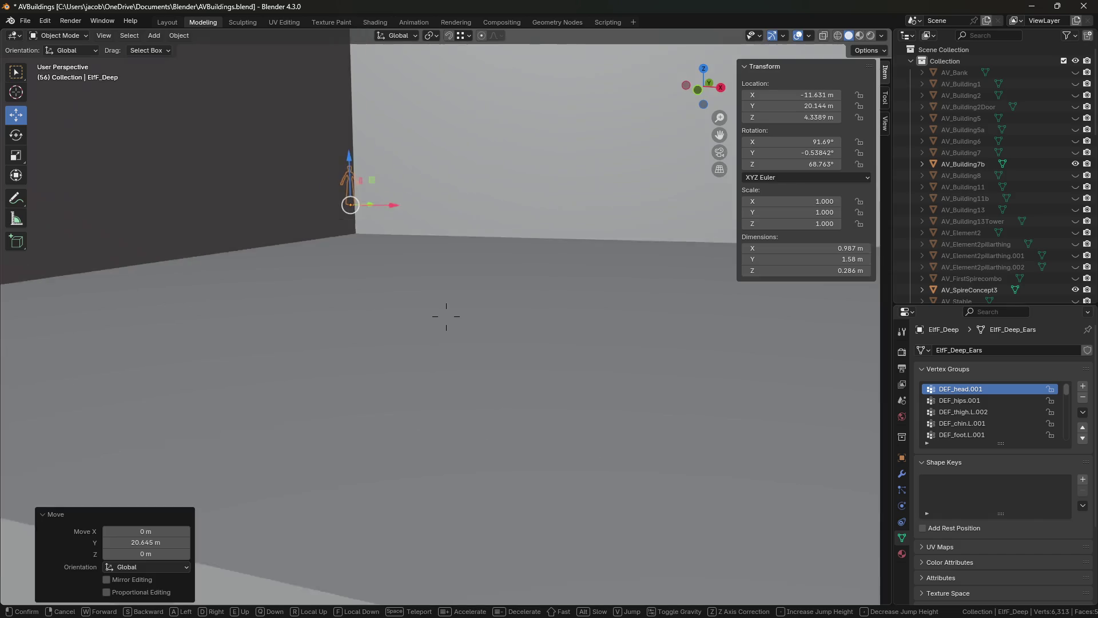
key(w)
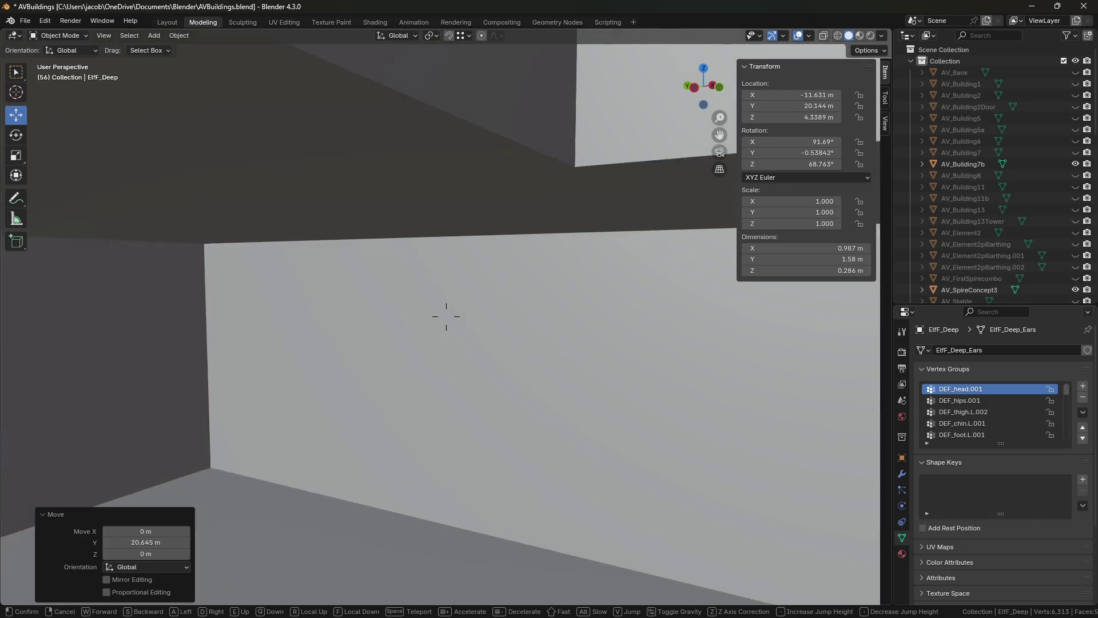
key(w)
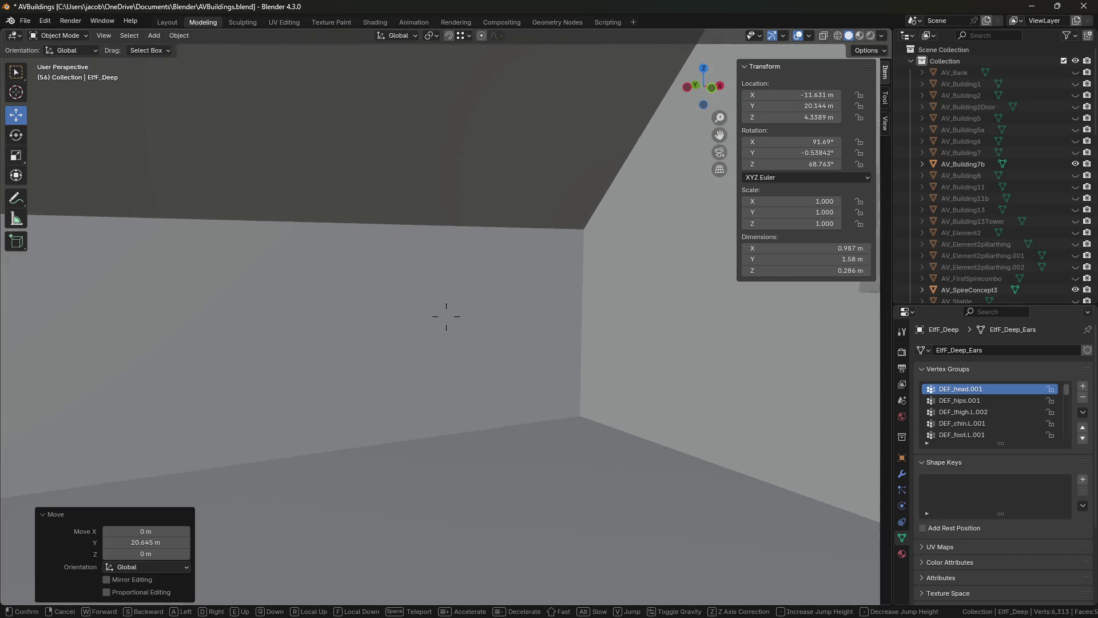
click(368, 373)
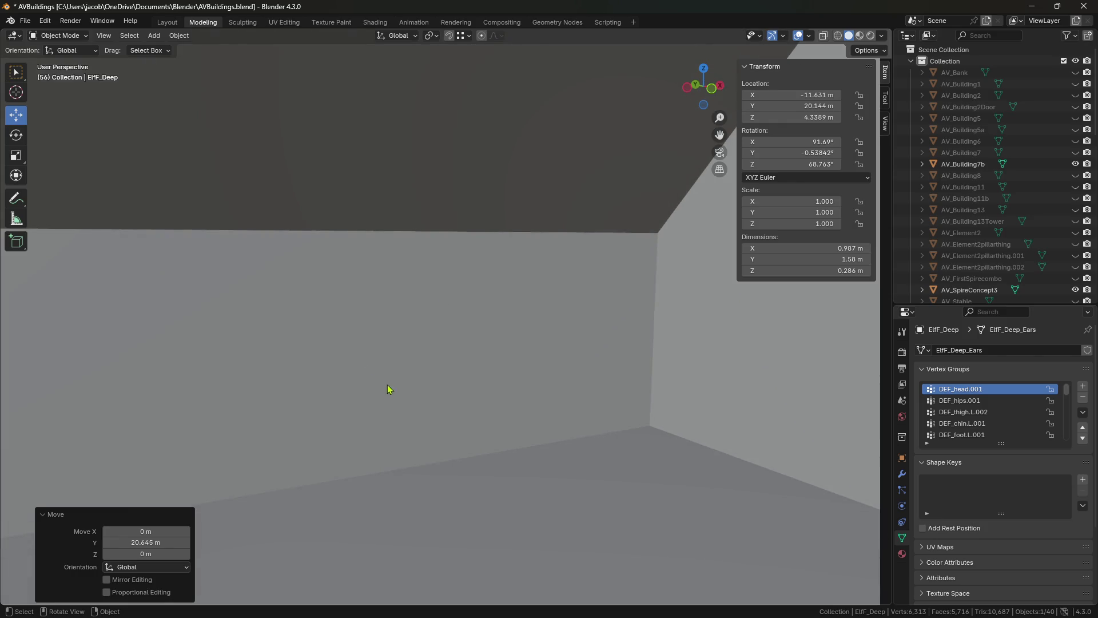
- Select the AV_Building7b house mesh and walk around the room to view the doorway
click(387, 421)
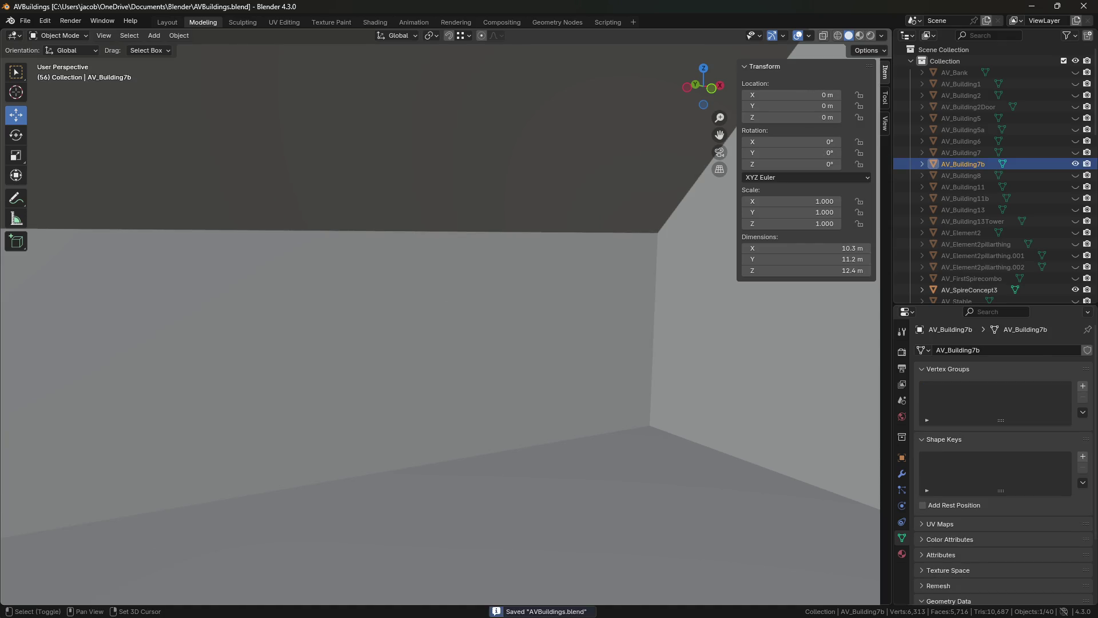
key(shift+grave)
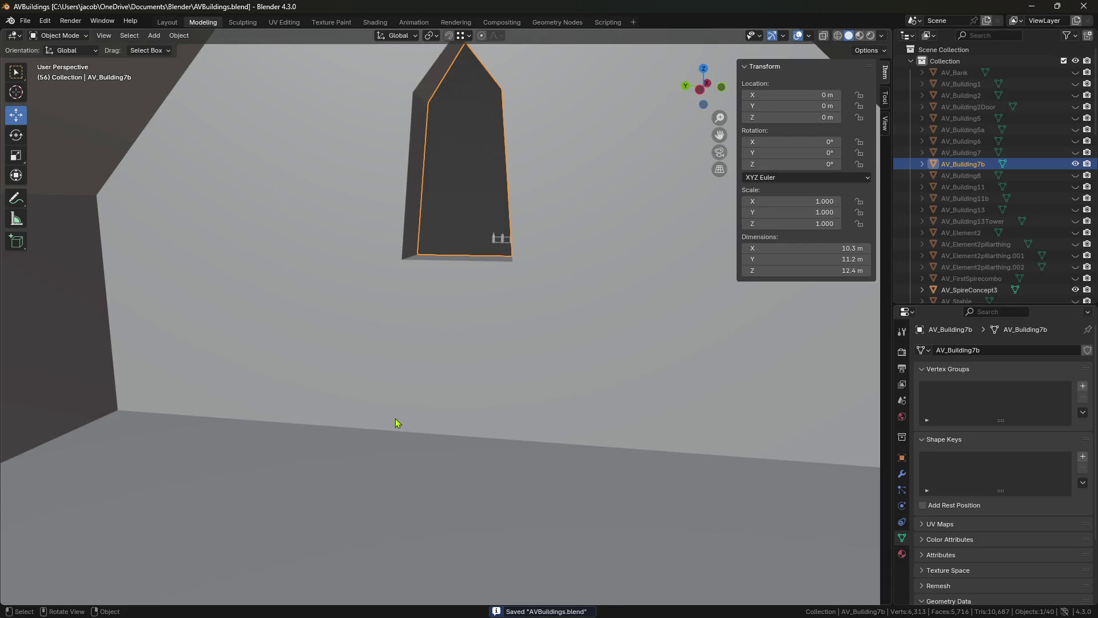
key(shift+grave)
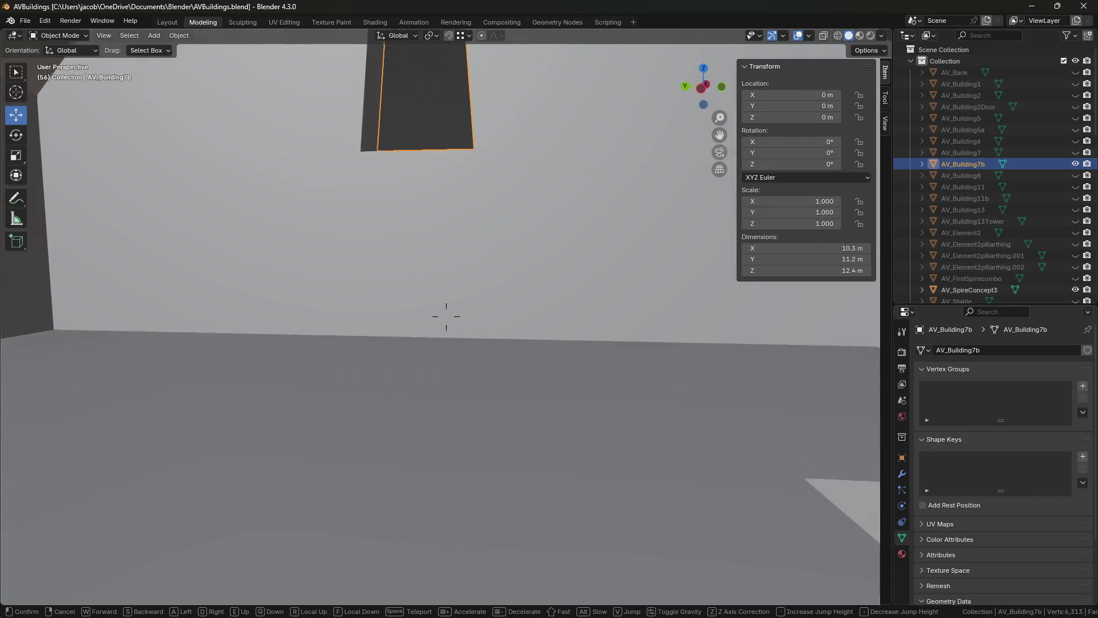
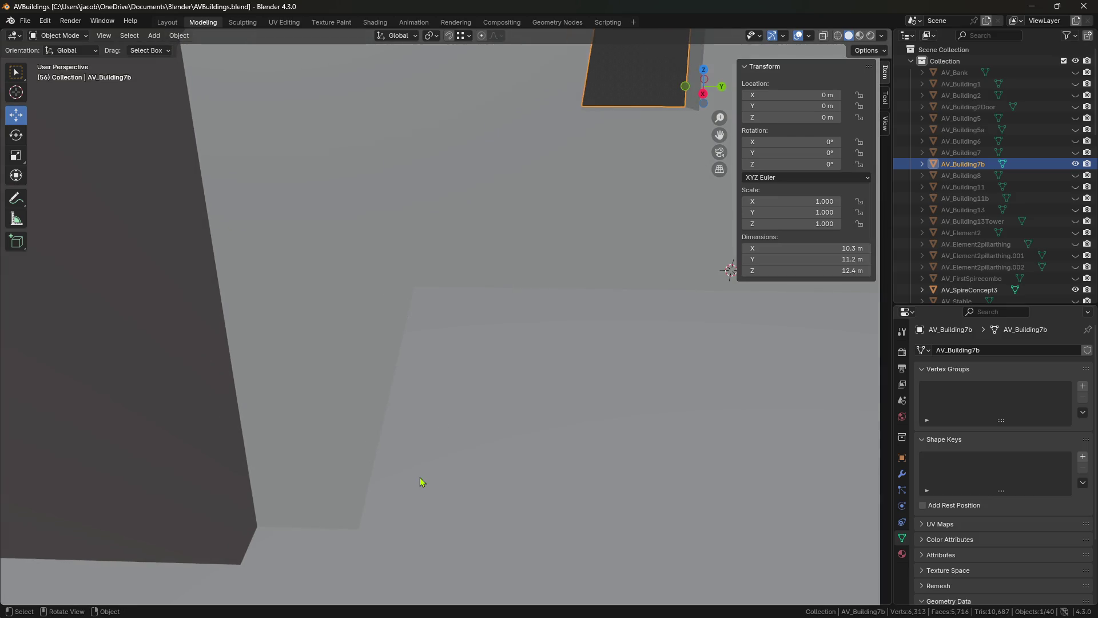
- In Edit Mode, extrude a floor edge upward into a wall strip, inspect it, undo it, and save
key(Tab)
key(shift+grave)
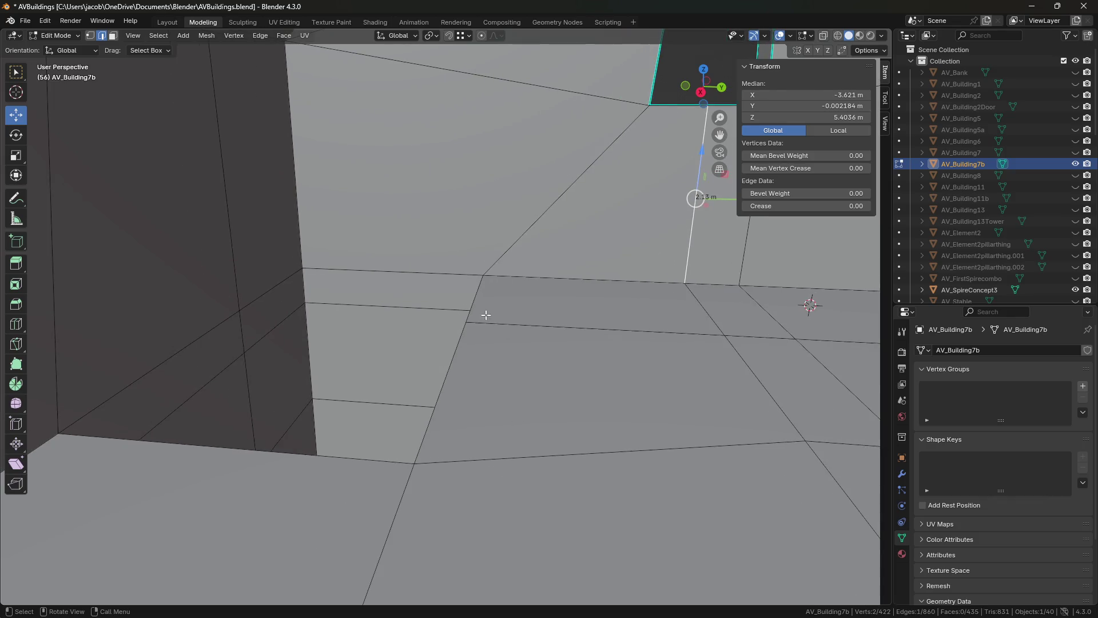
click(466, 329)
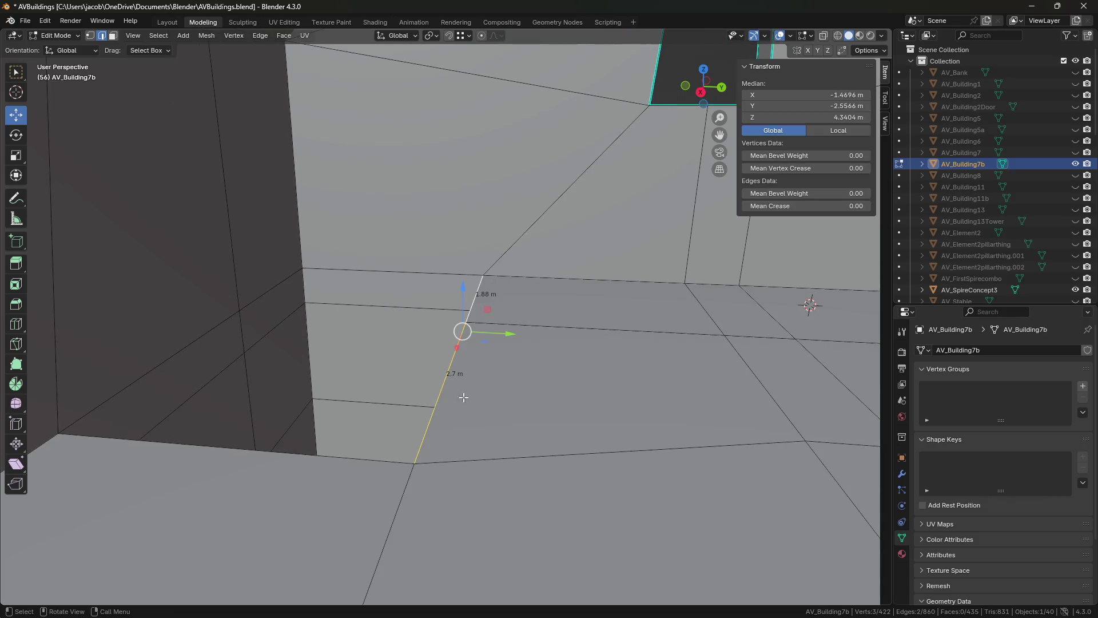
key(e)
right_click(462, 305)
click(465, 213)
key(shift+grave)
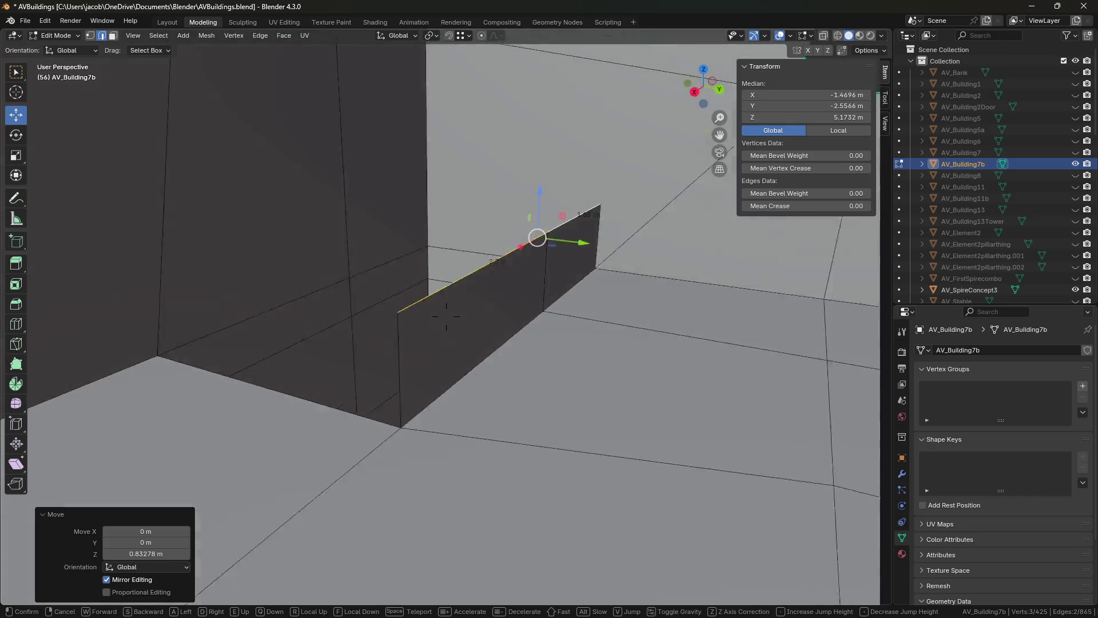
key(ctrl+z)
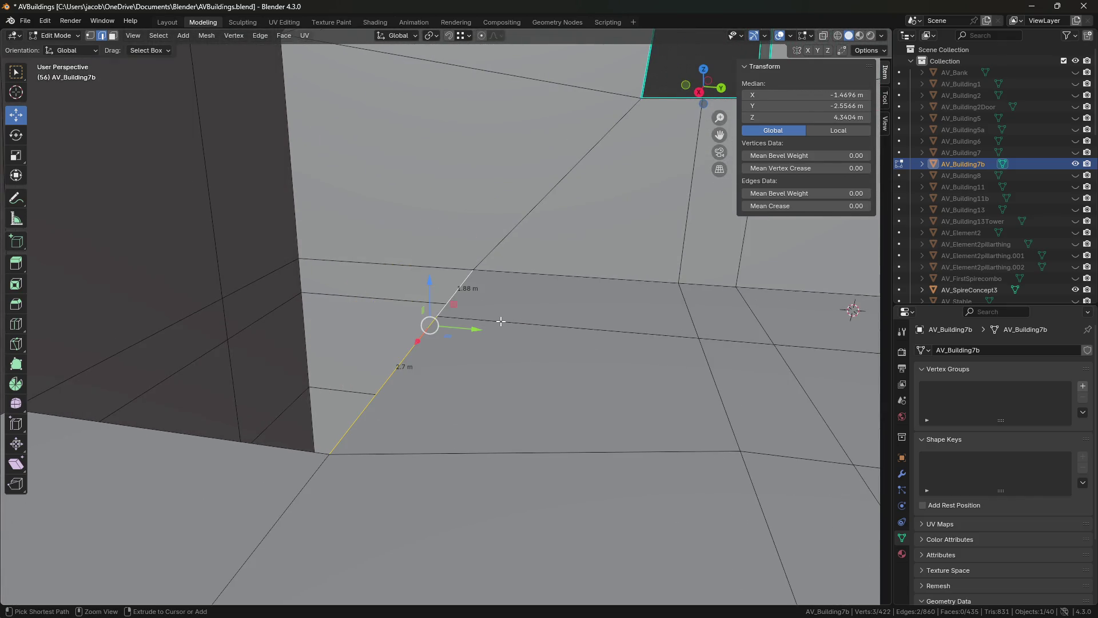
key(ctrl+s)
- Walk to a ceiling corner, extrude a vertex 1.88 m downward along Z, then undo it
key(shift+grave)
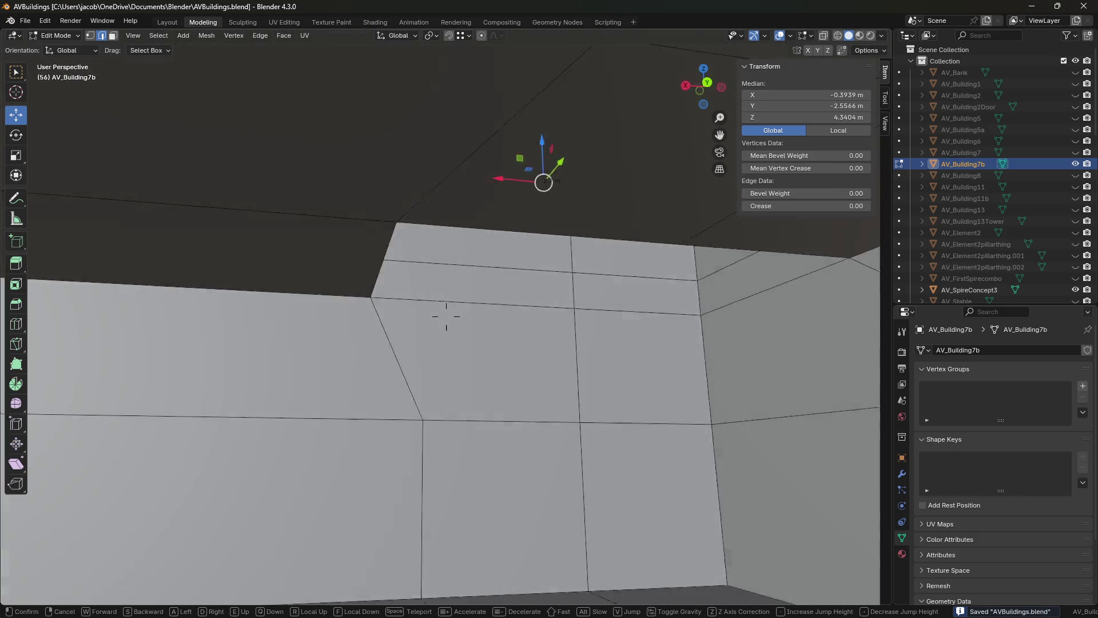
key(s)
key(e)
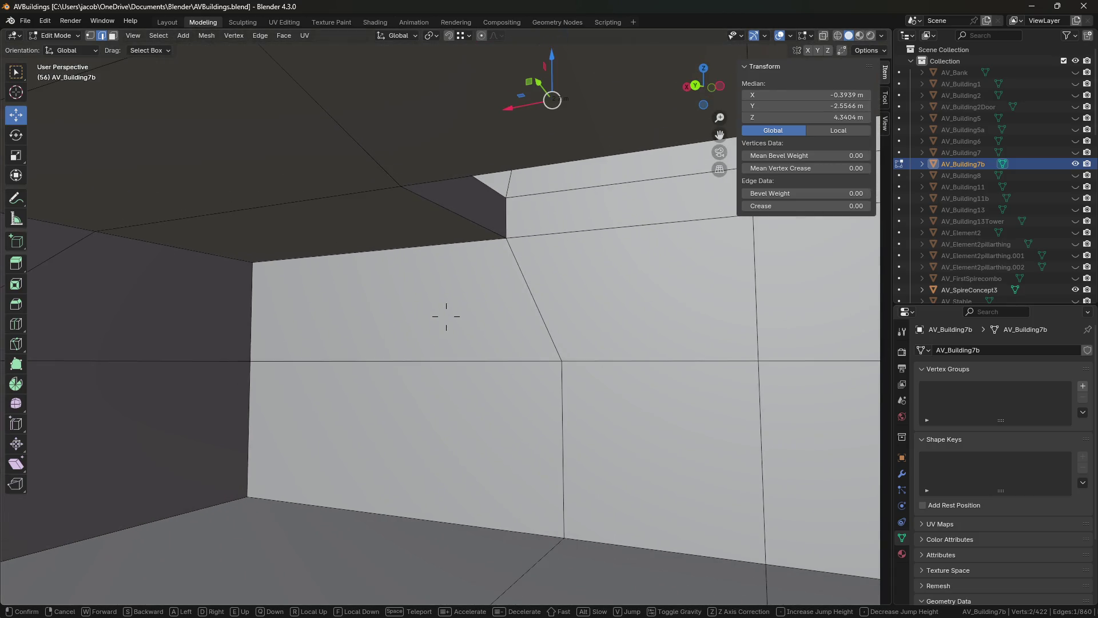
click(446, 317)
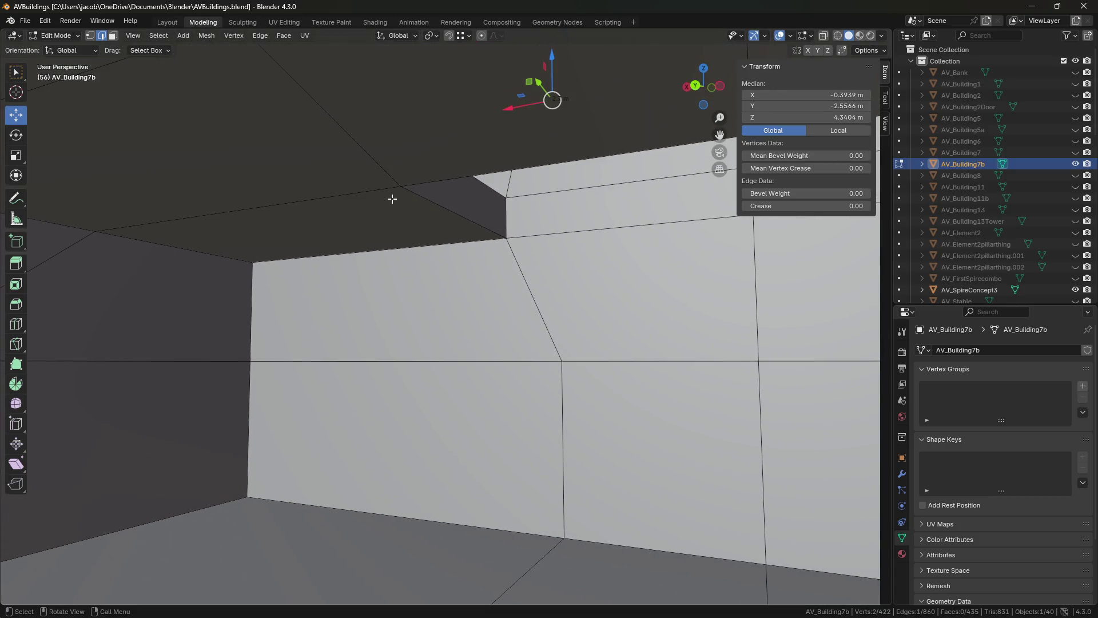
click(401, 188)
key(e)
click(404, 266)
key(g)
key(z)
click(347, 218)
key(ctrl+z)
key(ctrl+z)
key(ctrl+z)
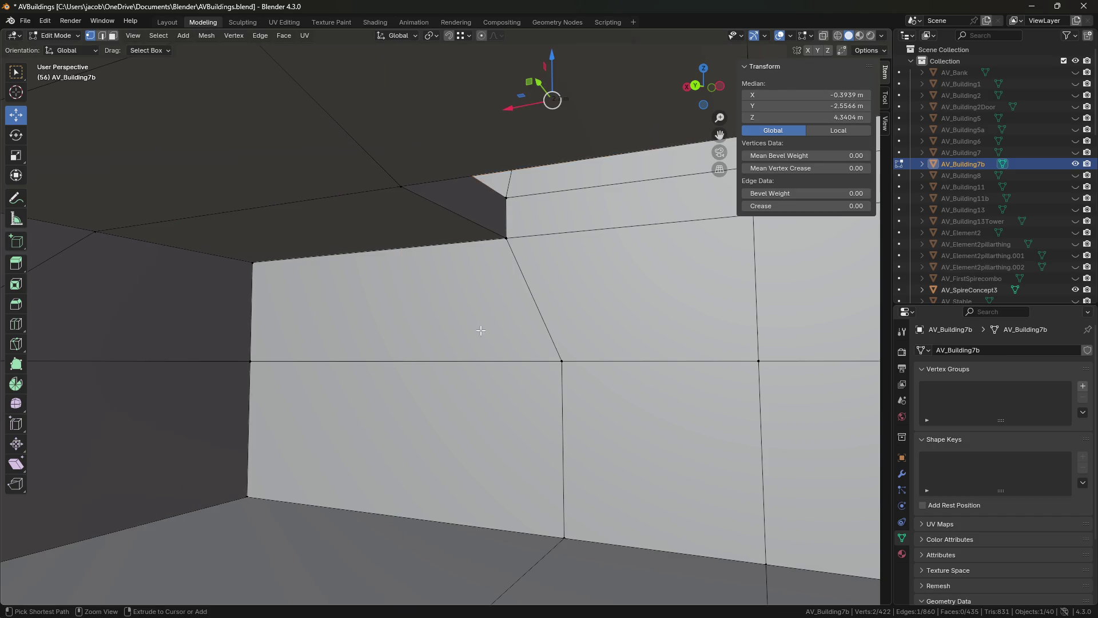
- Walk the view to a new angle in the interior and save AVBuildings.blend again
key(shift+grave)
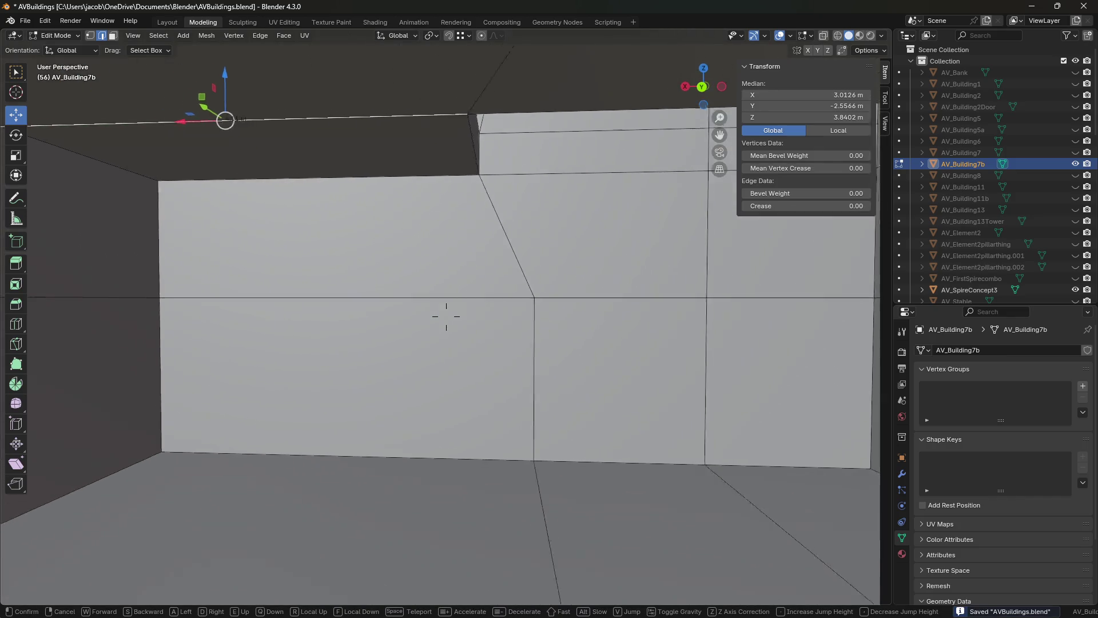
click(449, 283)
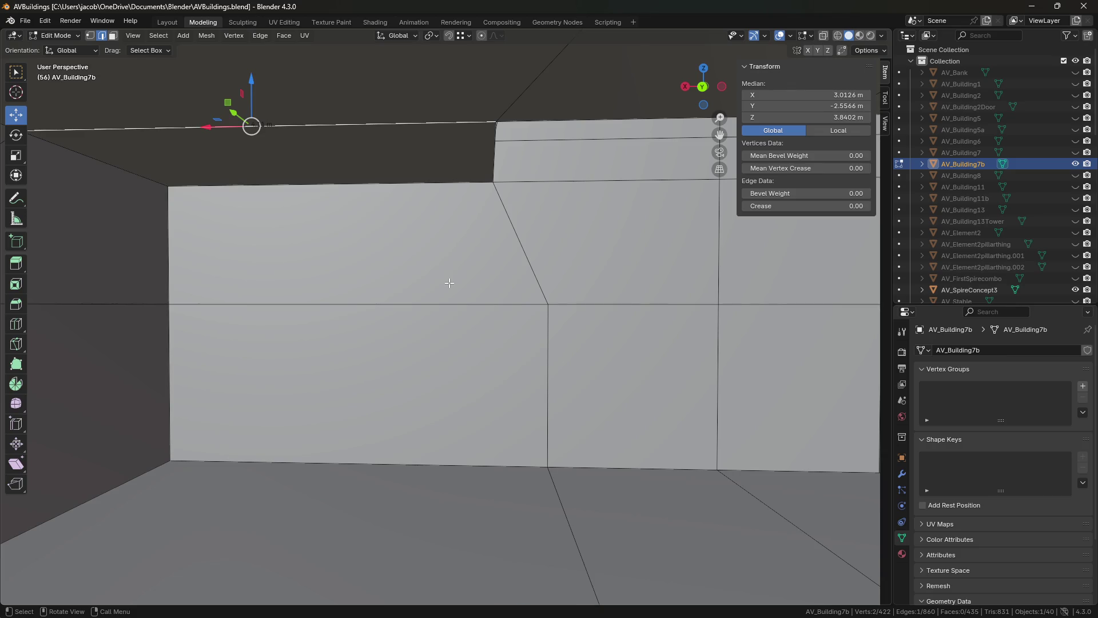
key(ctrl+s)
key(shift+grave)
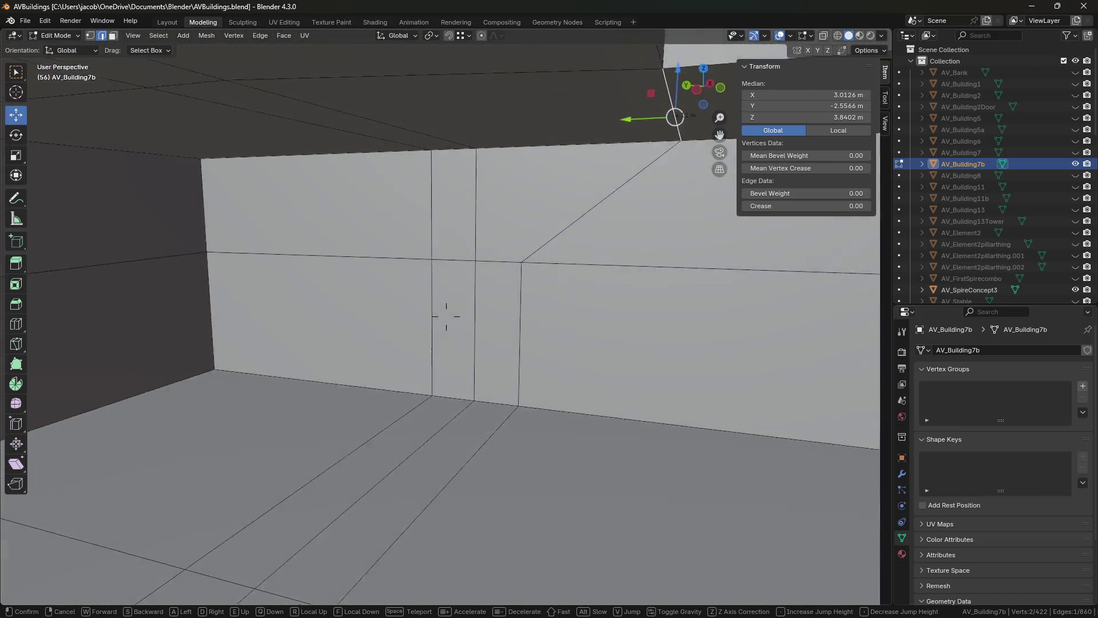
- Walk through AV_Building7b's doorway into the interior and back out to view the facade
key(s)
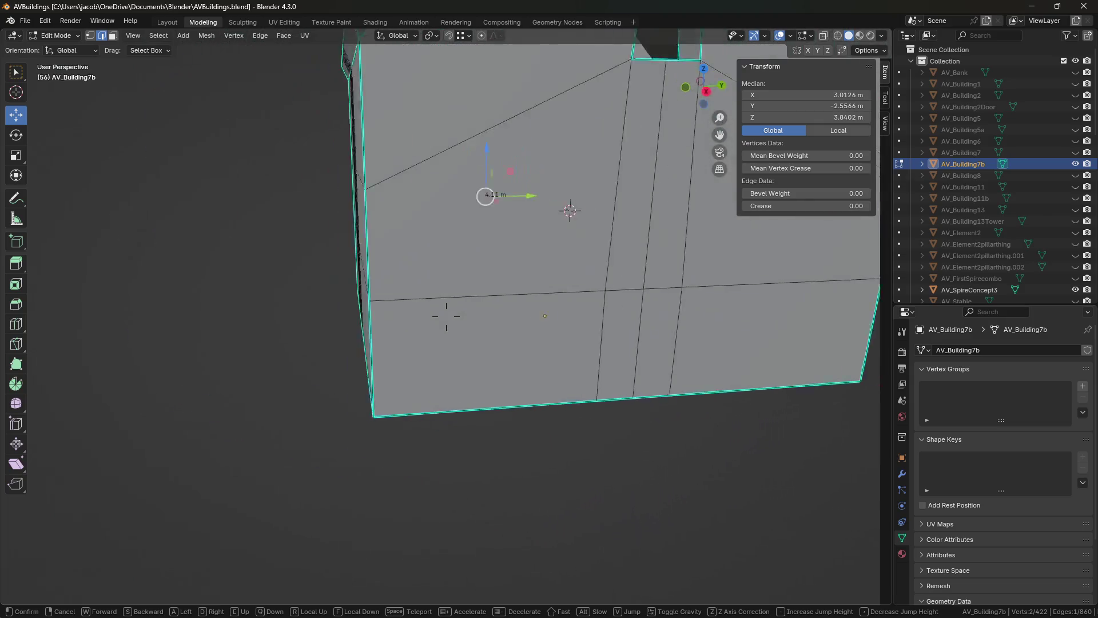
key(w)
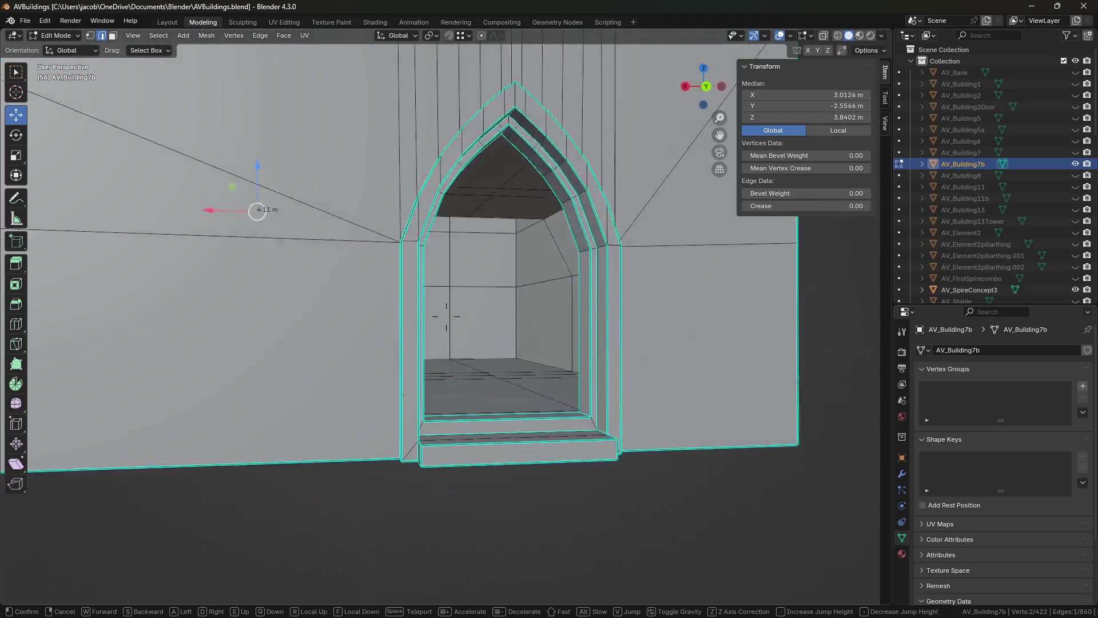
key(s)
key(w)
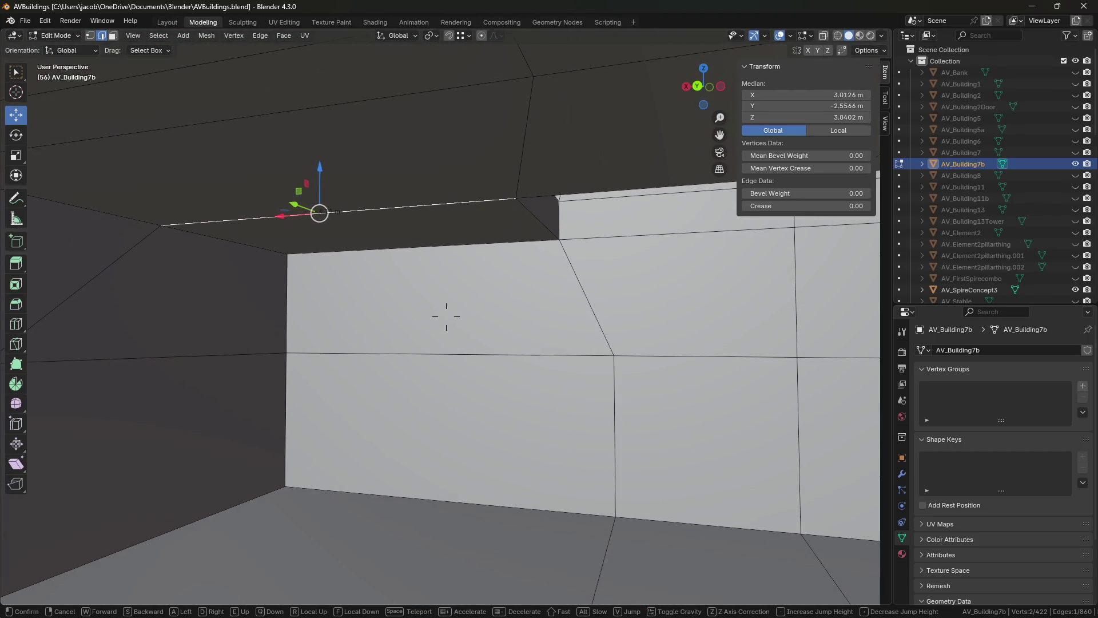
key(w)
key(s)
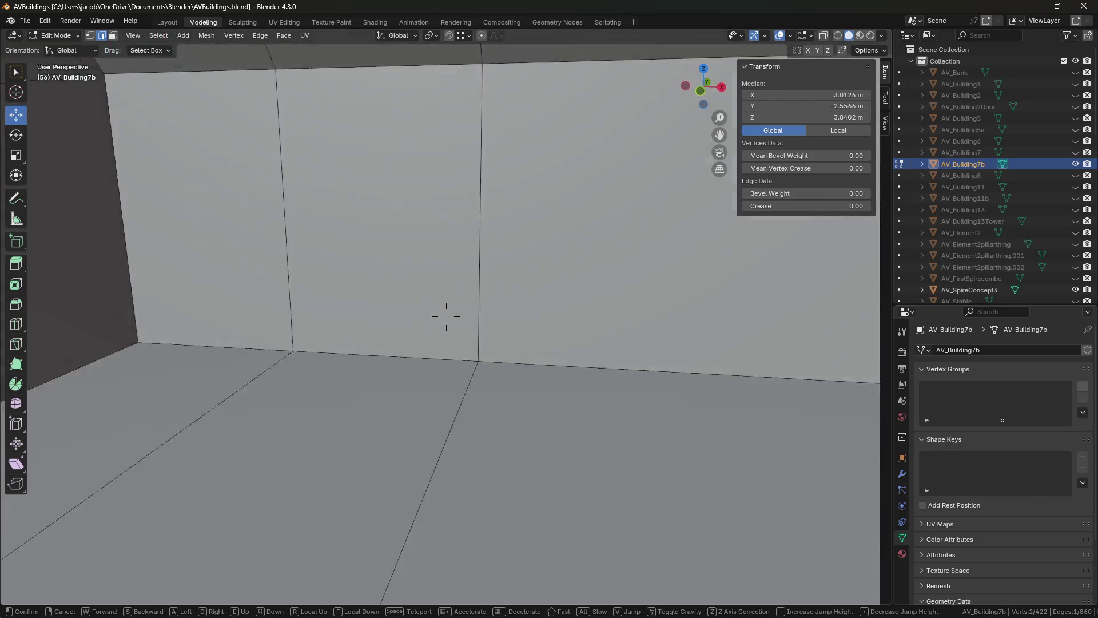
key(s)
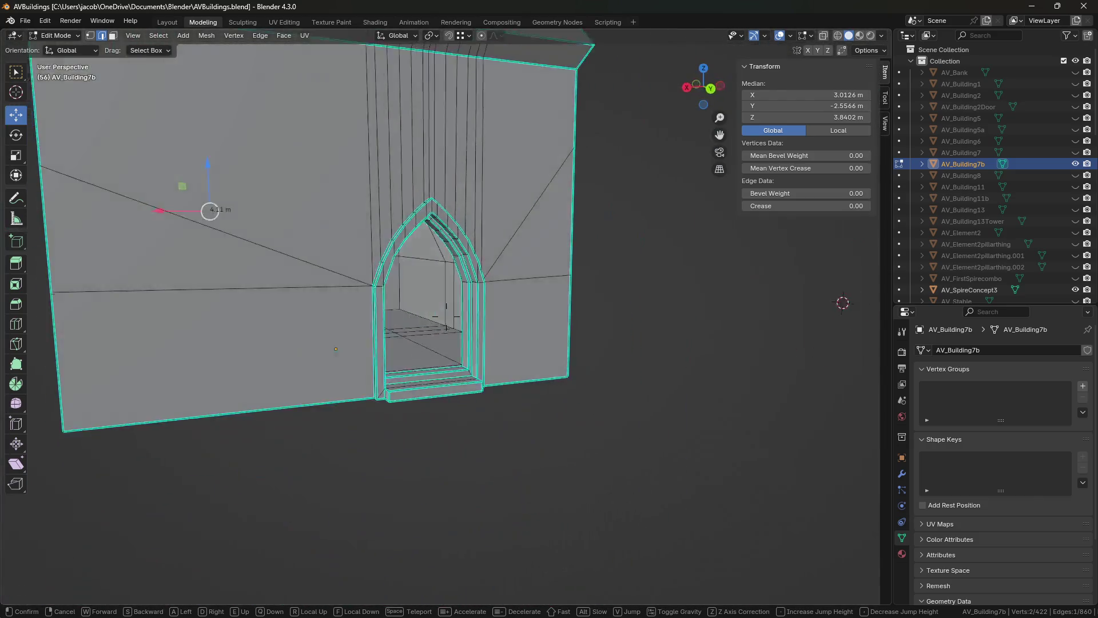
- Keep the view, save AVBuildings.blend, and hide AV_Building7b in the Outliner
click(446, 317)
key(ctrl+s)
click(1075, 163)
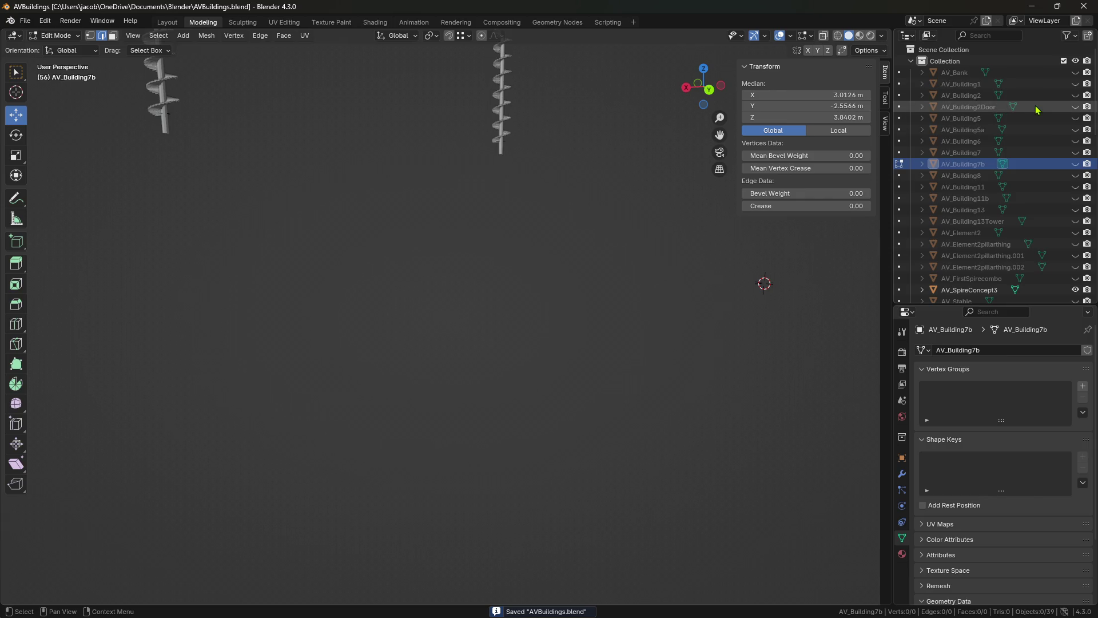
- Leave AV_Building7 hidden, show AV_Building11, and orbit around the house
click(1075, 153)
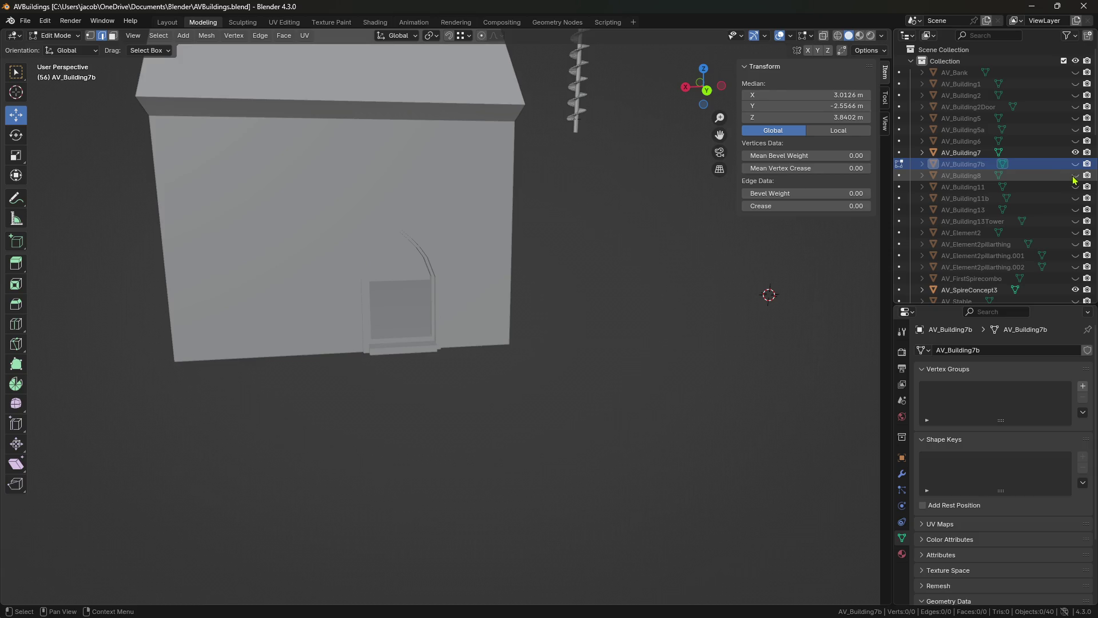
click(1075, 152)
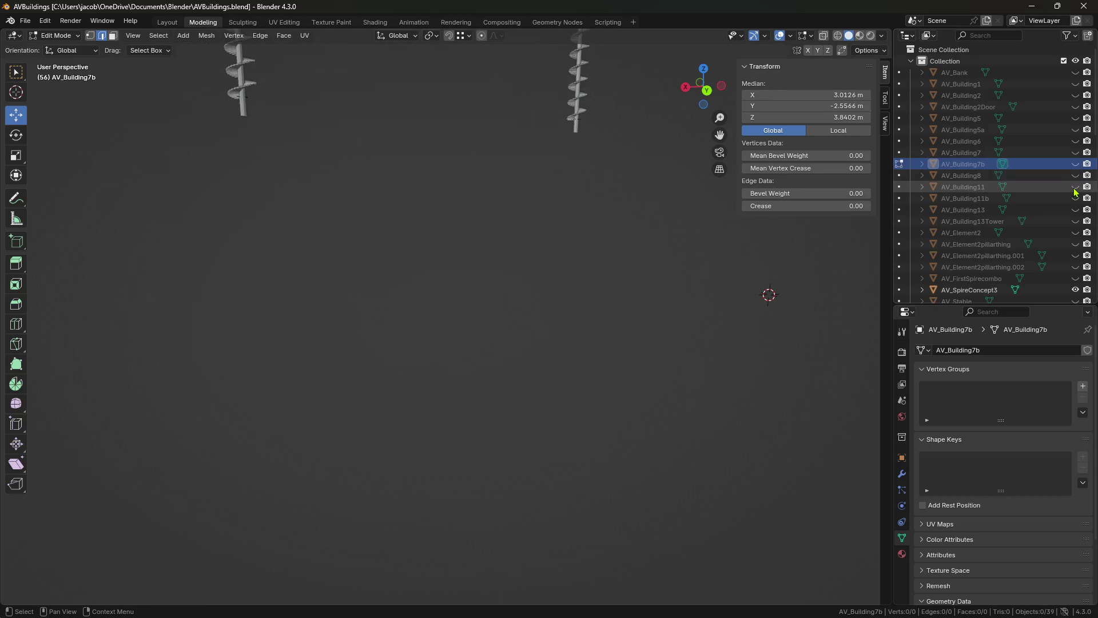
click(1076, 187)
mouse_move(503, 245)
middle_down()
mouse_move(581, 261)
mouse_move(675, 323)
middle_up()
scroll(675, 323, up, 3)
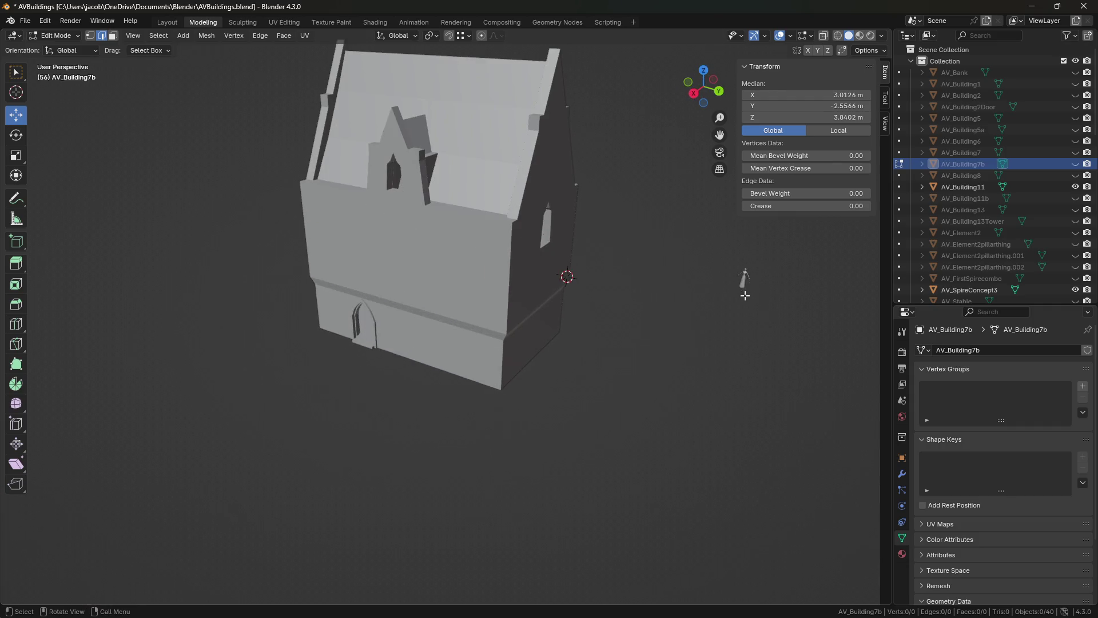
- Return to Object Mode, select the ElfF_Deep figure and move it along Y toward the house
key(Tab)
middle_drag(709, 302, 663, 307)
click(664, 355)
mouse_move(663, 354)
middle_down()
mouse_move(421, 314)
mouse_move(675, 309)
middle_up()
drag(722, 246, 458, 252)
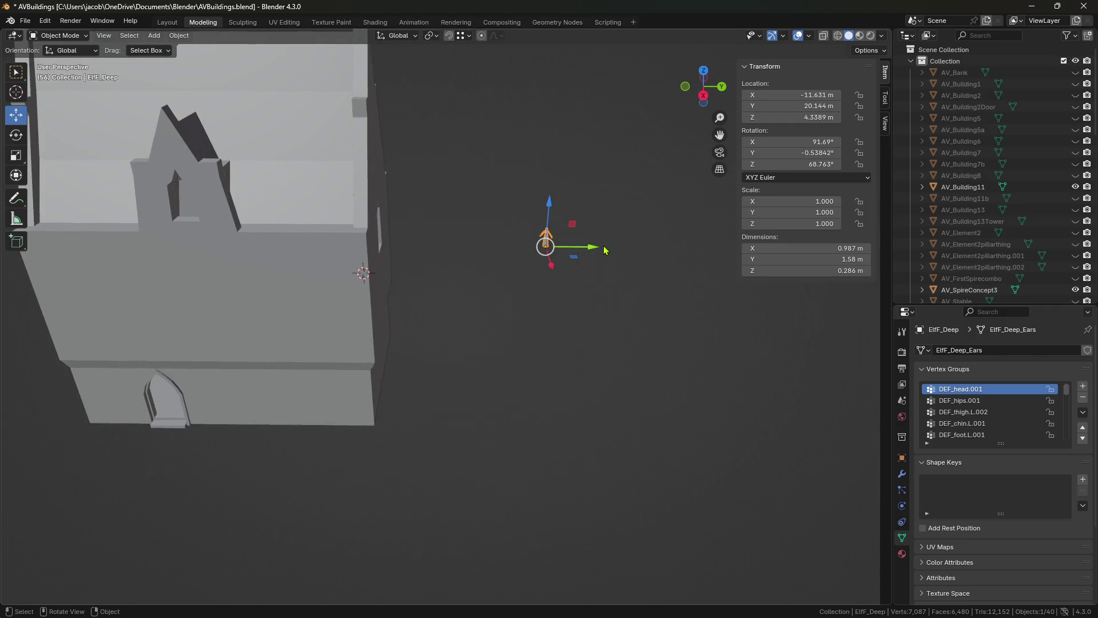
- Move ElfF_Deep along X and Y into AV_Building11 and lower it toward the floor
drag(367, 246, 292, 365)
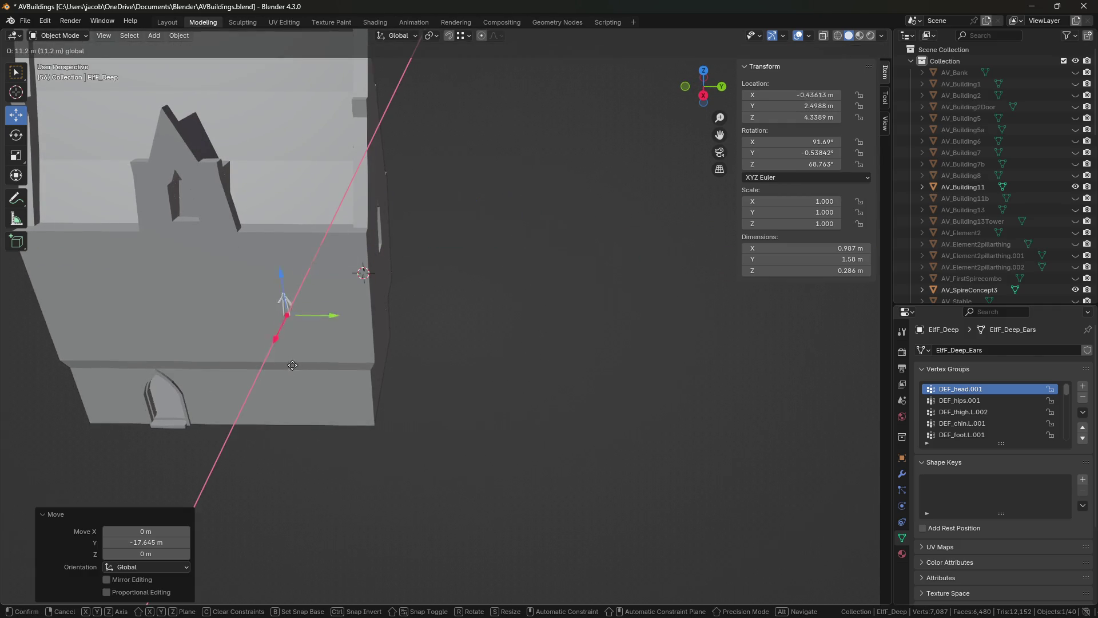
drag(270, 407, 272, 406)
mouse_move(437, 263)
middle_down()
mouse_move(400, 334)
mouse_move(444, 300)
middle_up()
drag(504, 226, 262, 280)
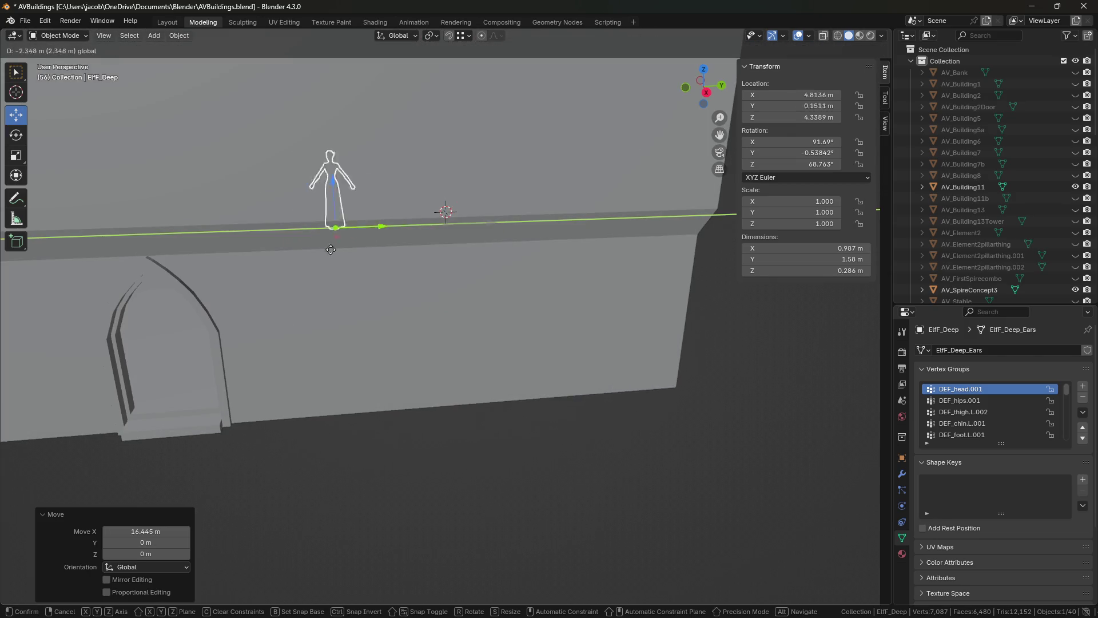
shift+middle_drag(262, 279, 304, 277)
scroll(271, 175, up, 3)
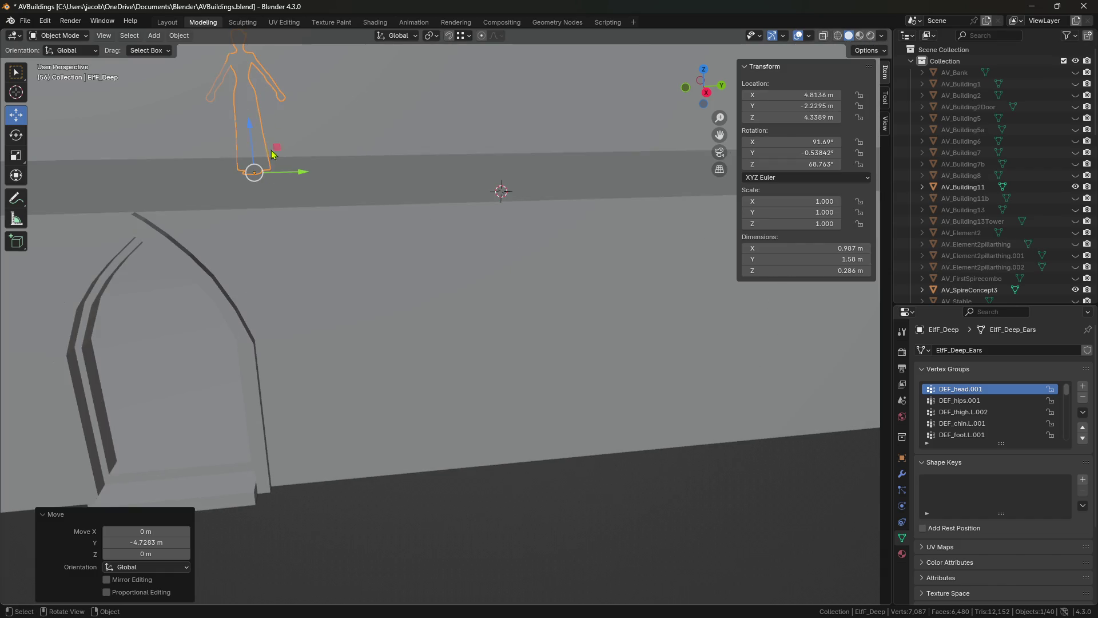
drag(273, 155, 276, 313)
middle_drag(276, 314, 368, 324)
scroll(468, 320, up, 3)
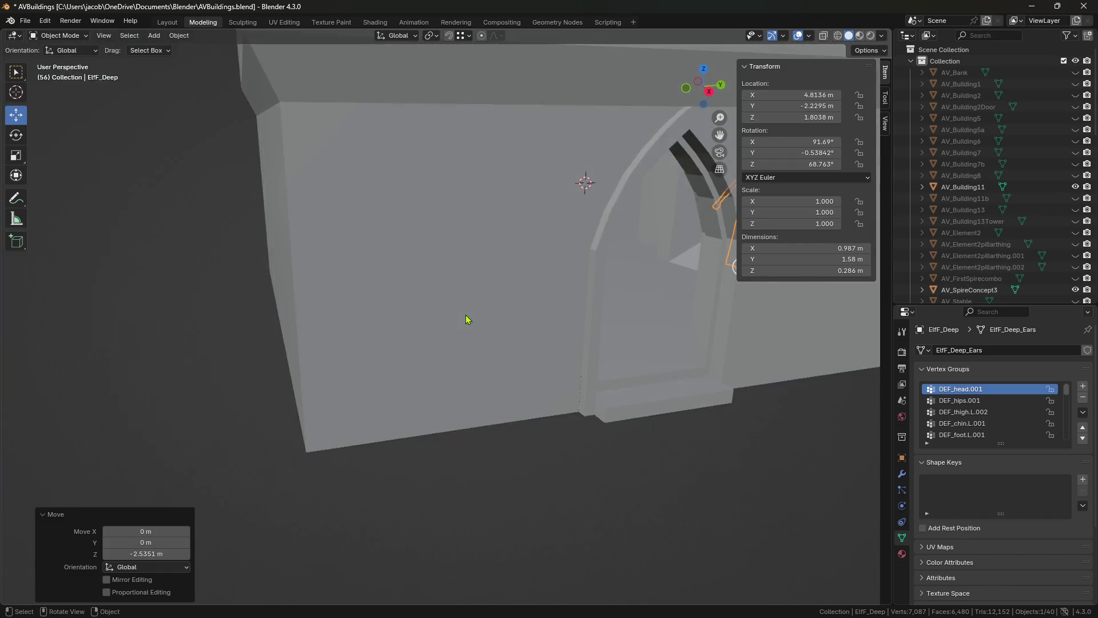
middle_drag(467, 319, 540, 293)
- Walk inside beside the arched doorway, nudge the figure along X, and settle it onto the floor
key(shift+grave)
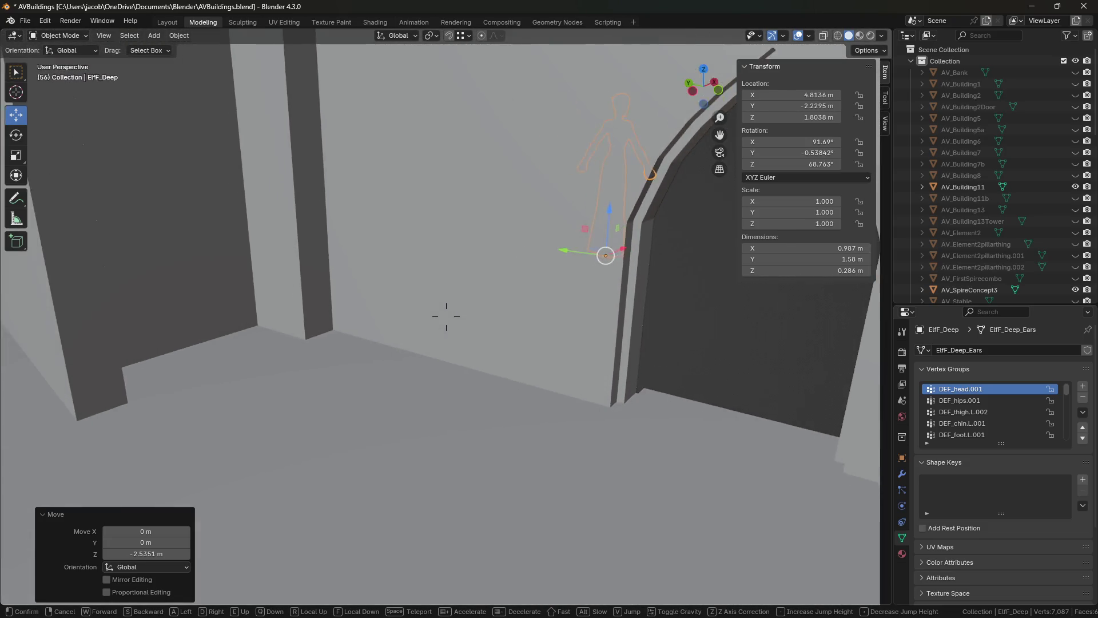
click(441, 338)
key(g)
key(x)
key(Return)
key(shift+grave)
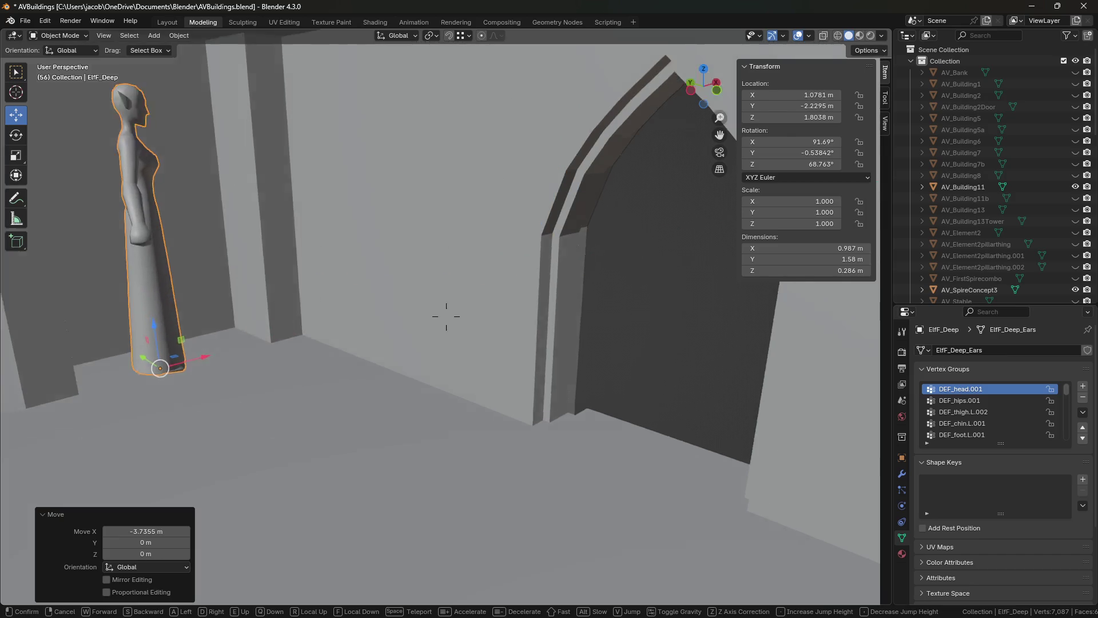
click(393, 316)
drag(456, 290, 451, 472)
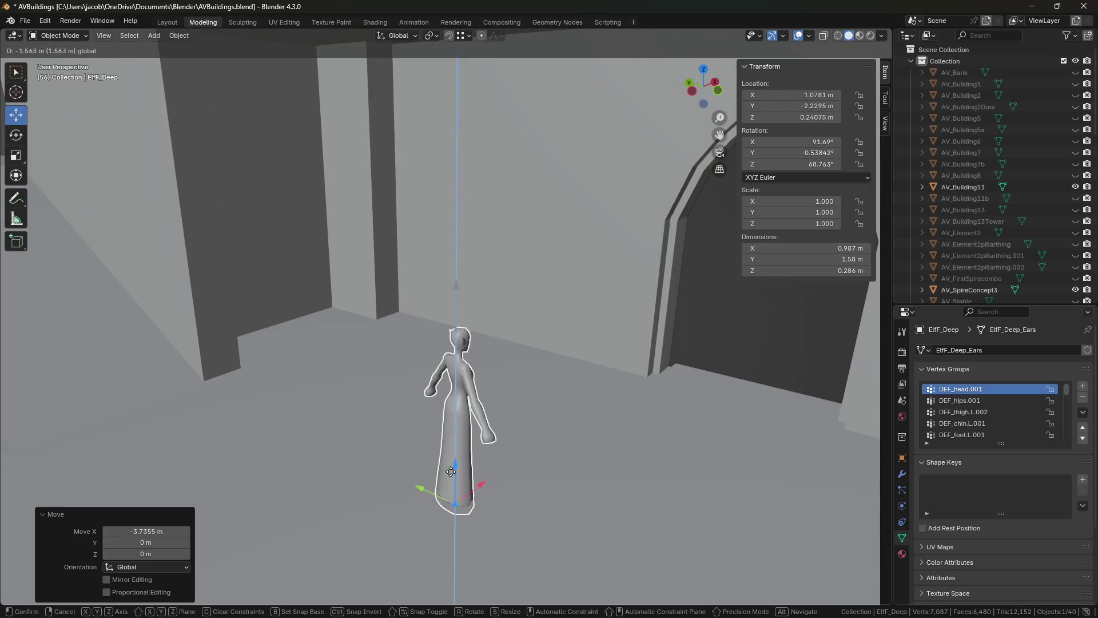
click(454, 451)
click(728, 380)
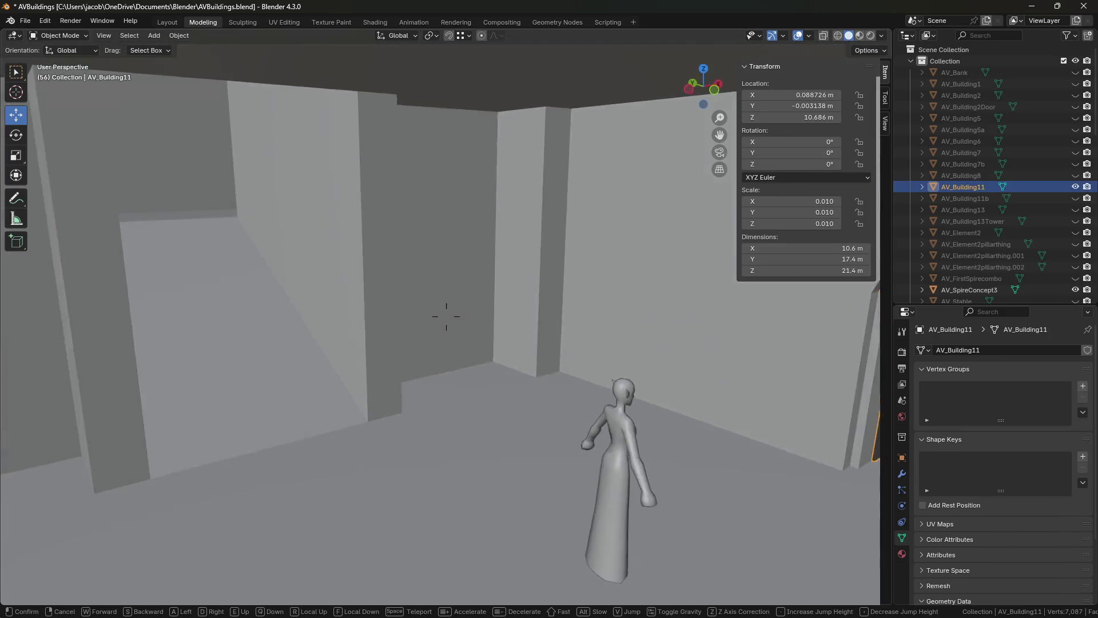
key(Tab)
key(shift+grave)
key(w)
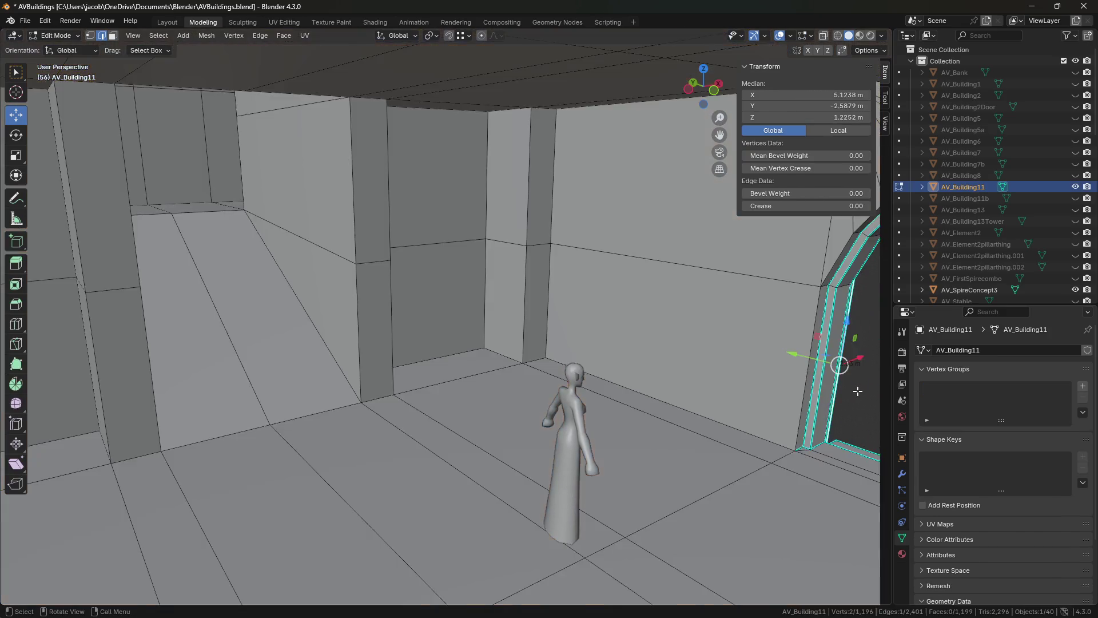
key(w)
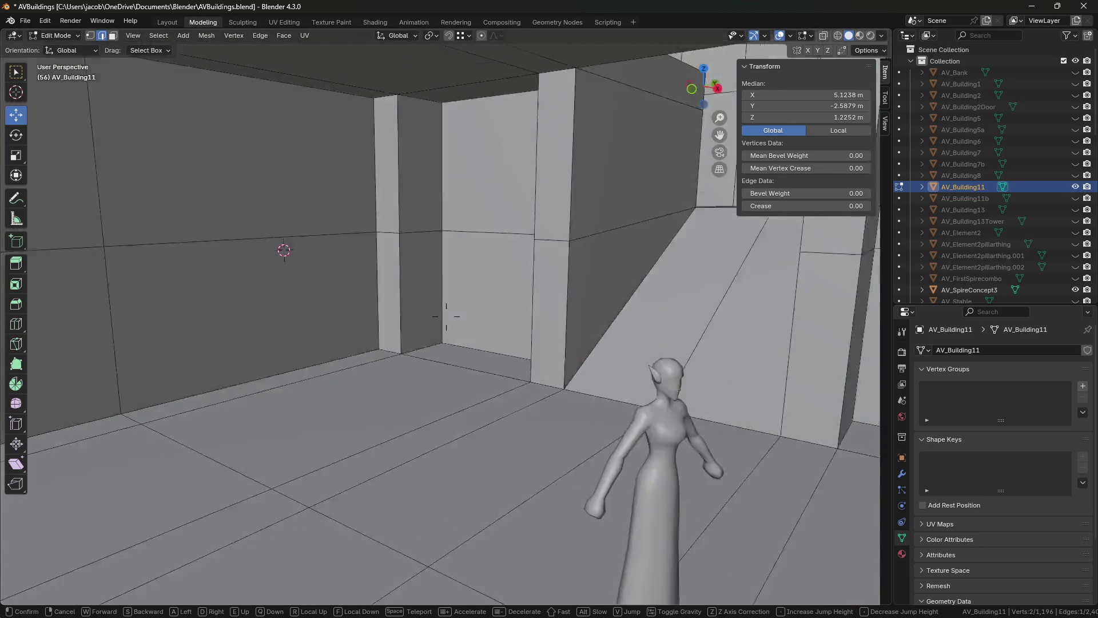
key(s)
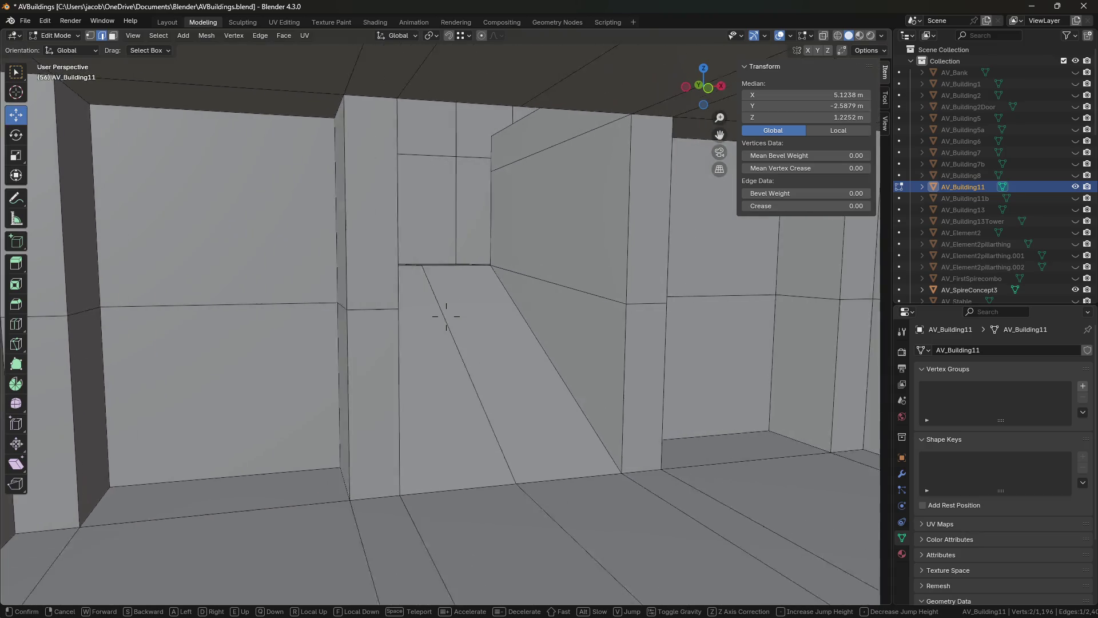
key(s)
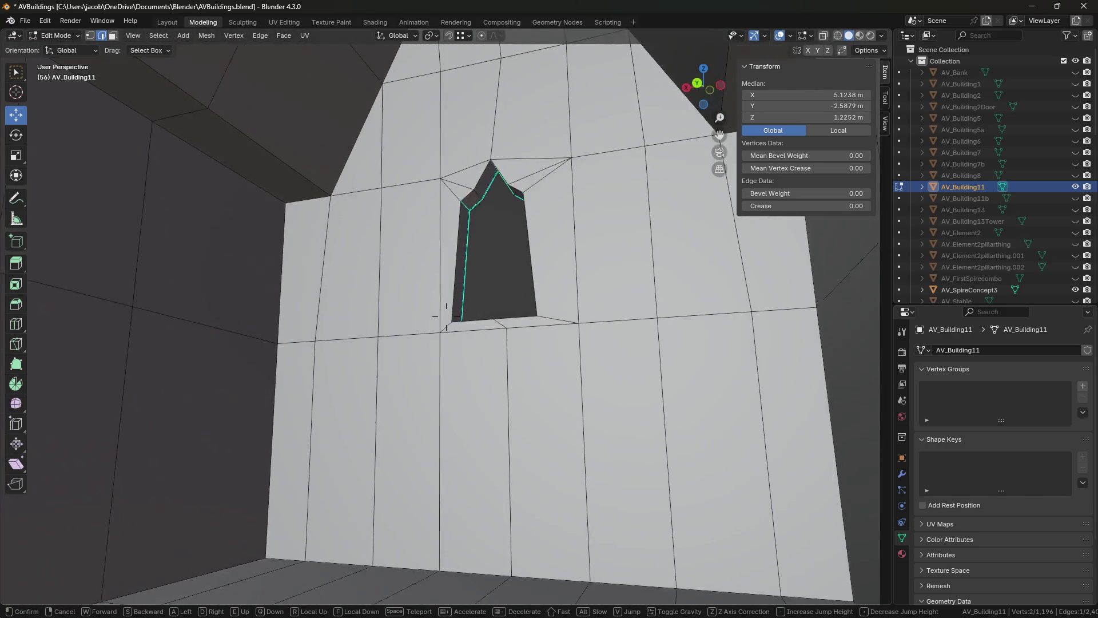
mouse_move(446, 316)
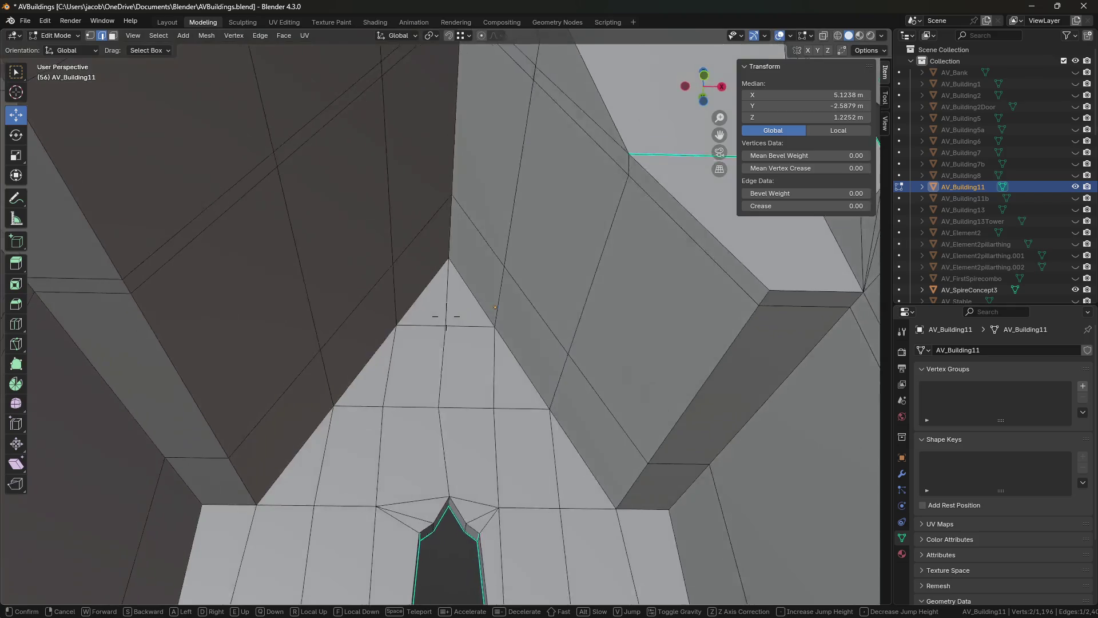
key(s)
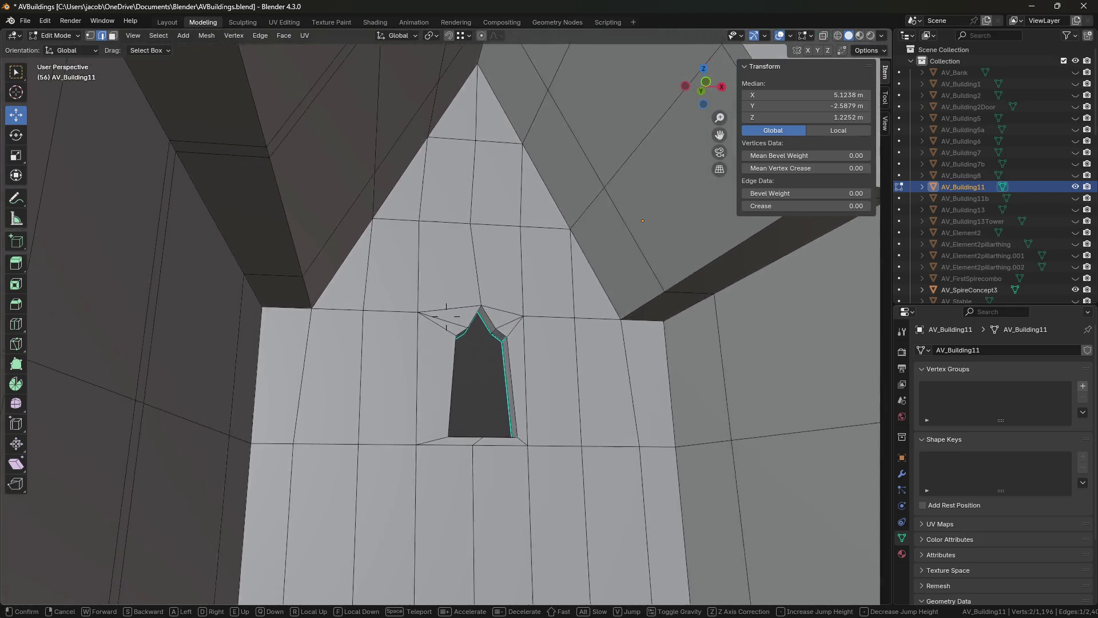
key(w)
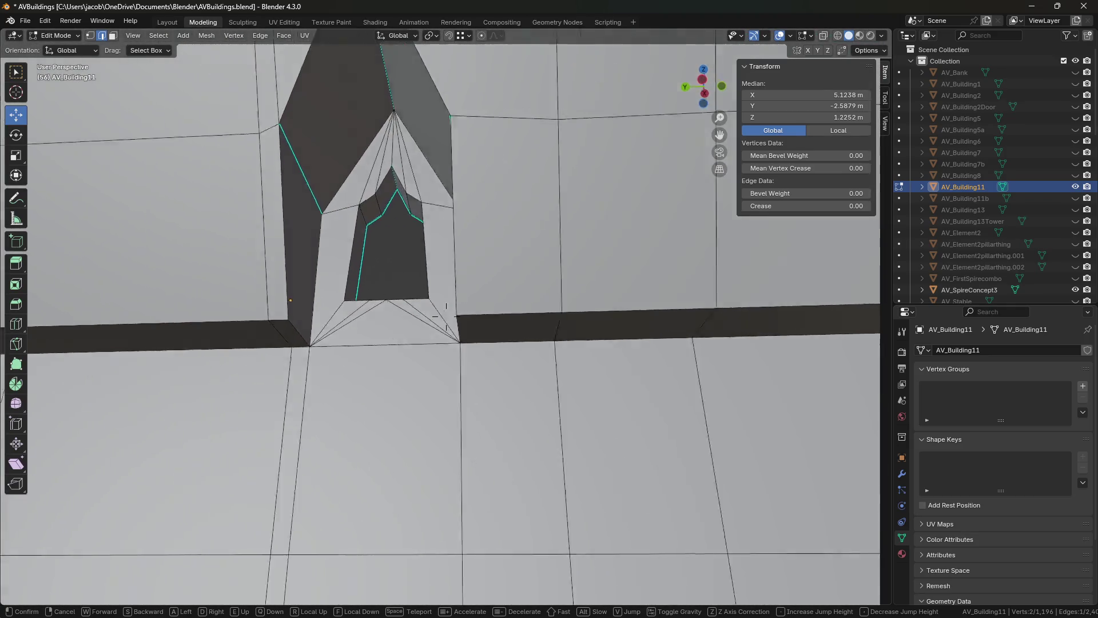
key(s)
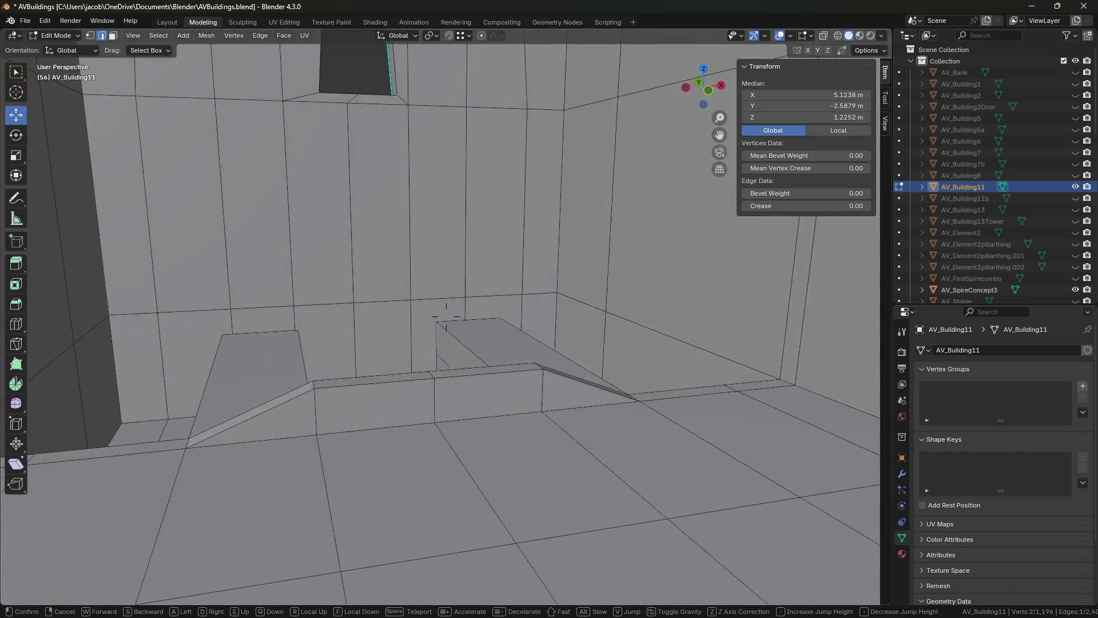
key(w)
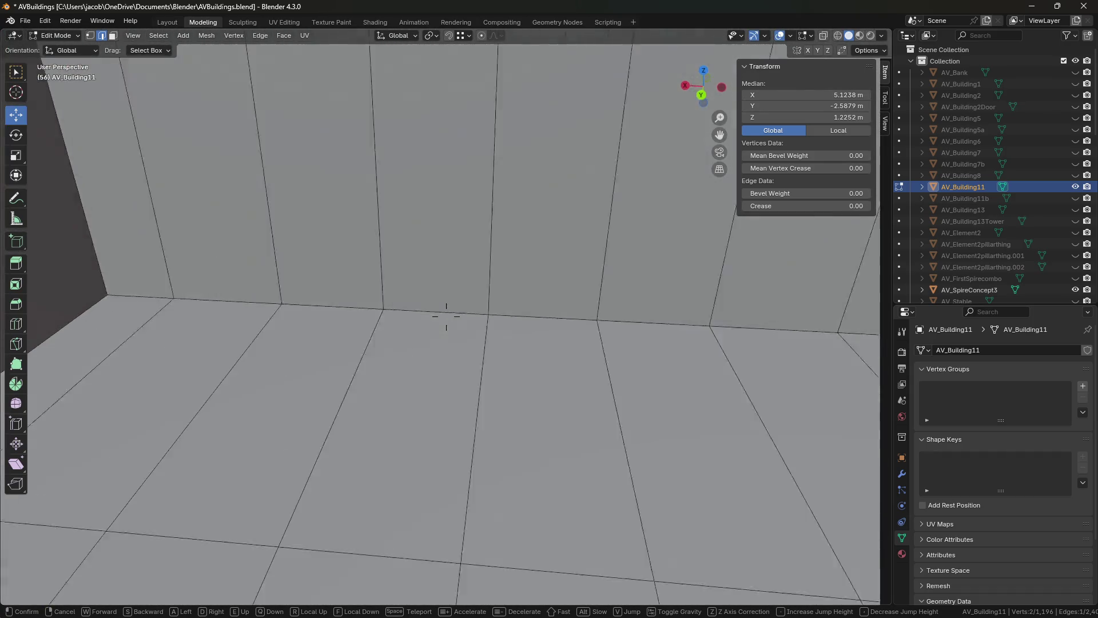
key(s)
click(447, 316)
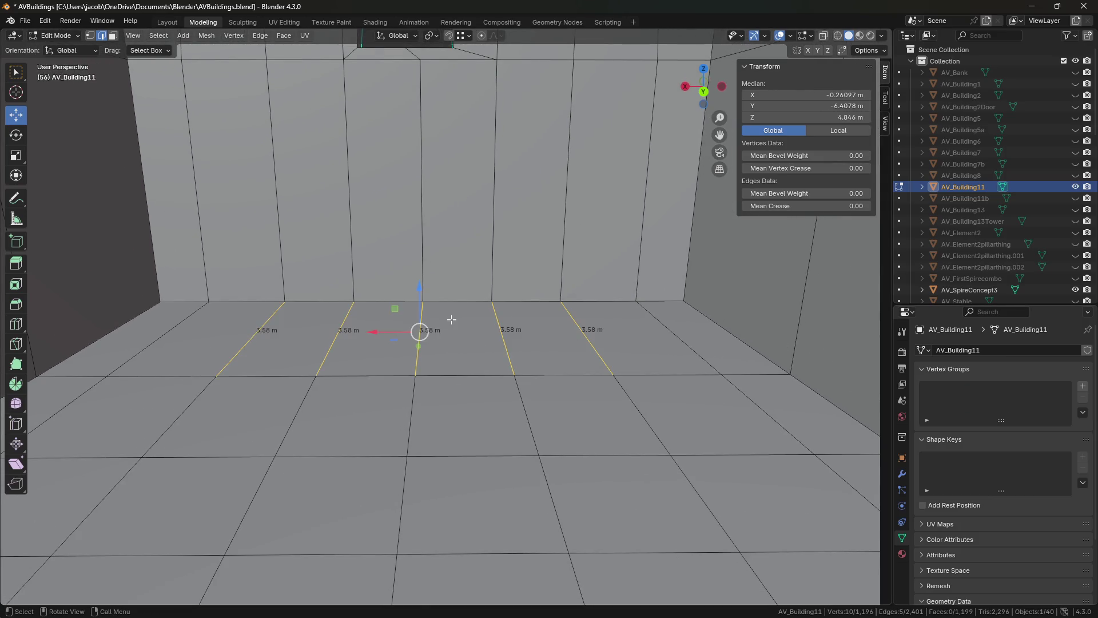
key(3)
key(b)
drag(198, 329, 198, 329)
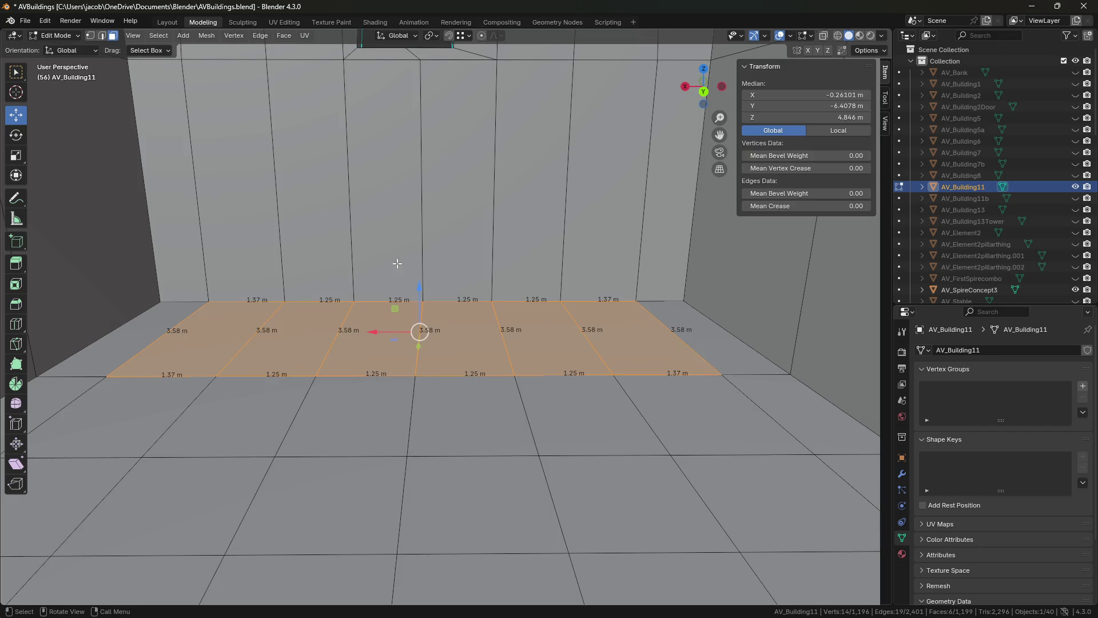
key(e)
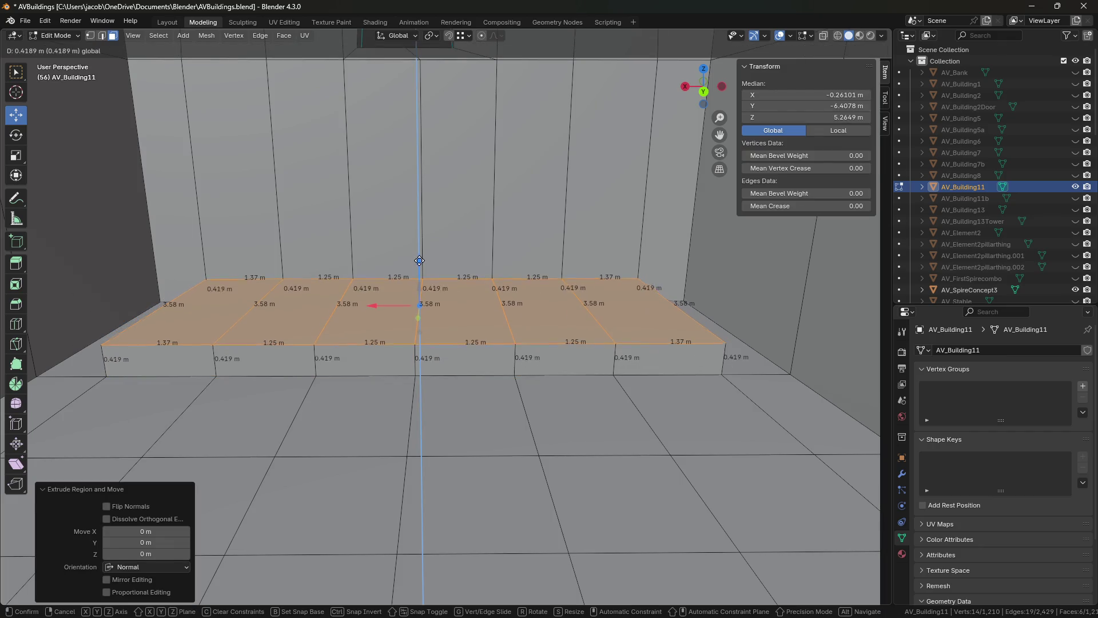
click(419, 260)
click(629, 500)
key(shift+grave)
key(w)
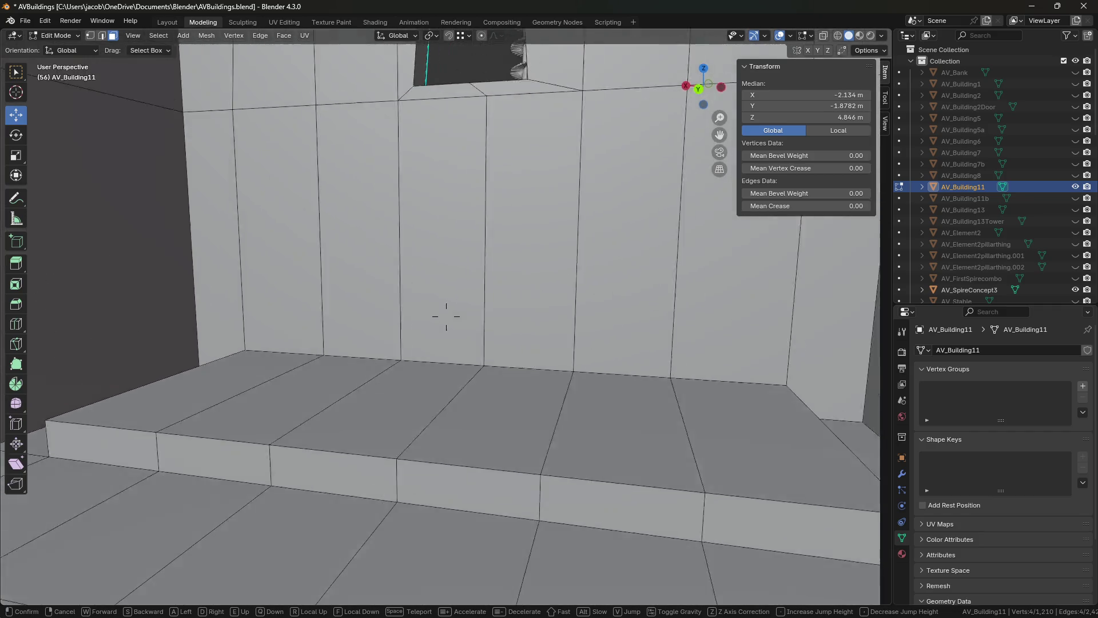
click(446, 317)
key(ctrl+z)
key(ctrl+z)
key(ctrl+z)
click(591, 294)
key(shift+grave)
key(s)
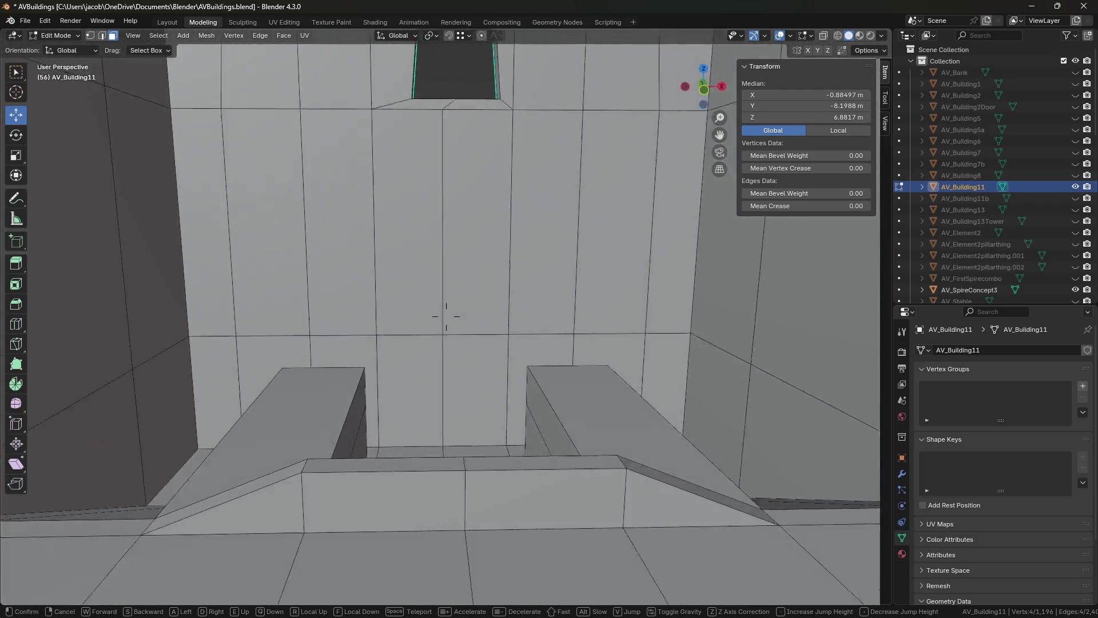
click(446, 316)
click(446, 349)
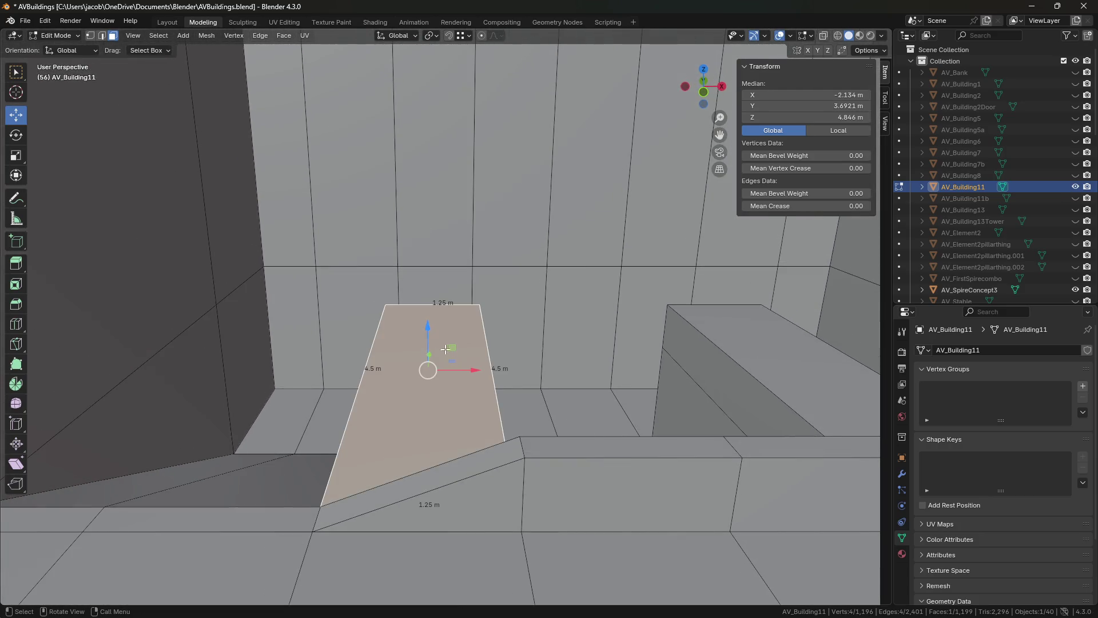
key(shift+grave)
key(s)
click(444, 313)
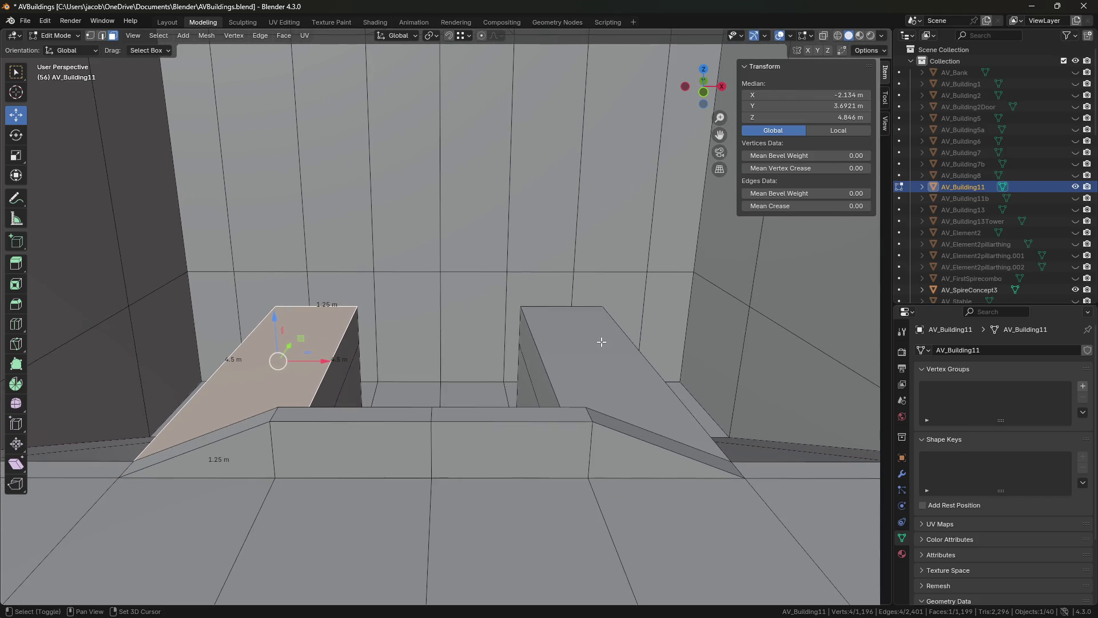
key(shift+ctrl+m)
key(shift+grave)
key(w)
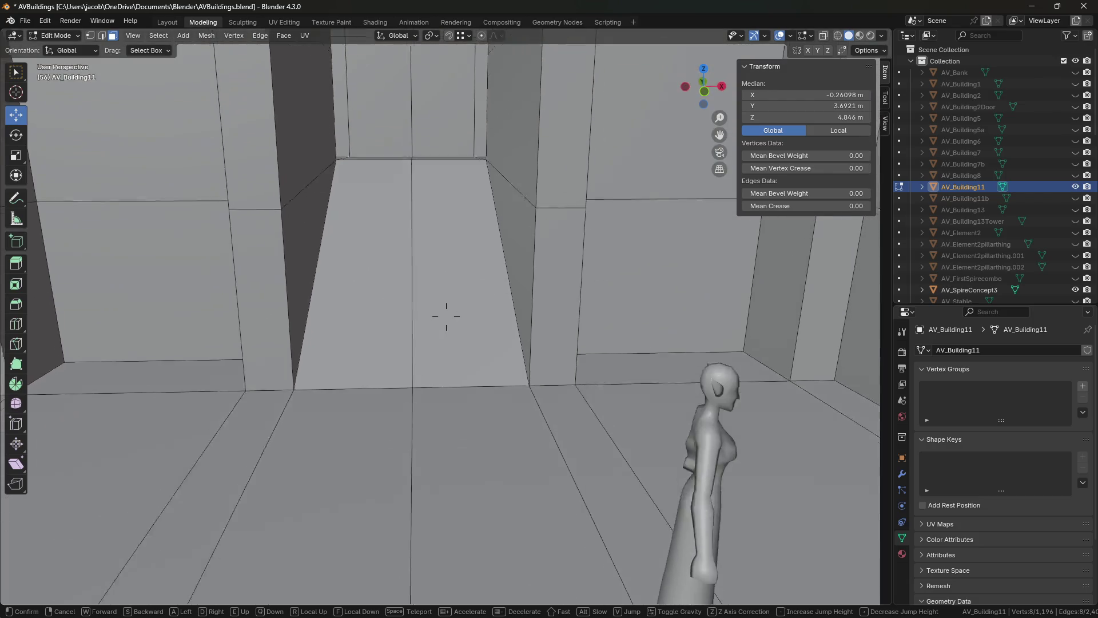
click(446, 316)
- Select the wall face beside the figure and walk around it to view the arched doorway
click(652, 332)
click(146, 321)
key(shift+grave)
click(446, 316)
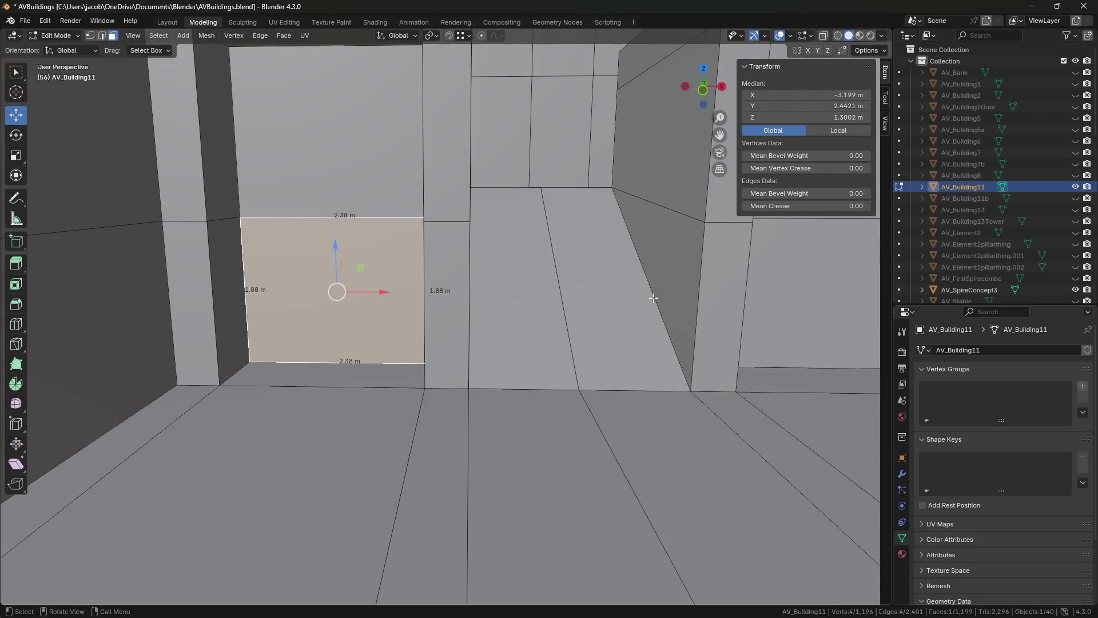
key(shift+grave)
click(522, 336)
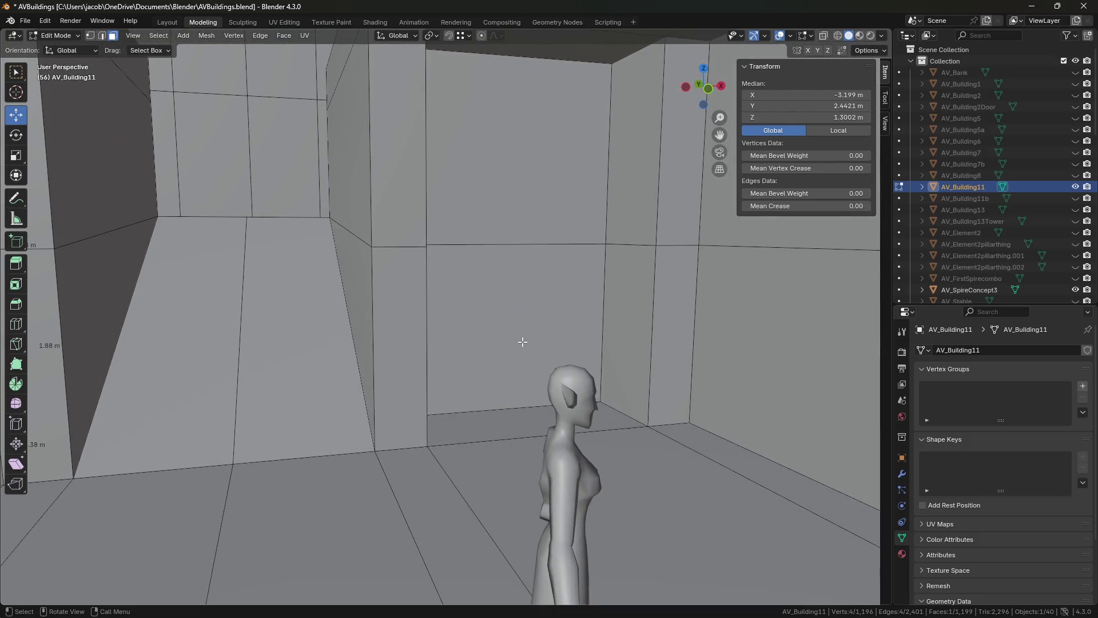
click(522, 342)
key(shift+grave)
key(w)
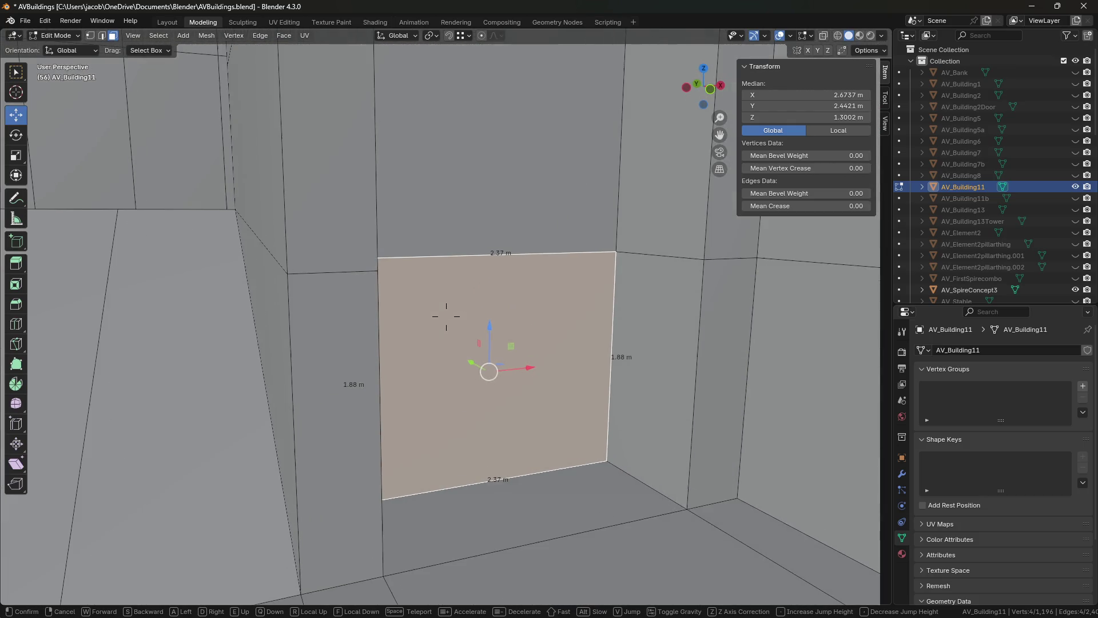
key(s)
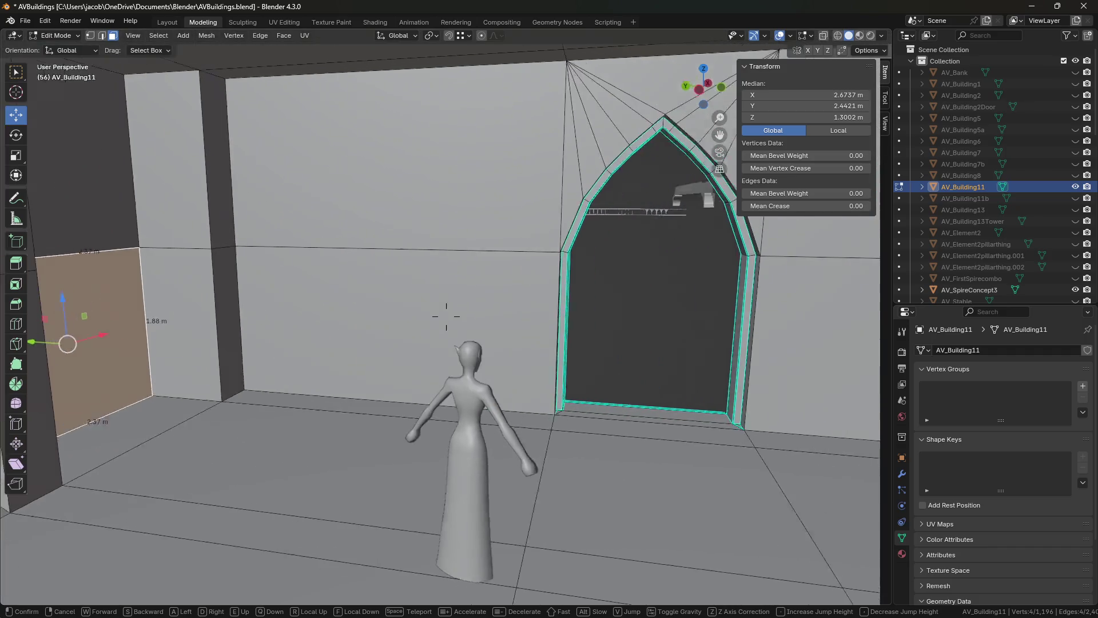
key(Escape)
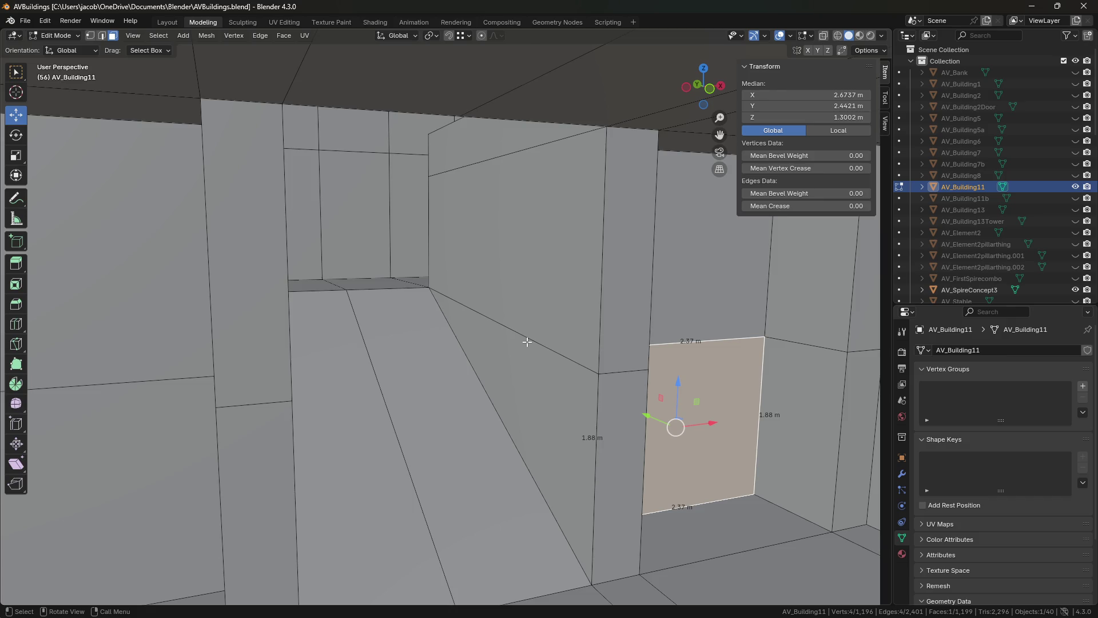
- Select the long floor strip face, fly around it to compare with the figure, then return to Object Mode
click(396, 312)
key(shift+grave)
key(w)
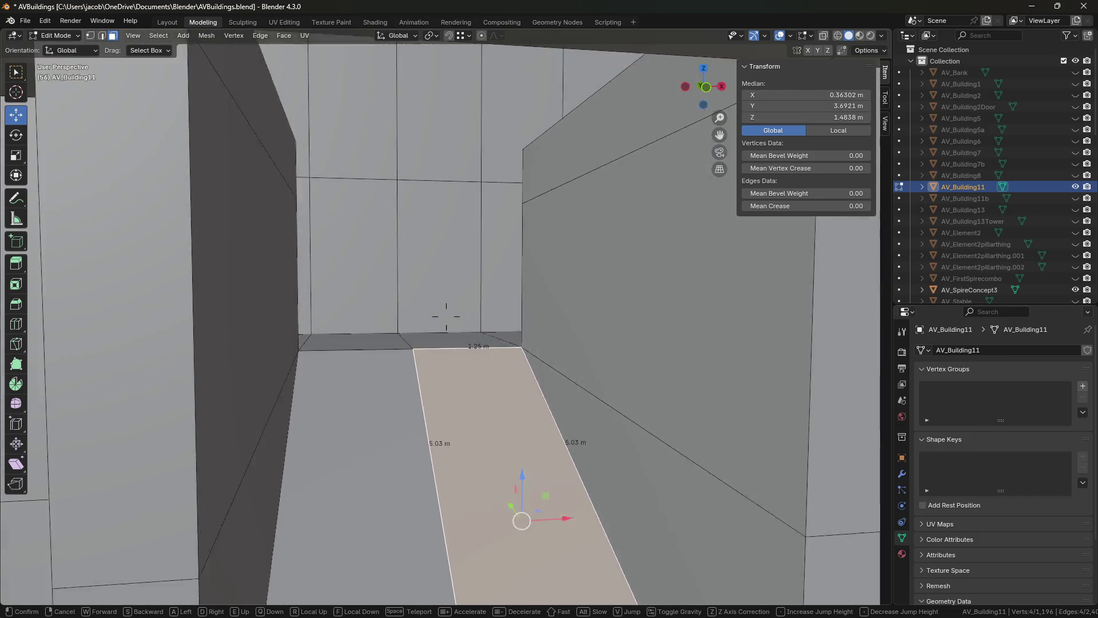
key(e)
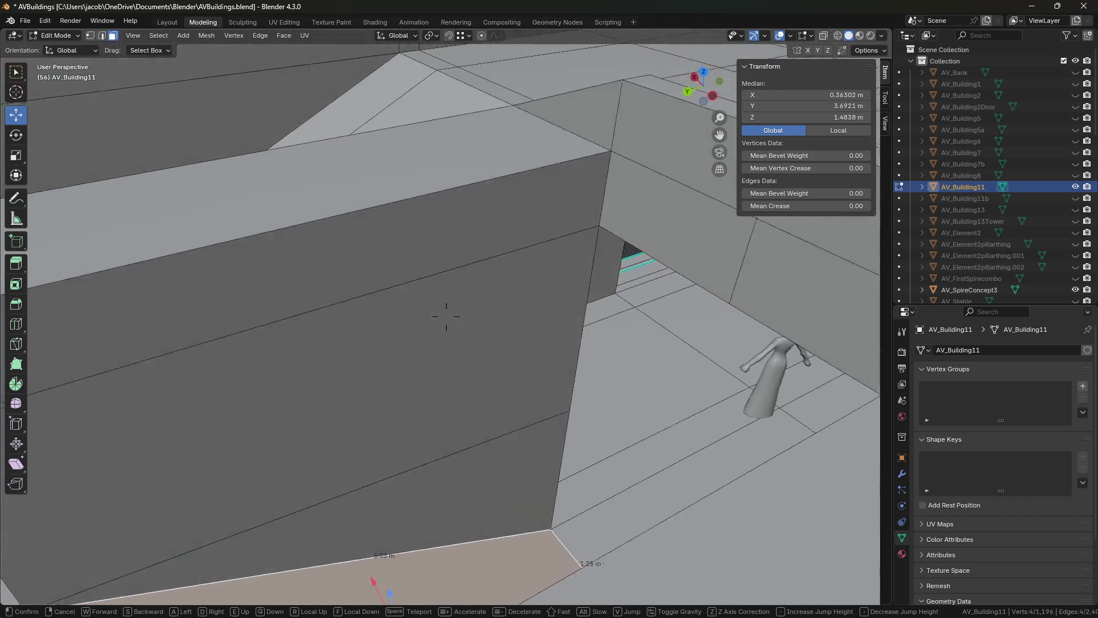
key(s)
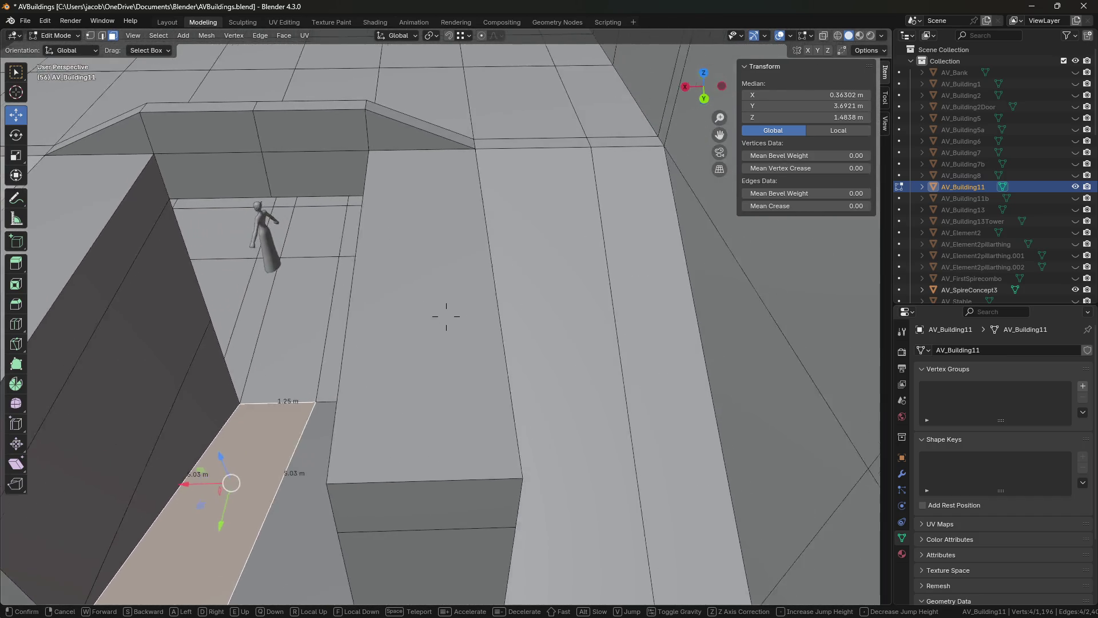
key(w)
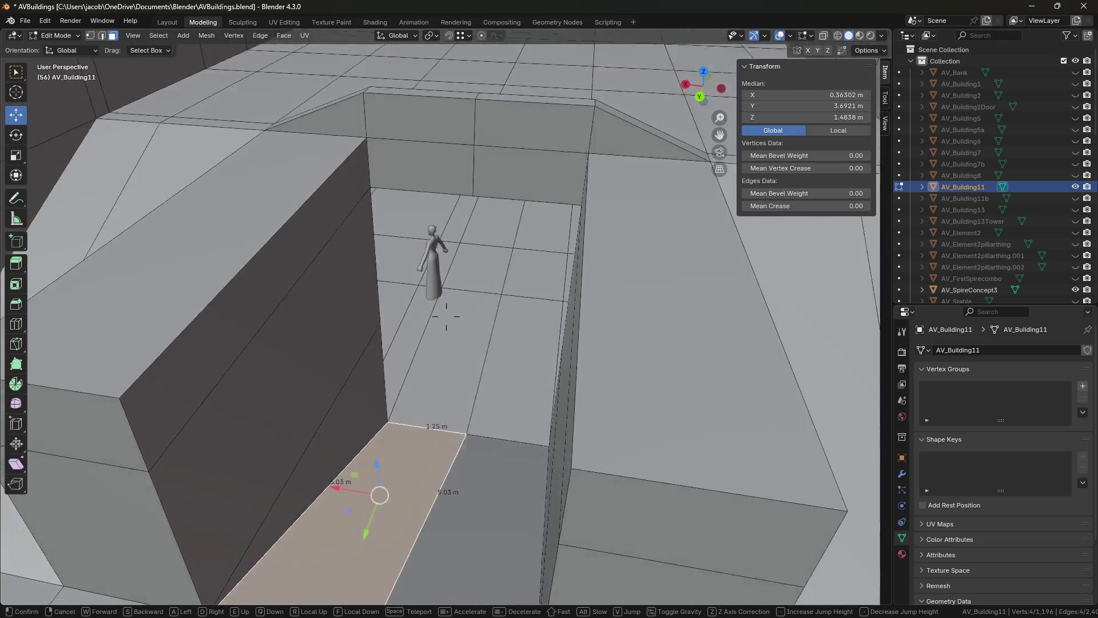
key(q)
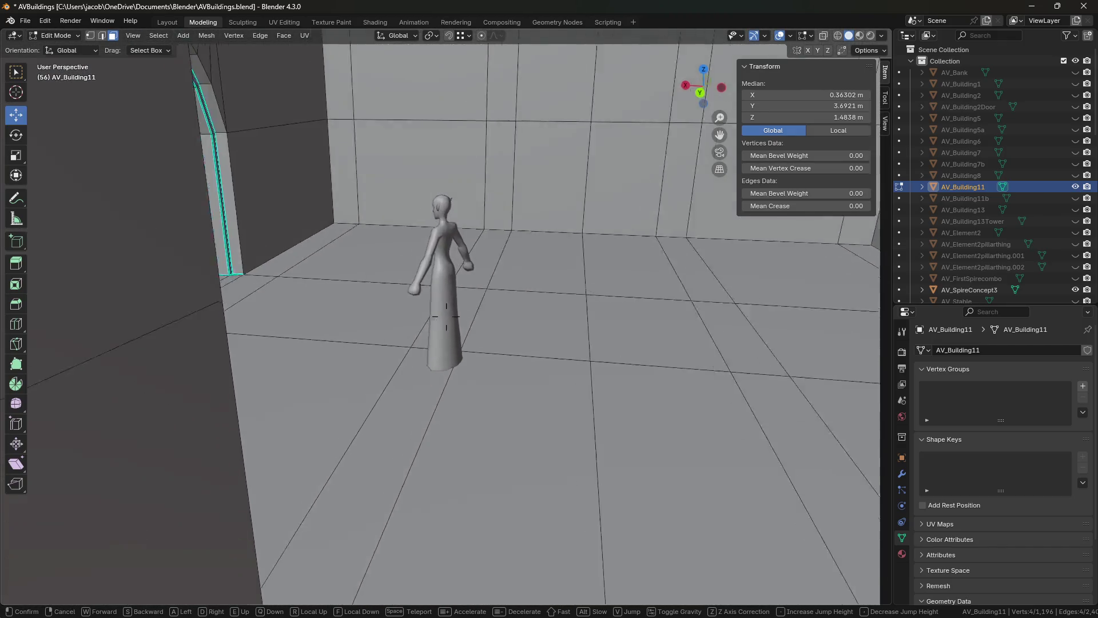
key(a)
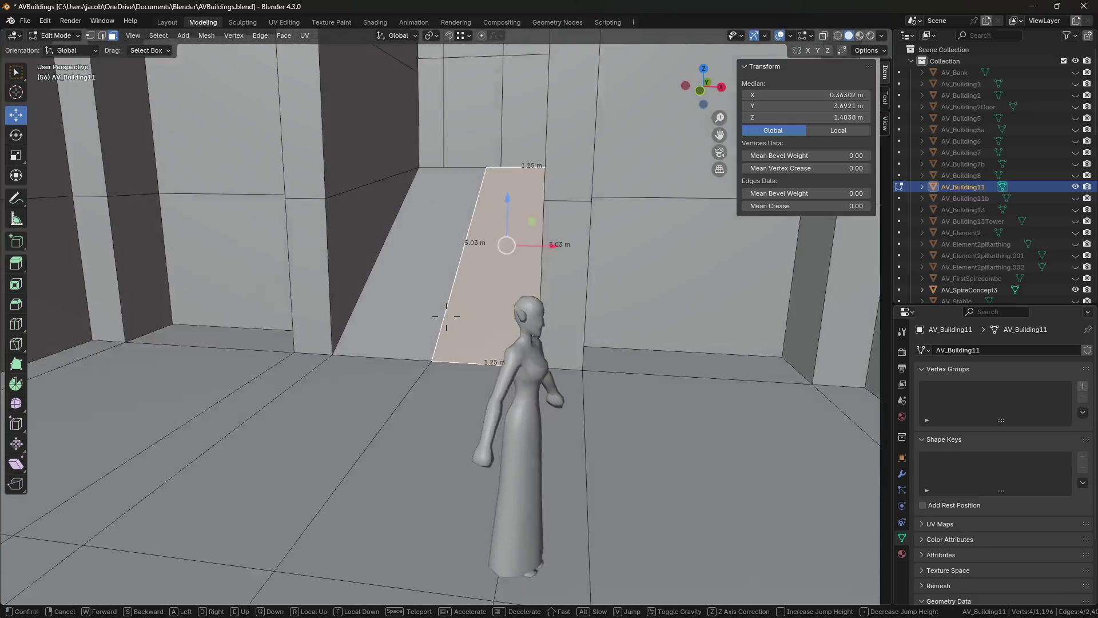
click(414, 306)
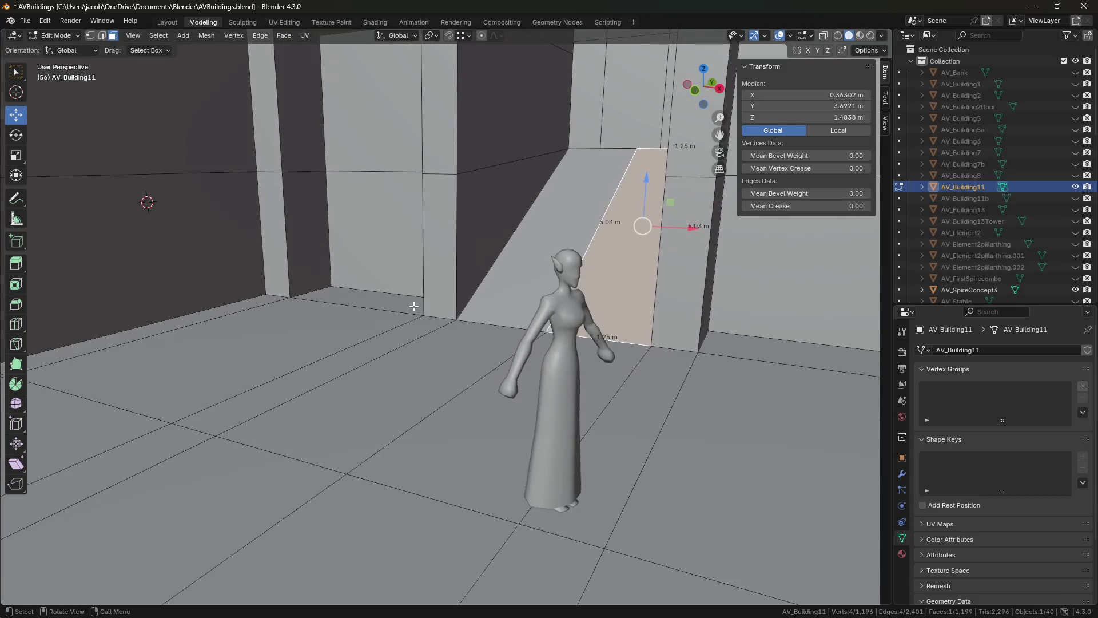
key(Tab)
click(566, 398)
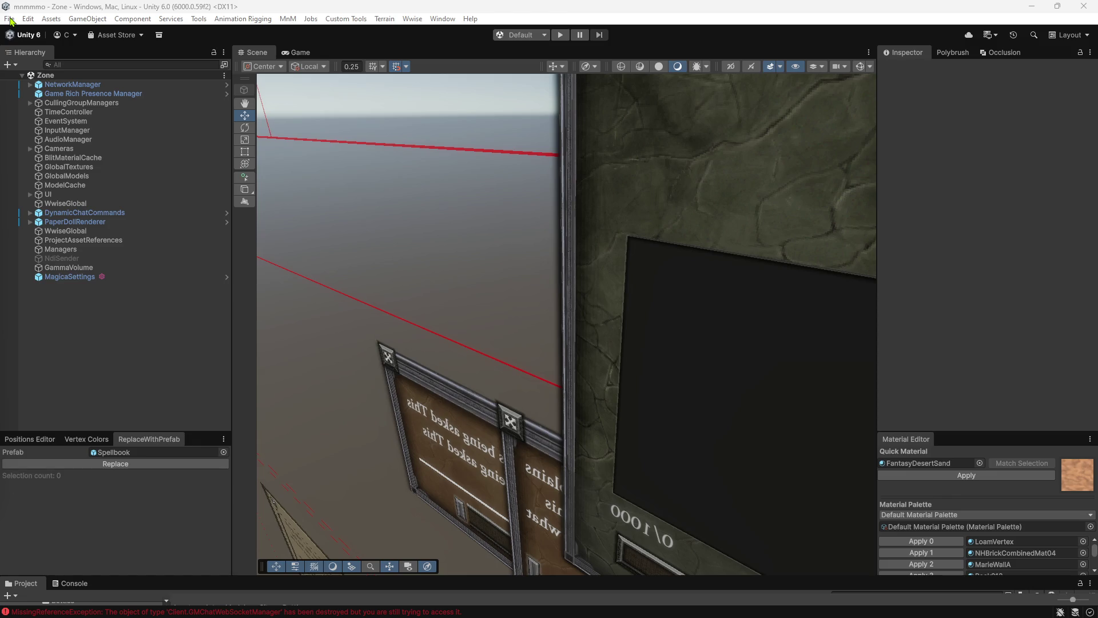
- Open the recent GrainCellar scene from Maps via the File menu
click(9, 20)
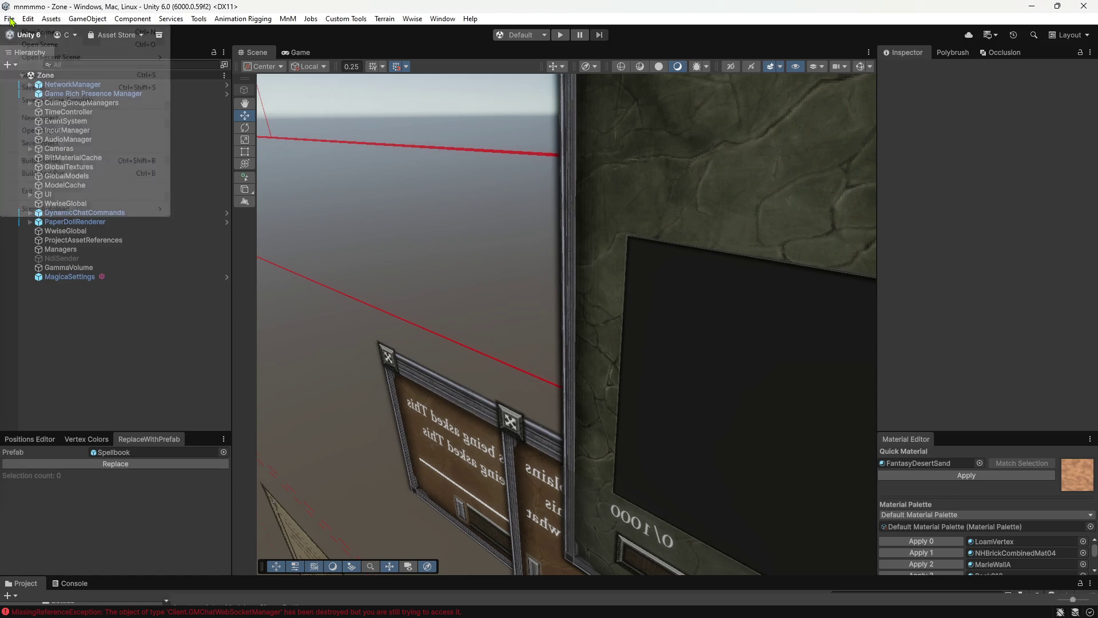
mouse_move(28, 57)
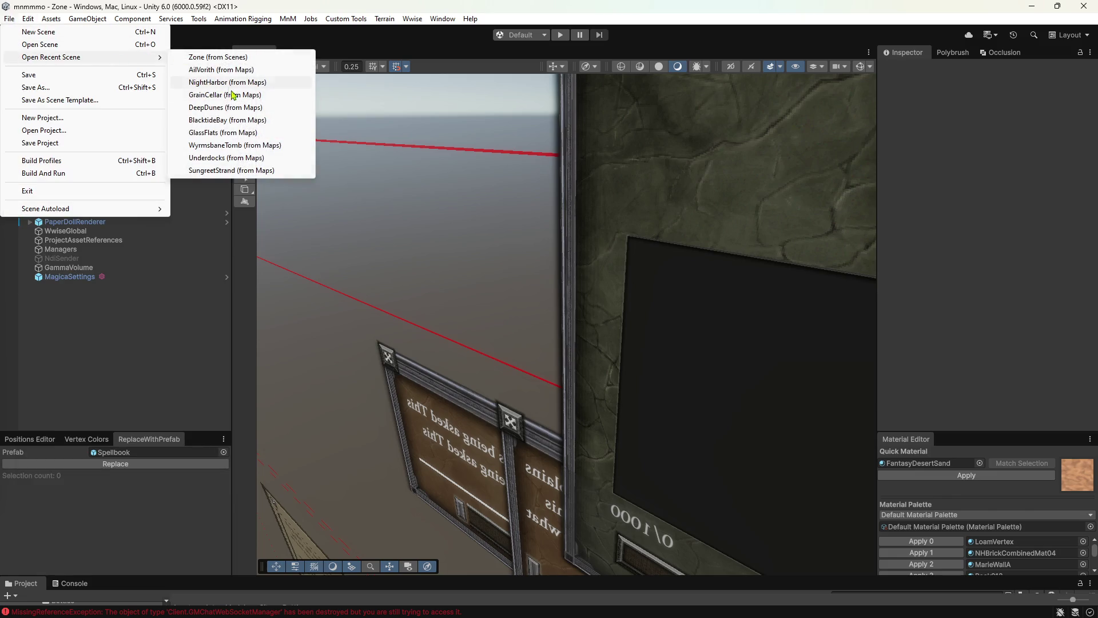
click(209, 94)
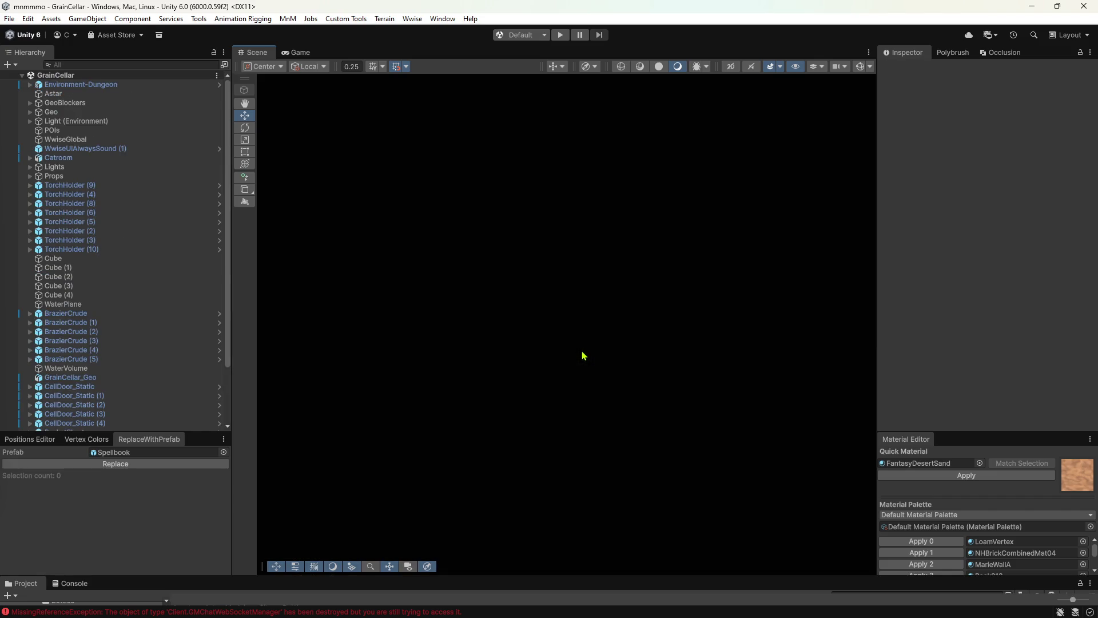
- Place the ElfM_Deep race model on the cellar floor
click(108, 243)
mouse_move(463, 282)
alt+mouse_down()
mouse_move(535, 308)
mouse_move(571, 356)
mouse_move(672, 360)
mouse_move(836, 304)
mouse_move(532, 297)
mouse_move(544, 293)
alt+mouse_up()
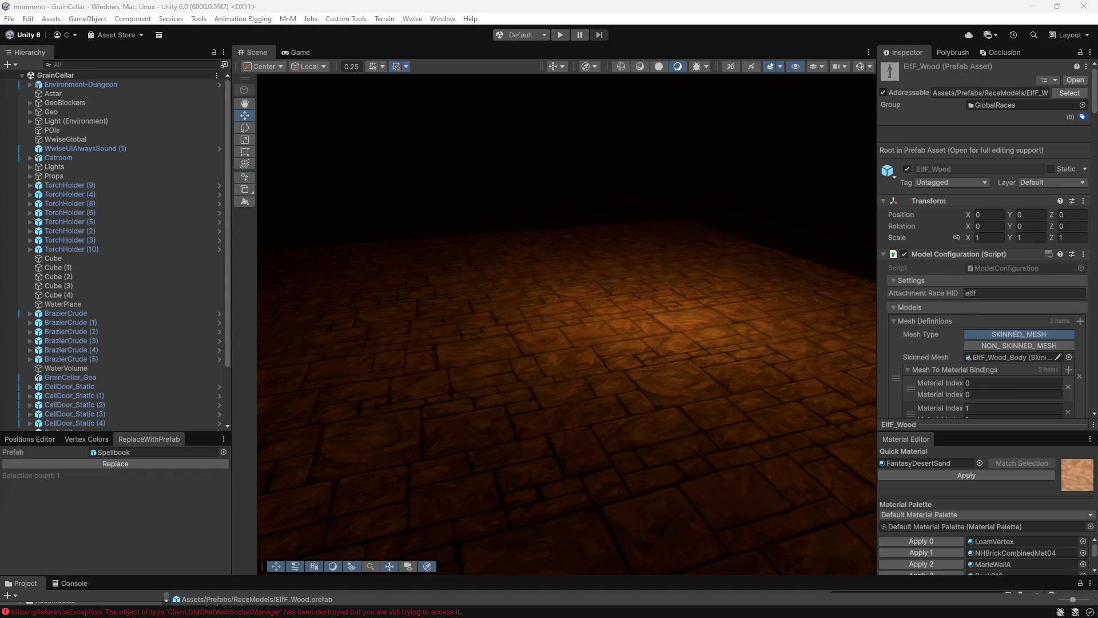
drag(201, 598, 551, 365)
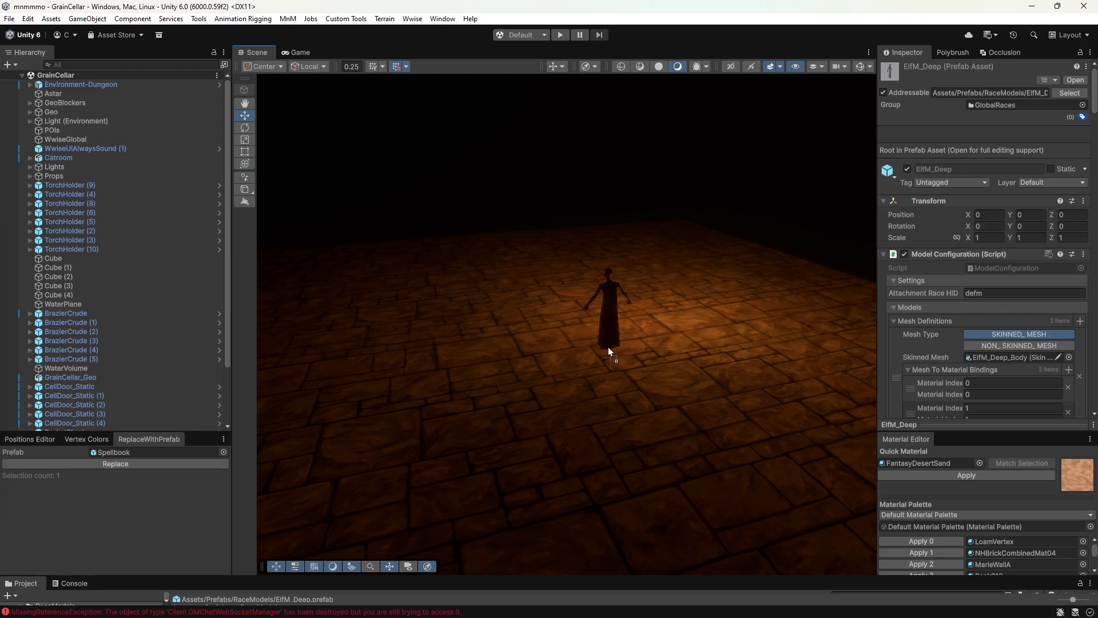
drag(551, 365, 662, 356)
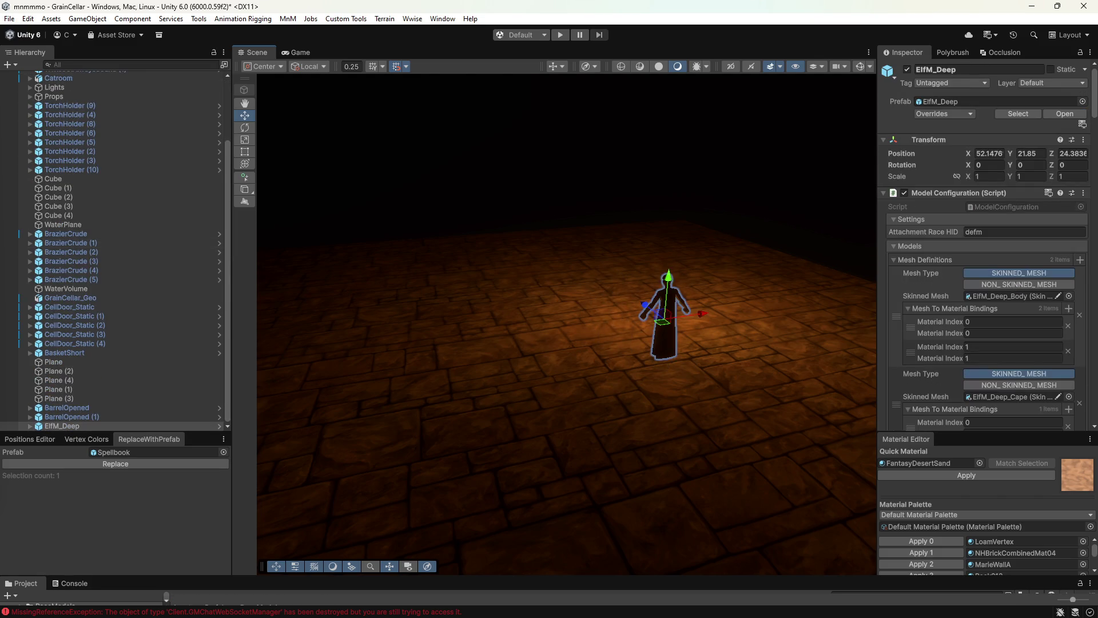
- Add ElfM_Wood and HumanM_Base beside ElfM_Deep on the cellar floor
click(201, 598)
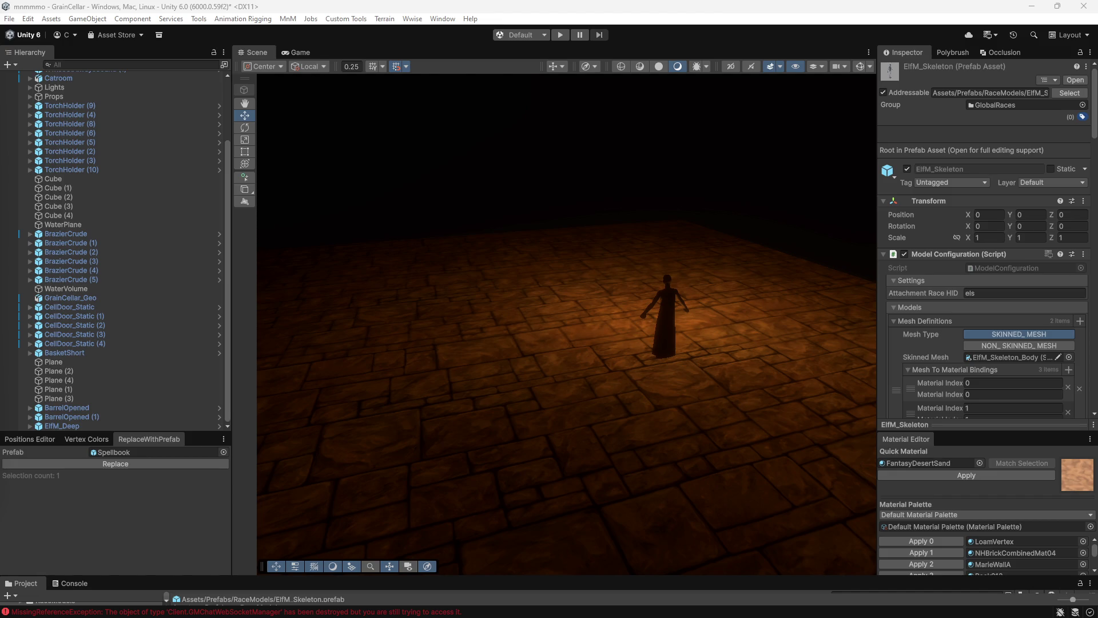
key(Down)
drag(200, 600, 686, 352)
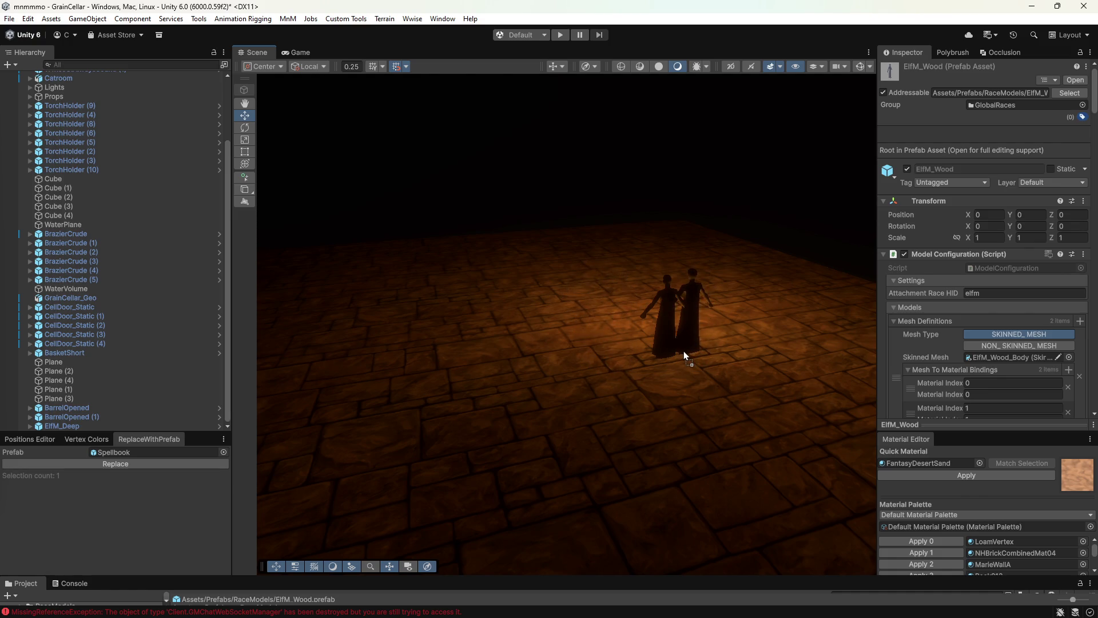
drag(685, 352, 684, 351)
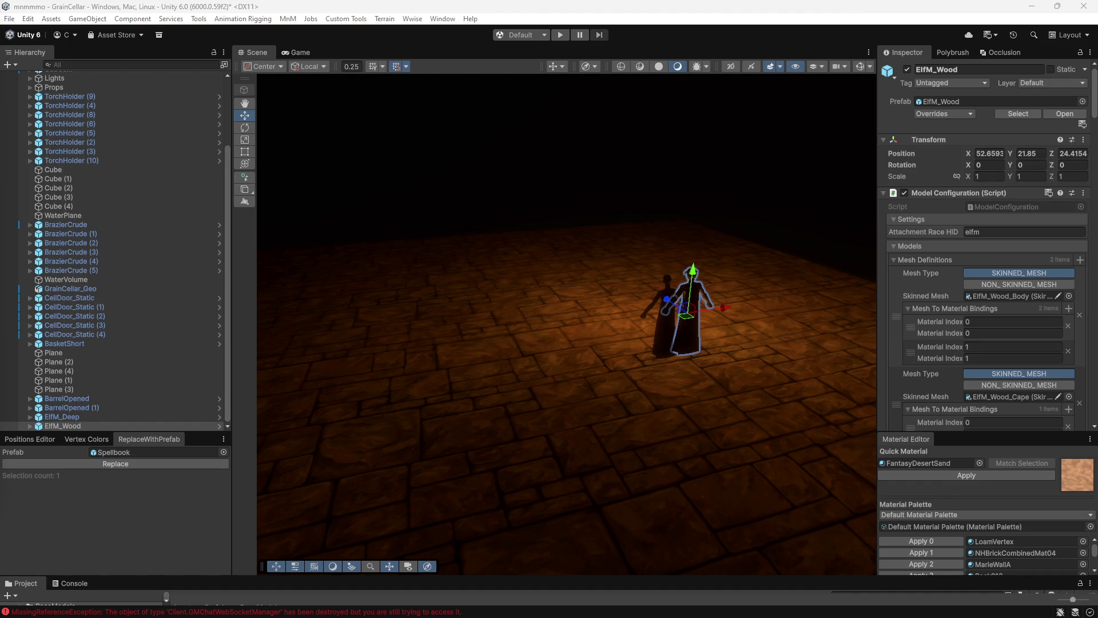
click(200, 601)
drag(200, 601, 719, 350)
mouse_move(602, 352)
alt+mouse_down()
mouse_move(789, 283)
mouse_move(625, 318)
mouse_move(698, 290)
alt+mouse_up()
click(596, 351)
- Orbit and zoom to view the three robed figures from higher up
click(640, 294)
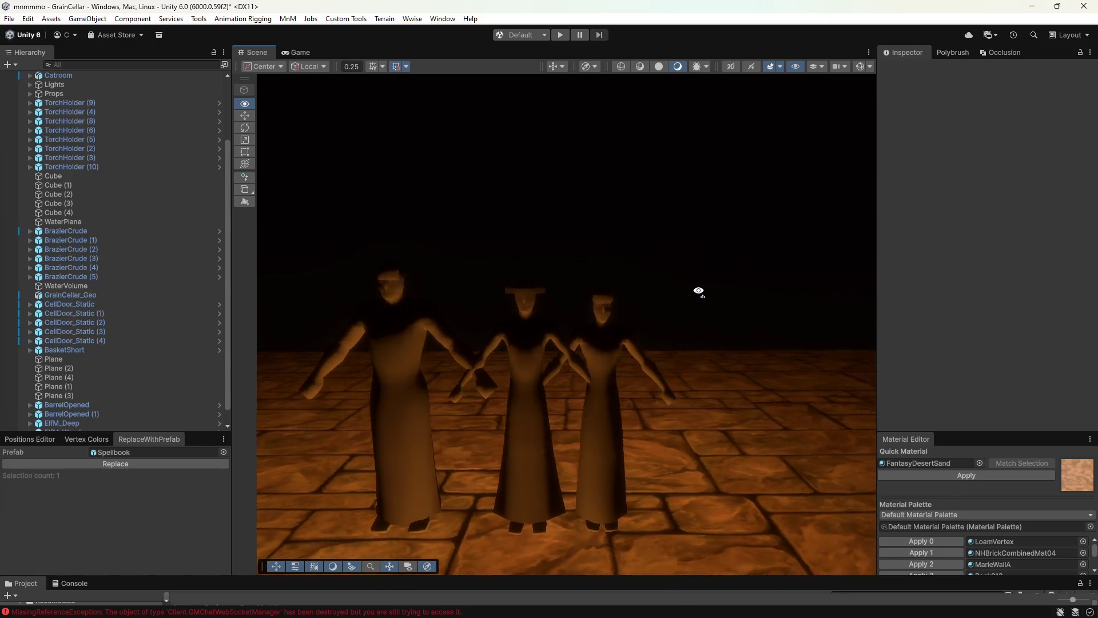
scroll(679, 289, up, 3)
mouse_move(665, 298)
alt+mouse_down()
mouse_move(671, 290)
mouse_move(633, 297)
alt+mouse_up()
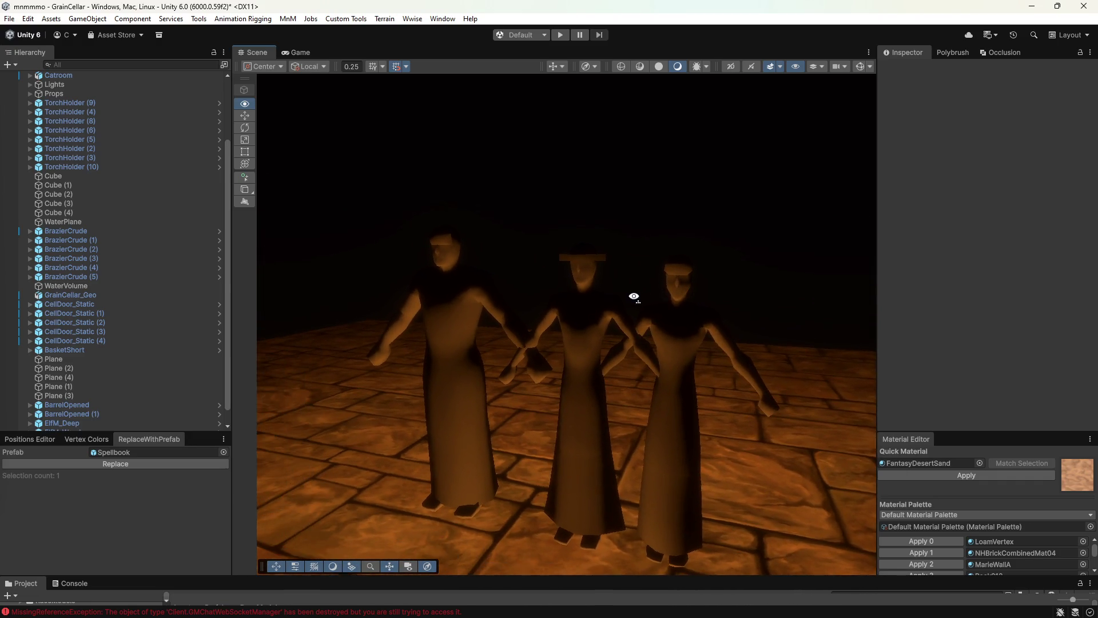
scroll(632, 297, up, 2)
scroll(633, 297, up, 2)
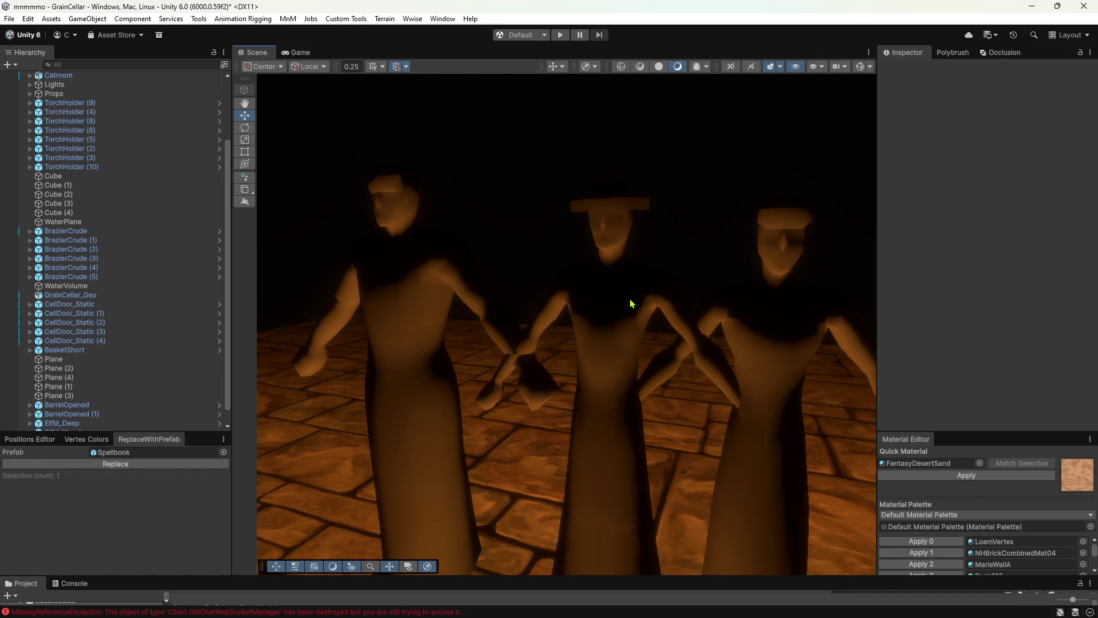
alt+drag(560, 281, 560, 290)
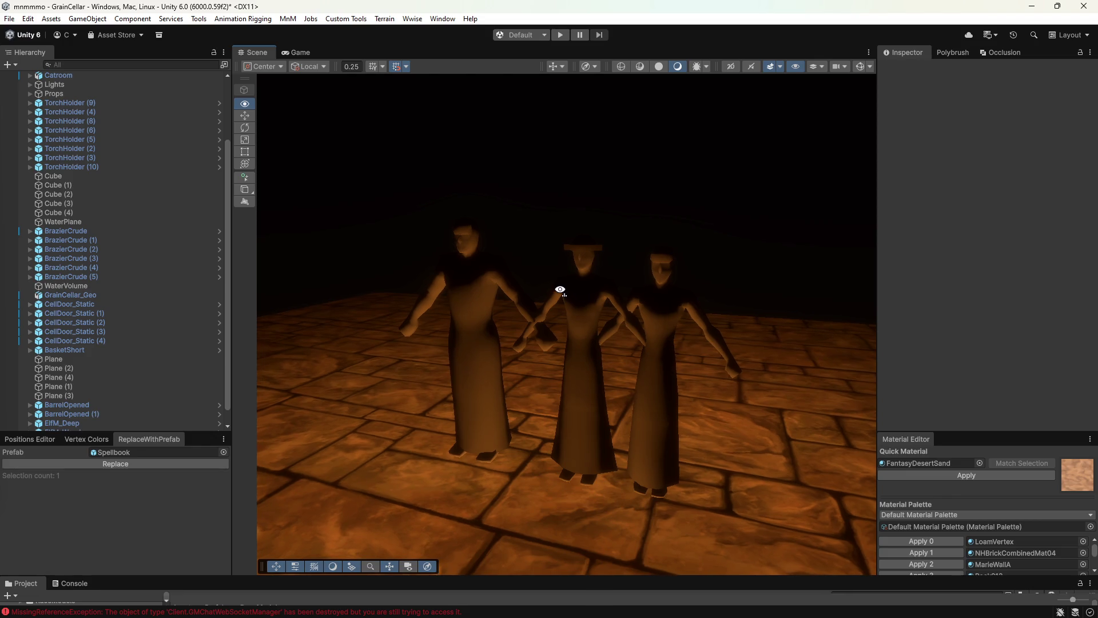
click(663, 372)
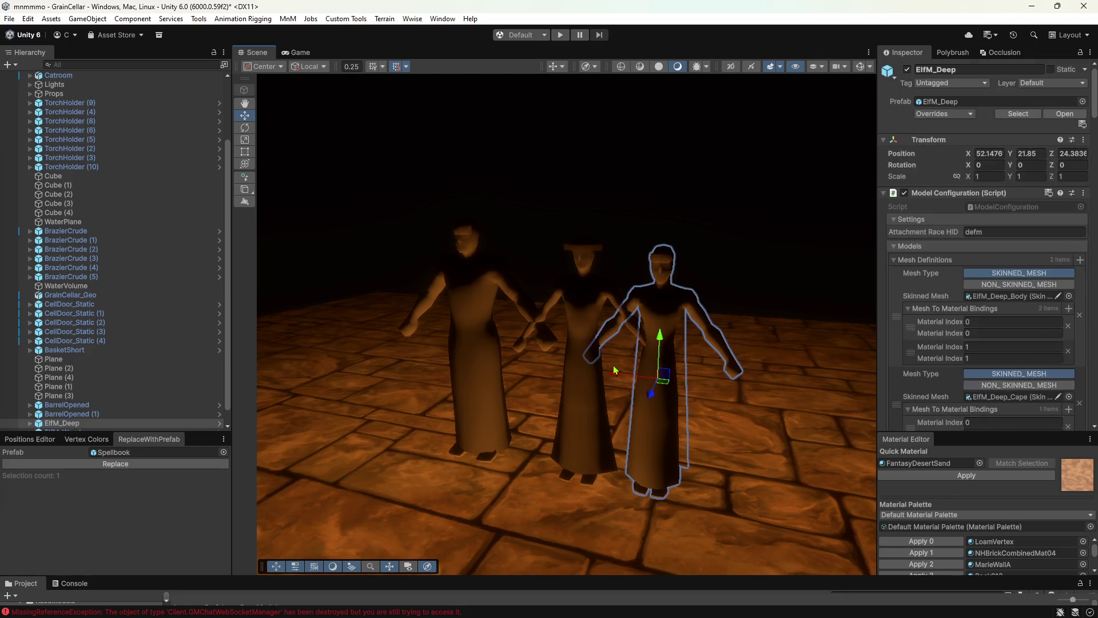
click(581, 192)
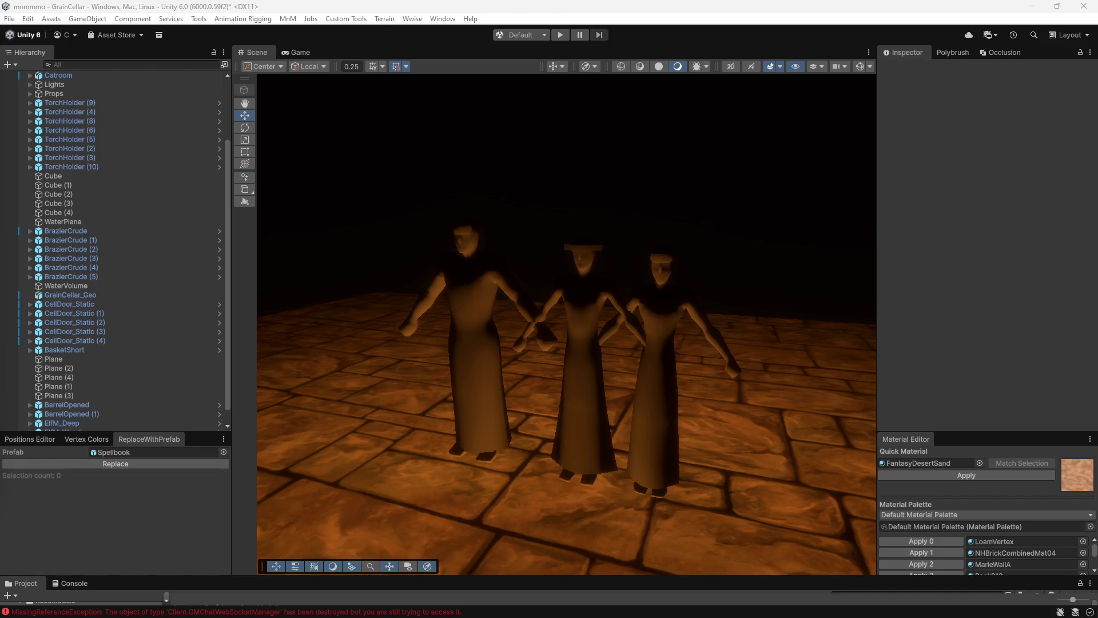
- Place the GnomeM_Base gnome in front of the robed figures
drag(56, 603, 813, 512)
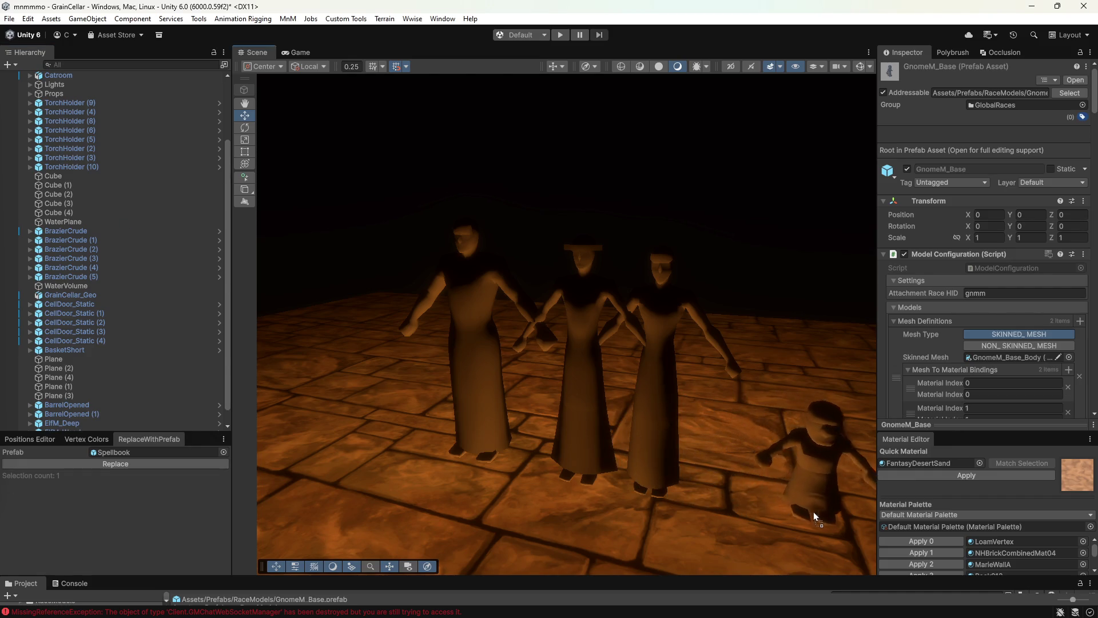
mouse_move(626, 406)
right_down()
mouse_move(561, 404)
mouse_move(664, 409)
right_up()
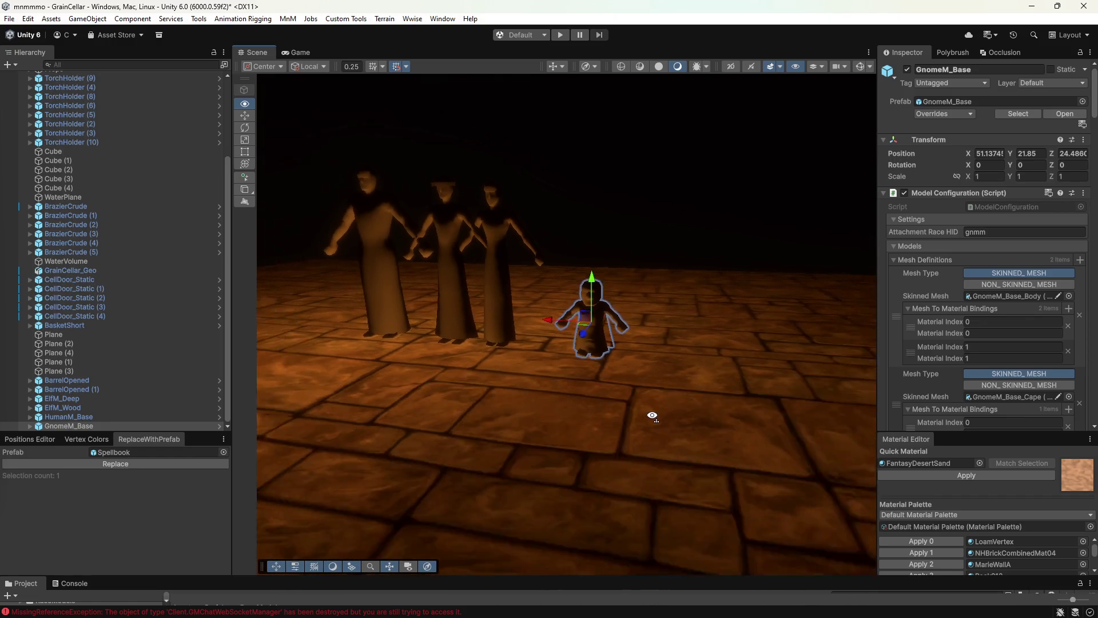
right_drag(663, 409, 657, 406)
click(615, 209)
right_drag(615, 209, 404, 174)
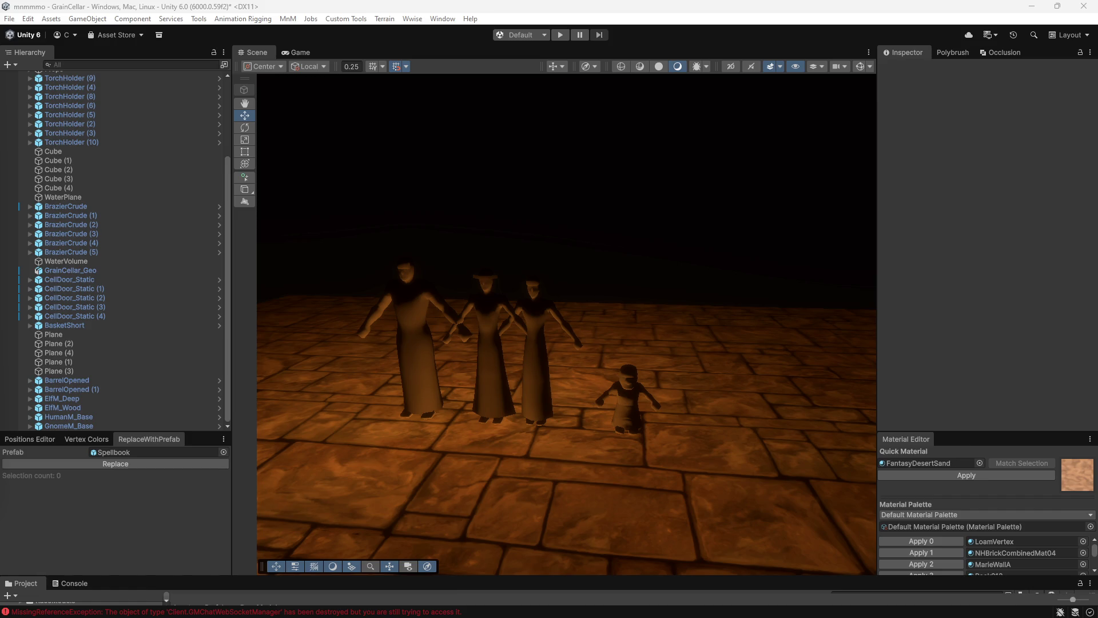
- Frame the group and set the OgreM_Base ogre down beside it
key(s)
right_drag(566, 253, 317, 213)
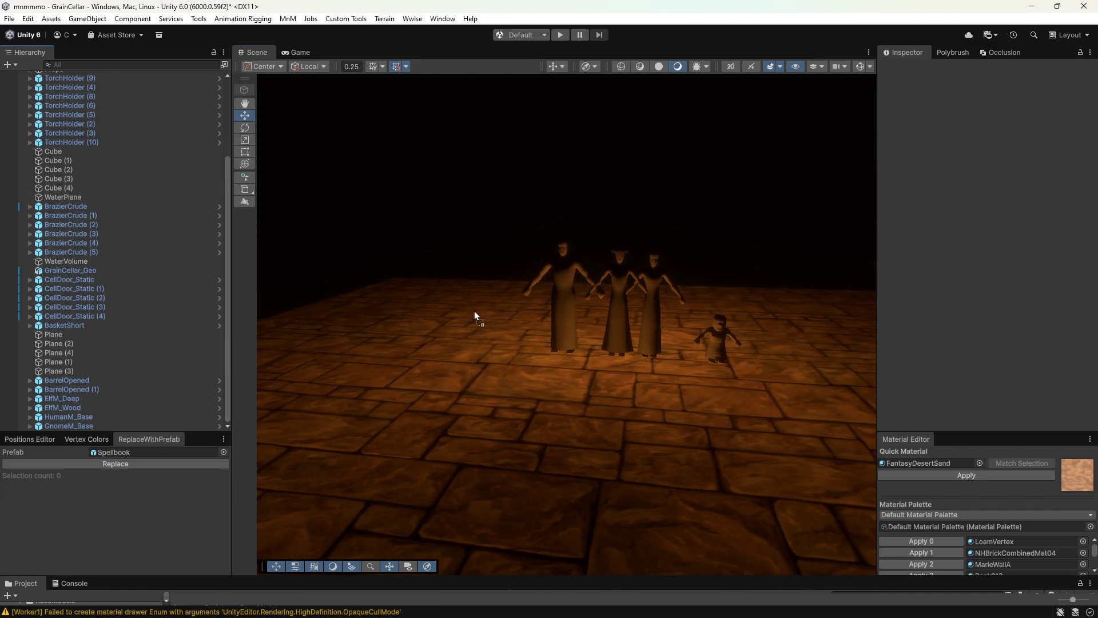
drag(437, 349, 420, 341)
mouse_move(543, 387)
right_down()
mouse_move(476, 383)
mouse_move(496, 383)
right_up()
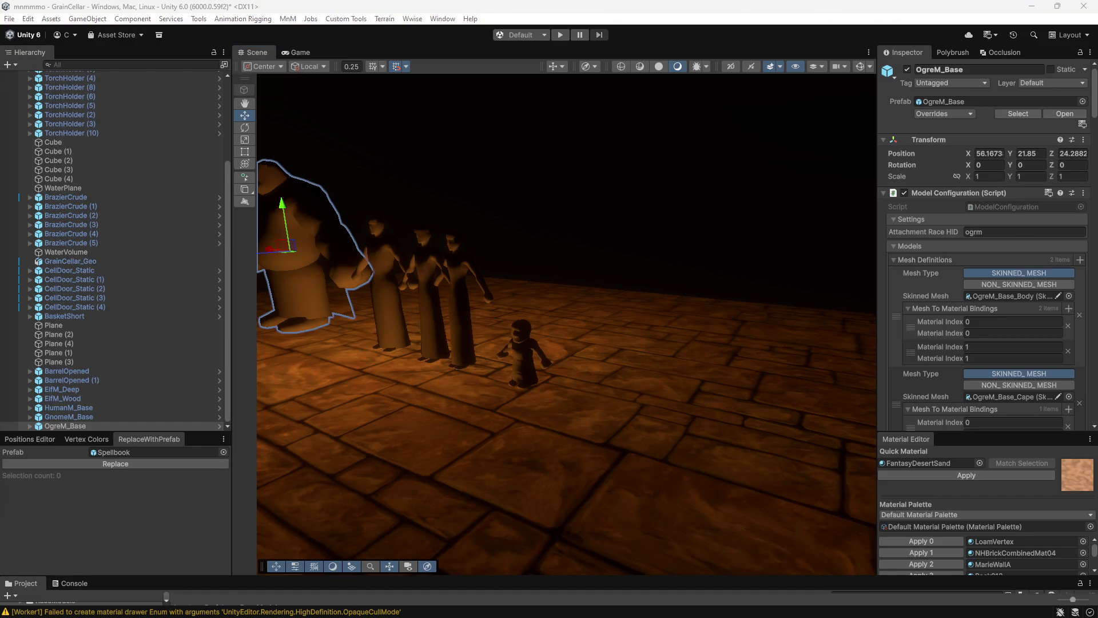
- Place the GnomeM_Deep model next to GnomeM_Base and fly closer to the two gnomes
click(260, 599)
drag(260, 599, 567, 394)
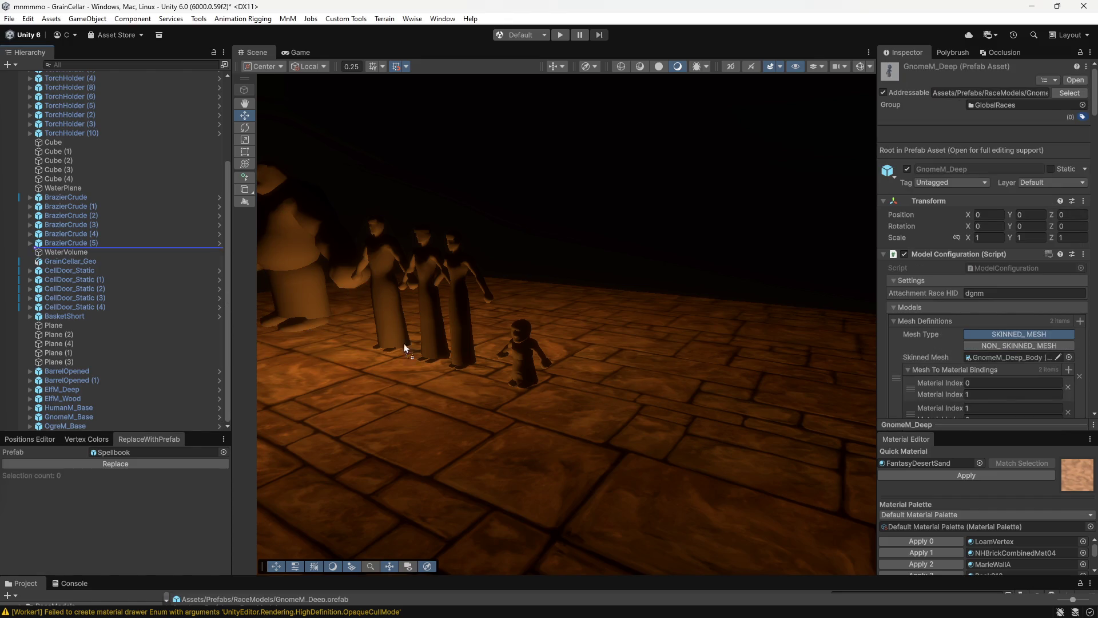
right_drag(430, 391, 624, 244)
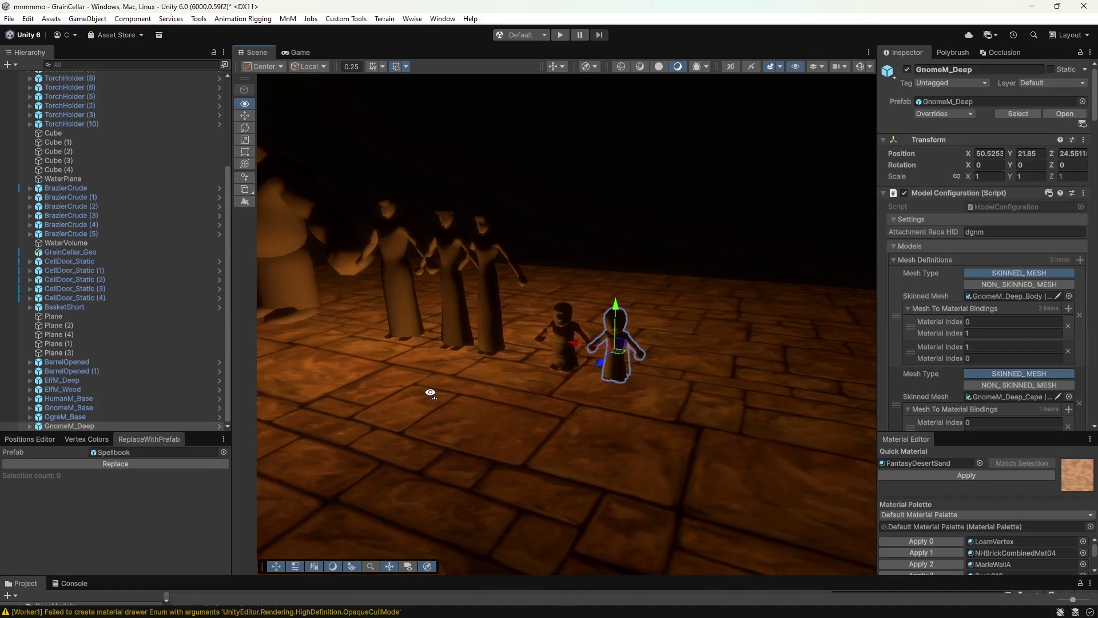
scroll(623, 244, down, 3)
scroll(623, 244, down, 3)
key(w)
right_drag(626, 235, 623, 216)
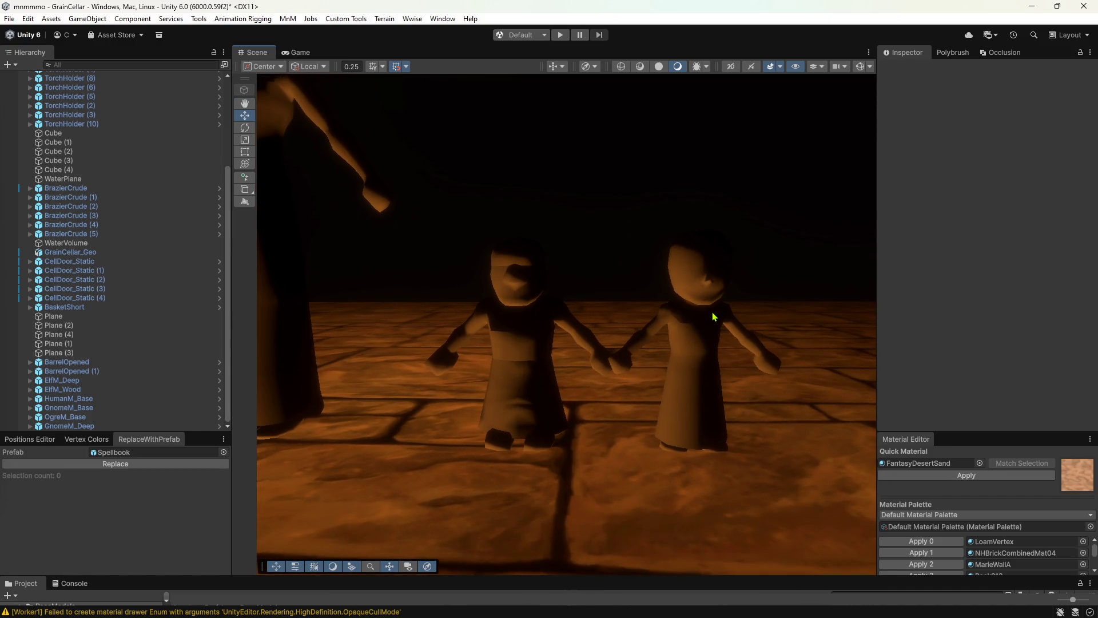
- Shift GnomeM_Deep along X to space it from the other gnome, then switch back to Blender
click(706, 316)
mouse_move(604, 366)
mouse_down()
mouse_move(551, 372)
mouse_move(680, 390)
mouse_up()
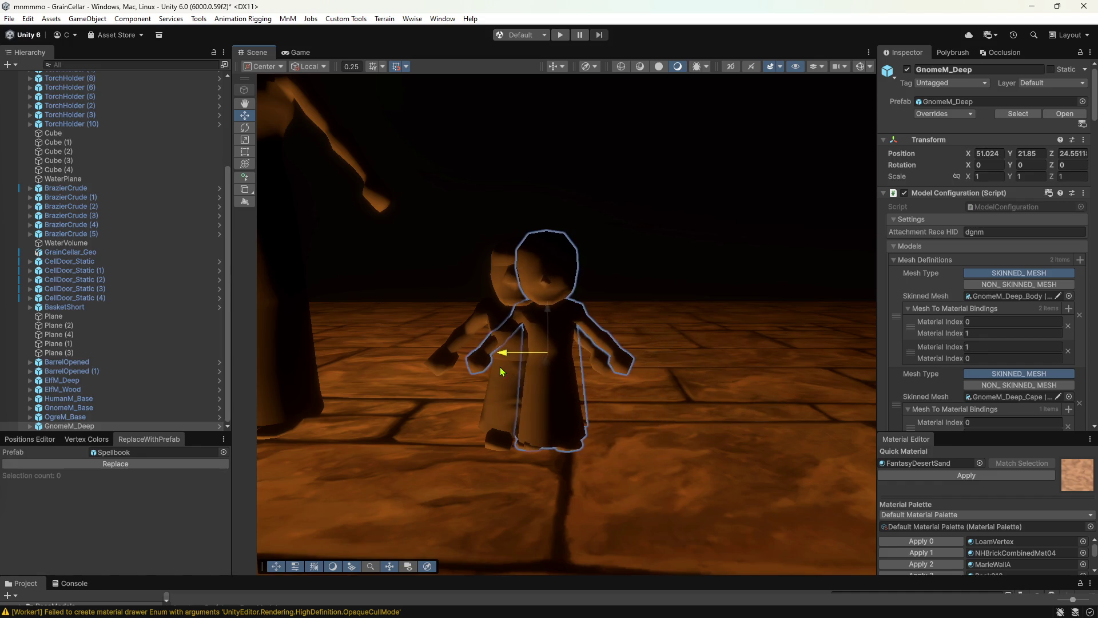
click(615, 223)
right_drag(615, 223, 594, 228)
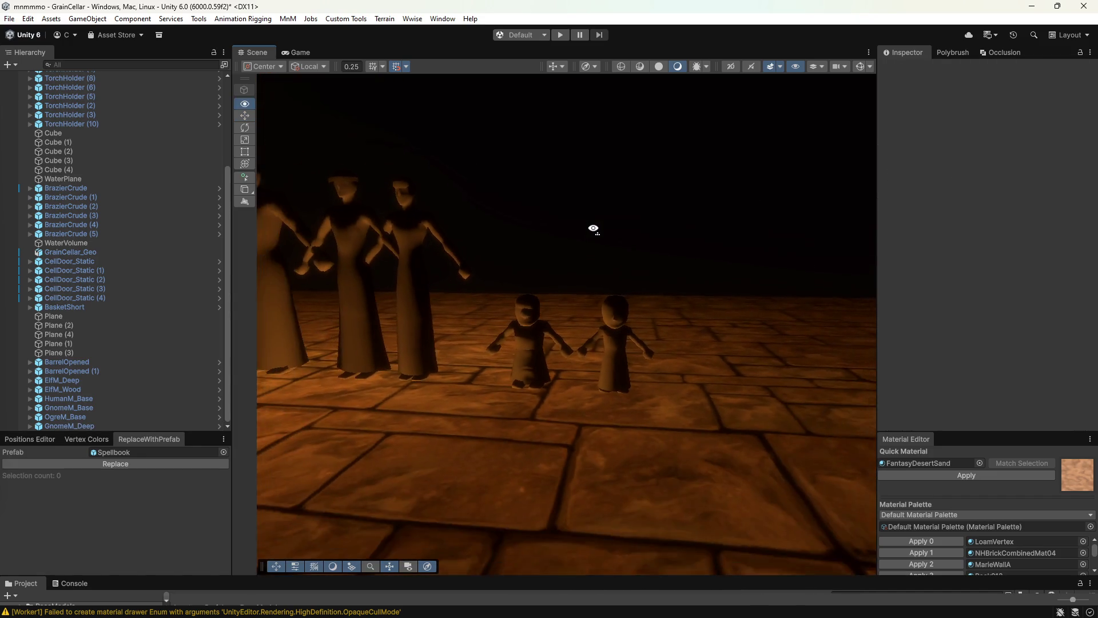
click(621, 351)
drag(605, 371, 609, 380)
click(559, 196)
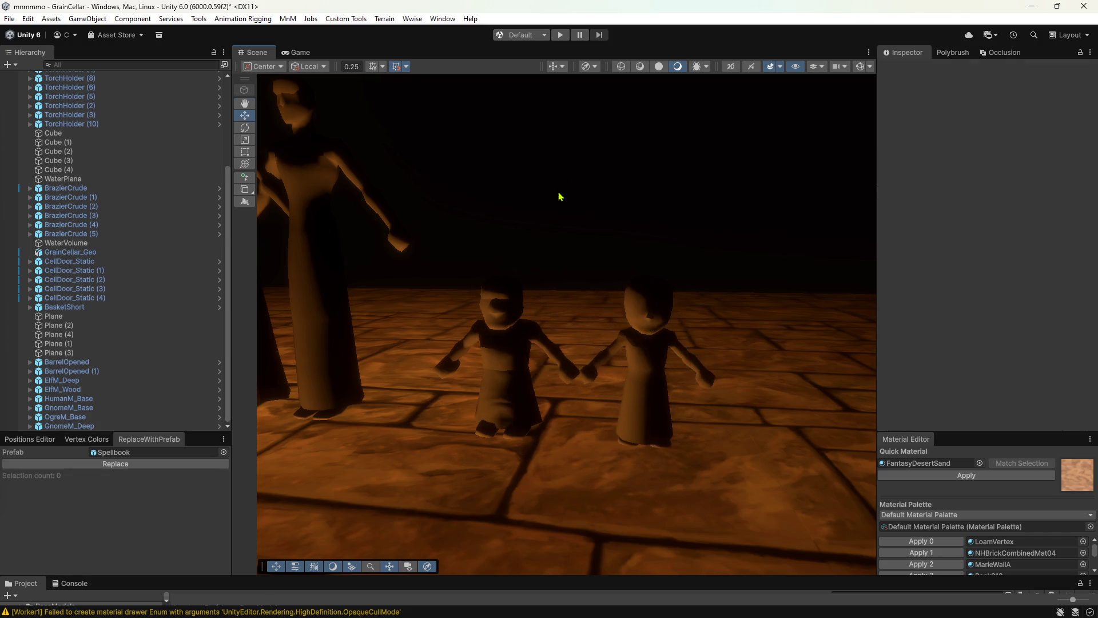
right_drag(559, 197, 674, 329)
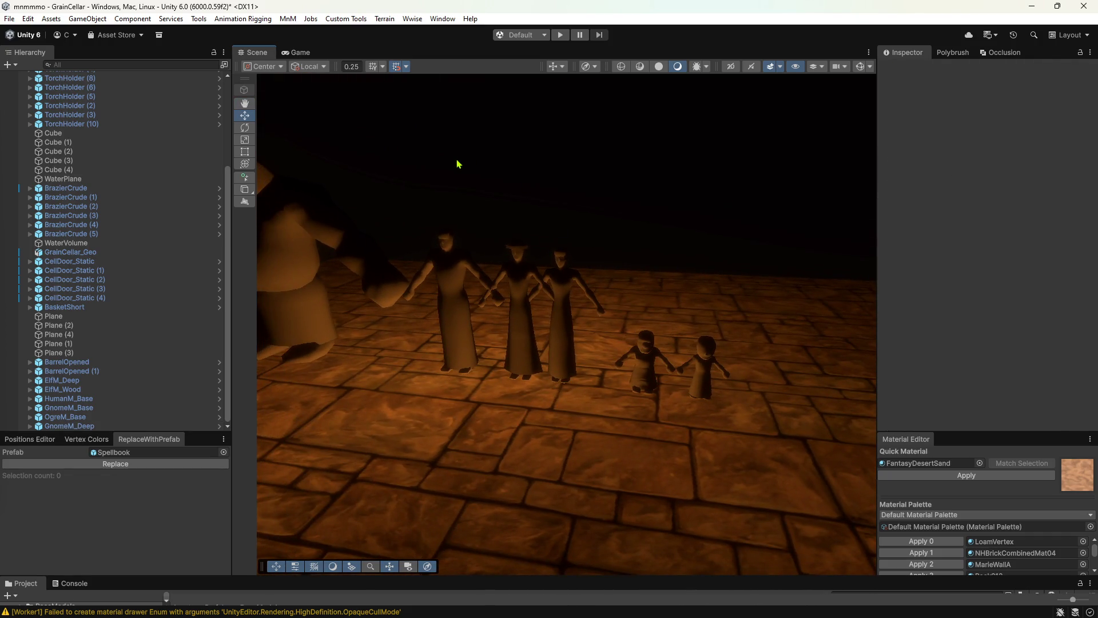
double_click(1015, 8)
click(1012, 22)
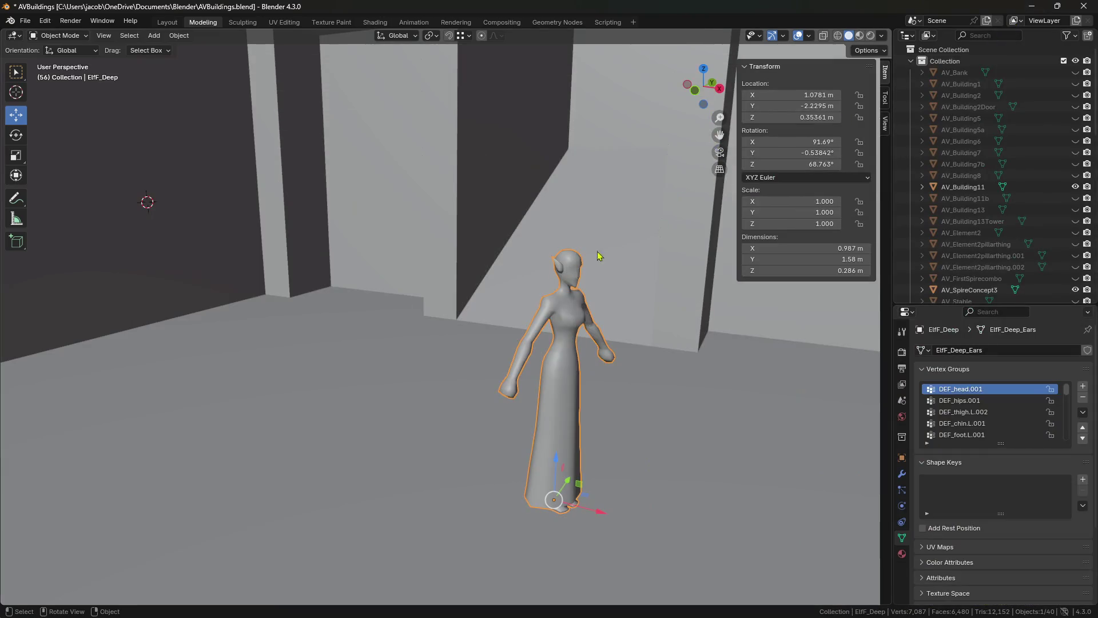
click(666, 307)
click(548, 322)
key(alt+Tab)
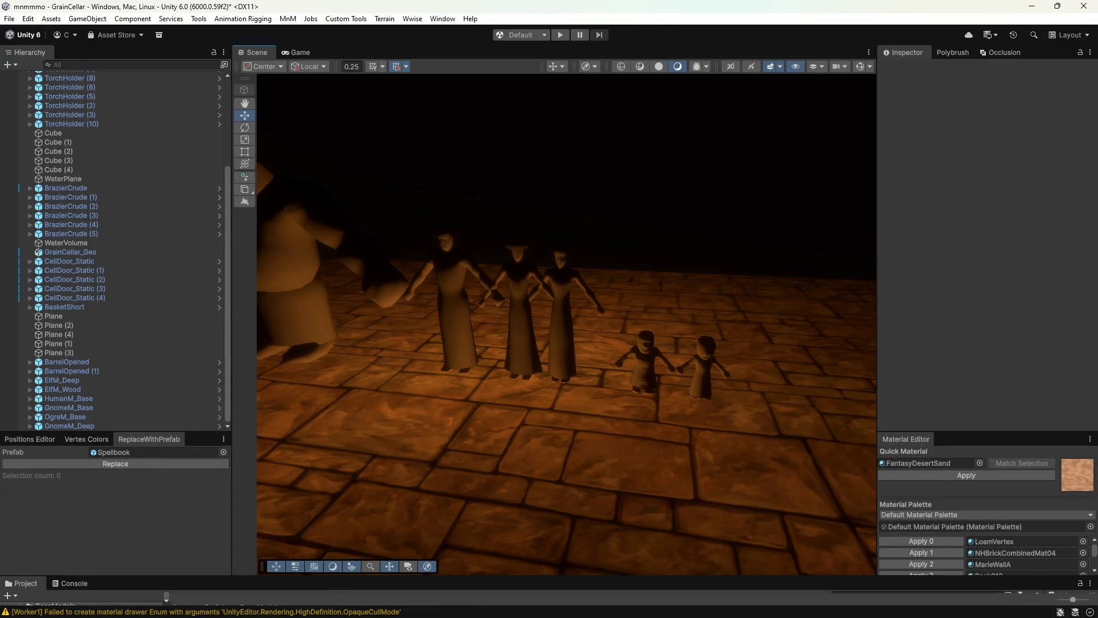
- Open the recent Zone scene and discard the current scene's unsaved changes
click(9, 19)
mouse_move(110, 62)
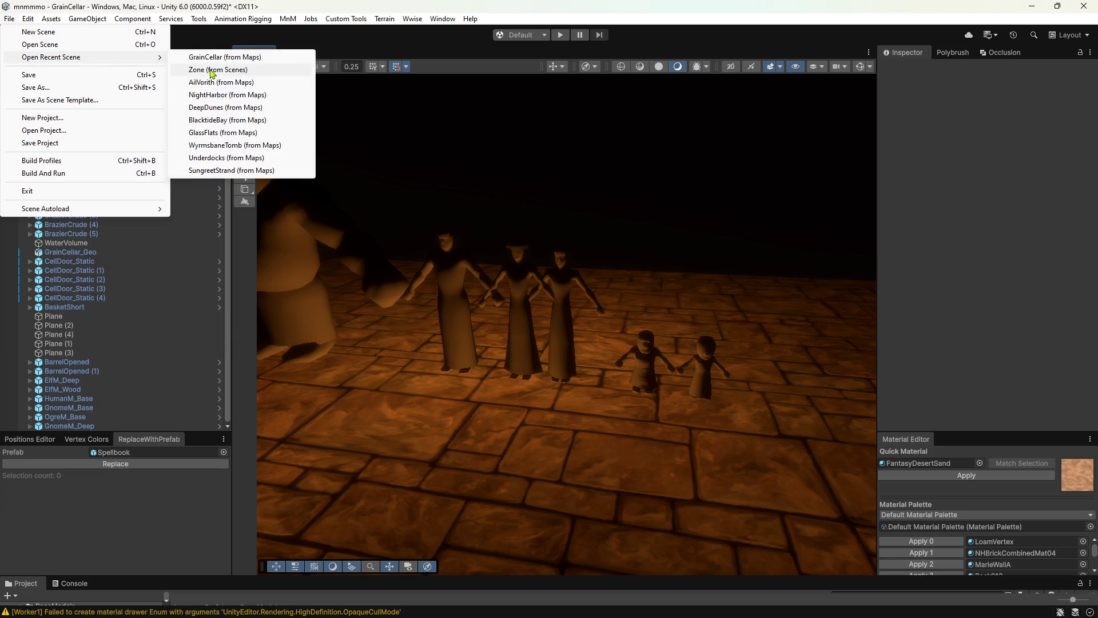
click(220, 69)
click(583, 339)
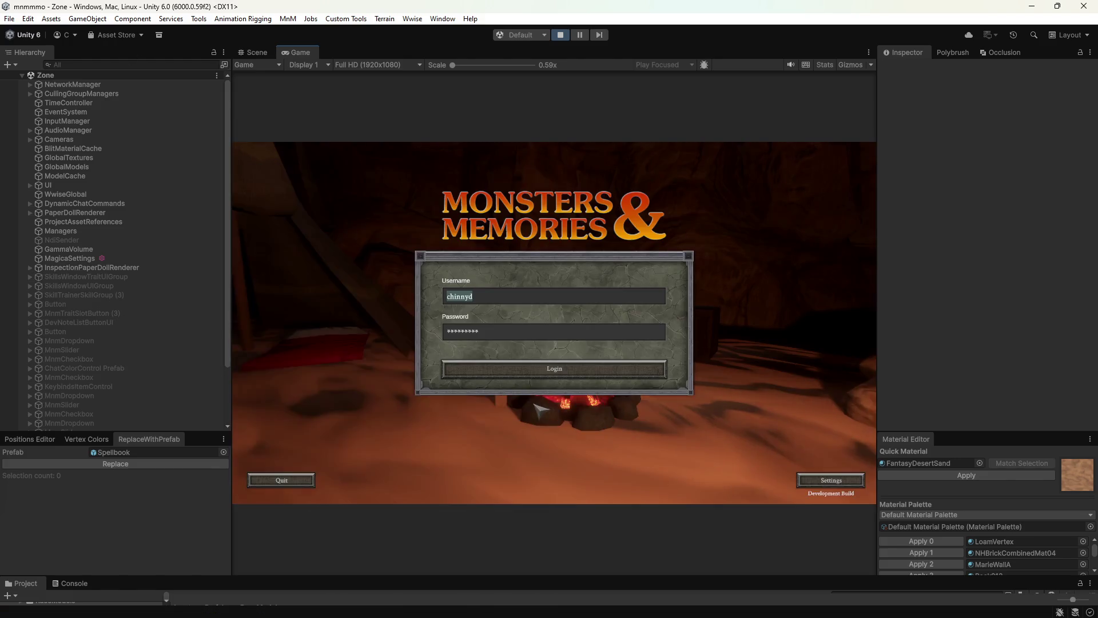
- Maximize the game view and enter Grain Cellar with the level 60 Goblin Druid
double_click(298, 52)
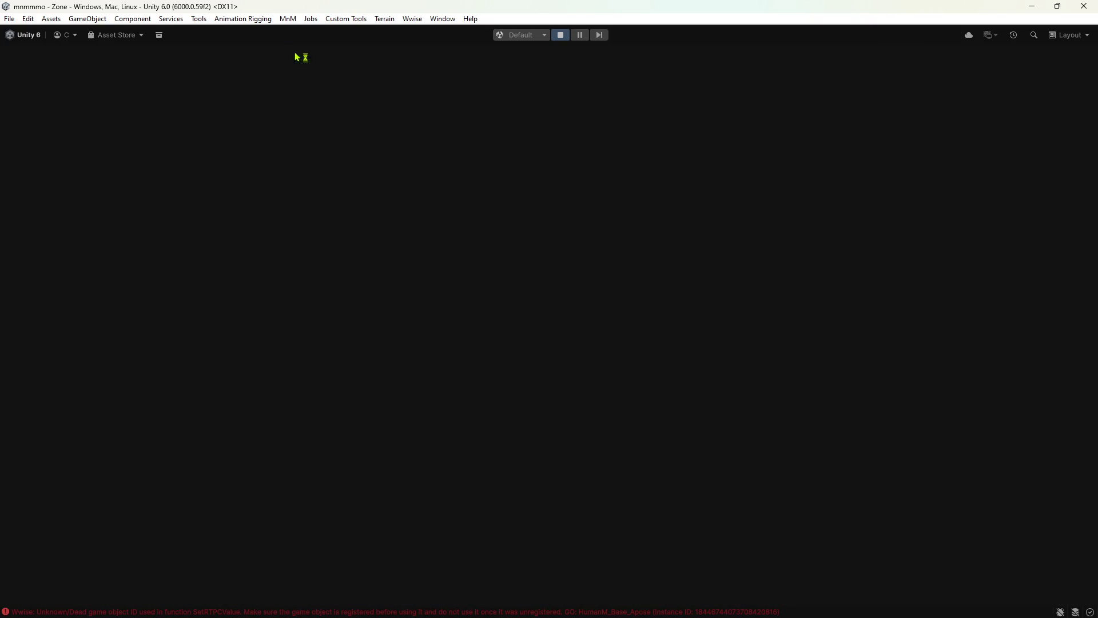
click(296, 575)
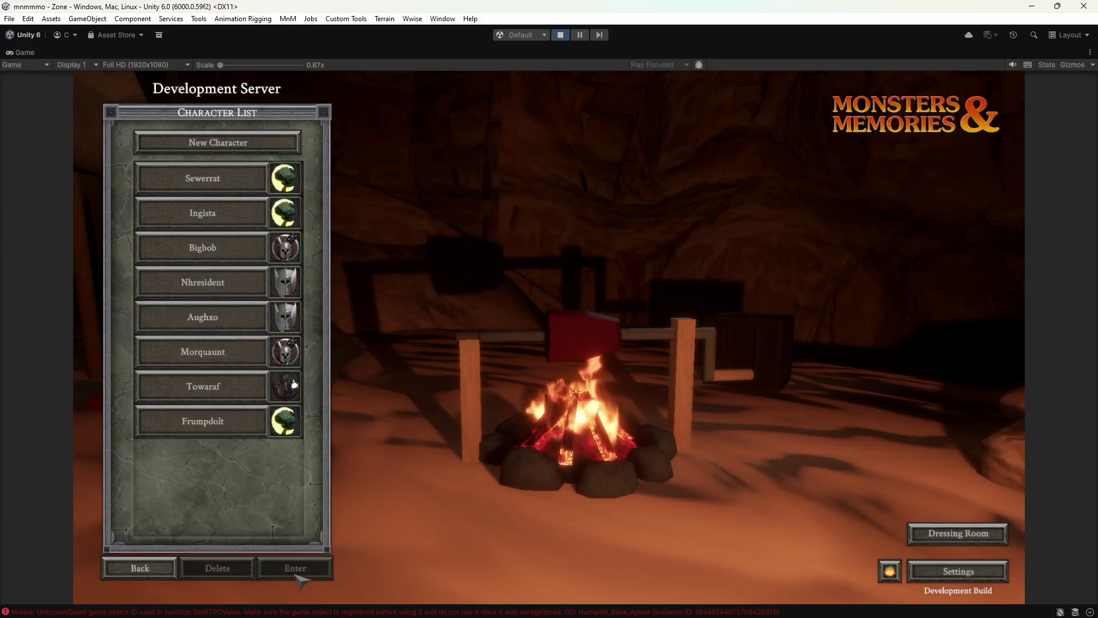
click(296, 572)
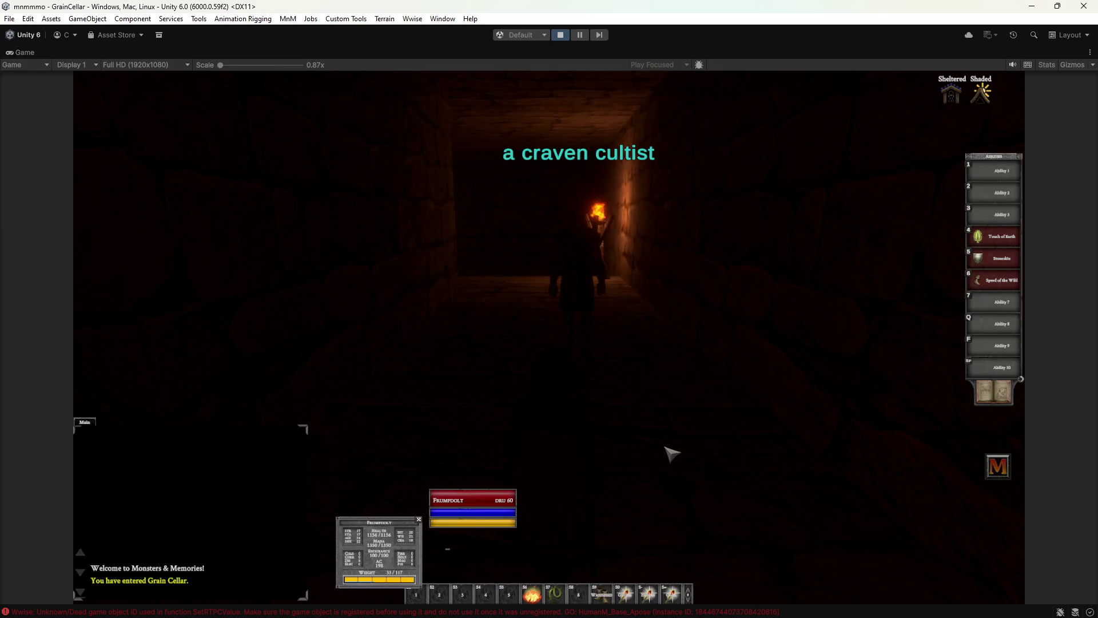
- Target your own druid and cast Illusion: Gnome from the hotbar
mouse_move(671, 453)
right_down()
mouse_move(544, 486)
mouse_move(601, 453)
right_up()
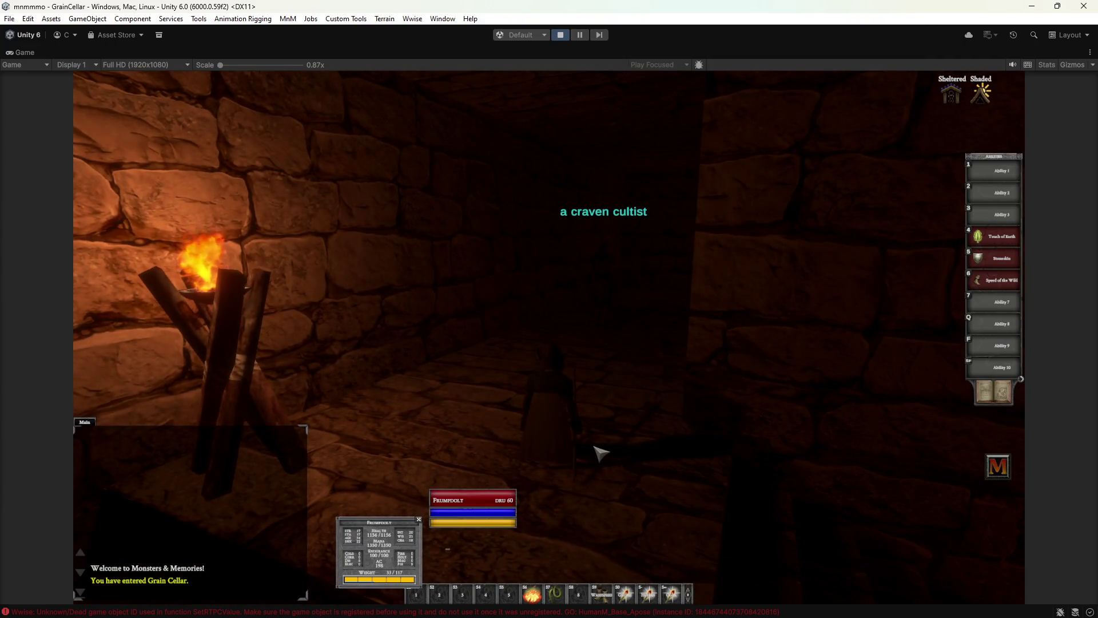
click(479, 507)
click(620, 502)
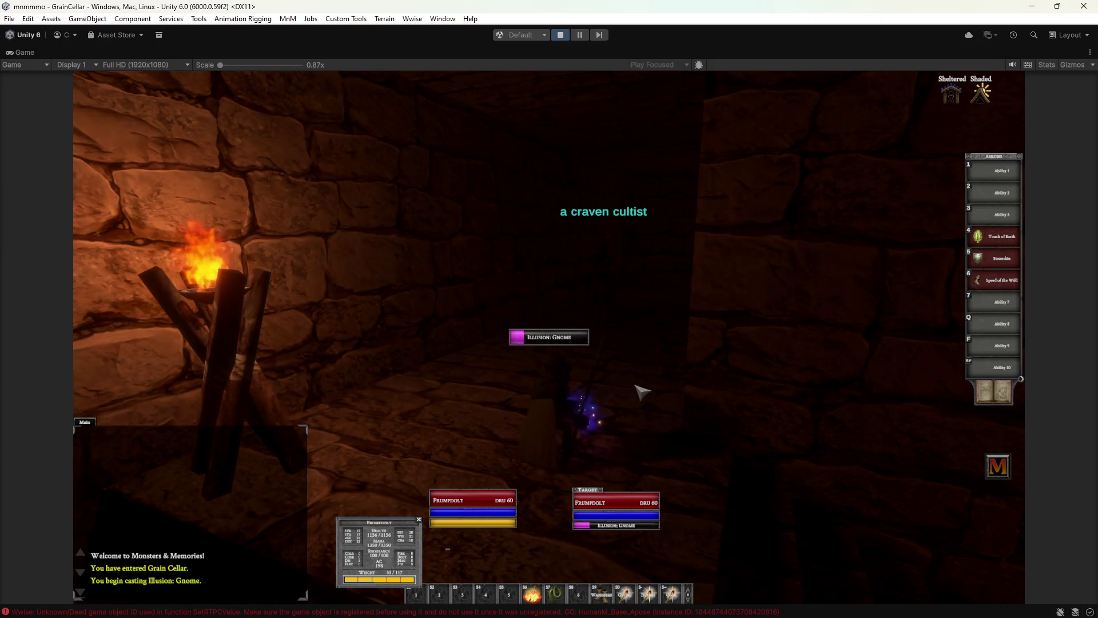
- Cast Shrink twice on the gnome, first via /cast shrink in chat
key(a)
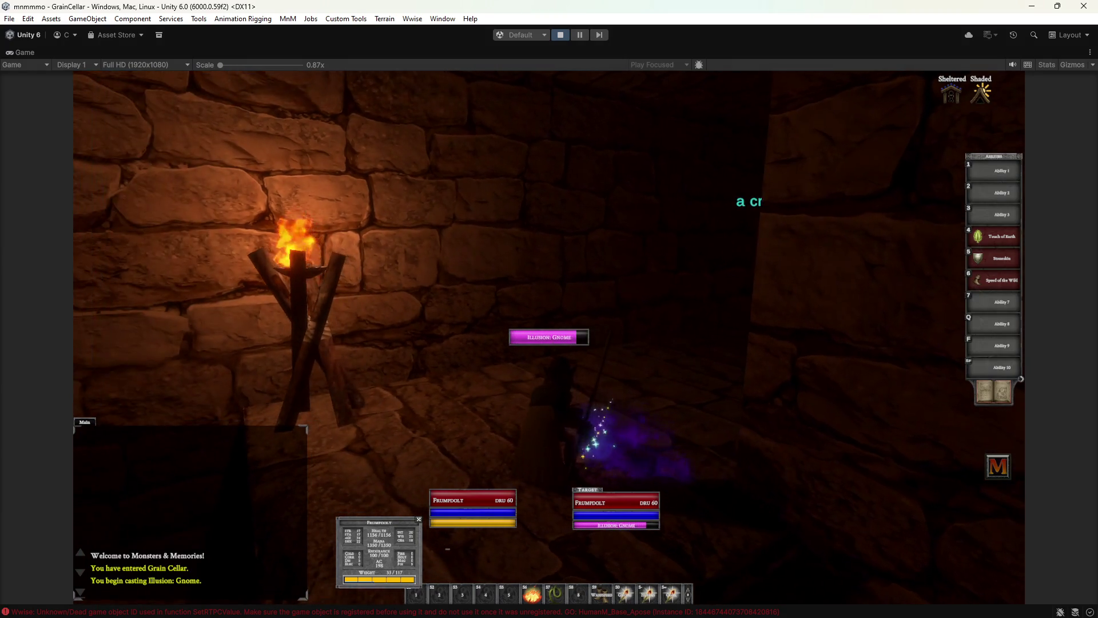
key(a)
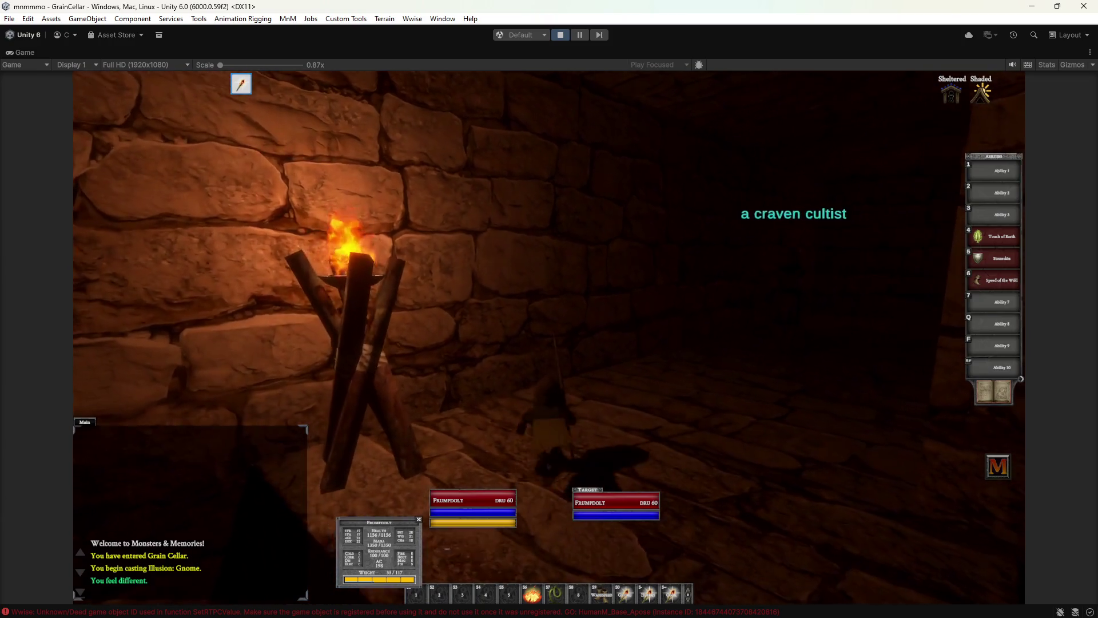
key(a)
text(/cast shr)
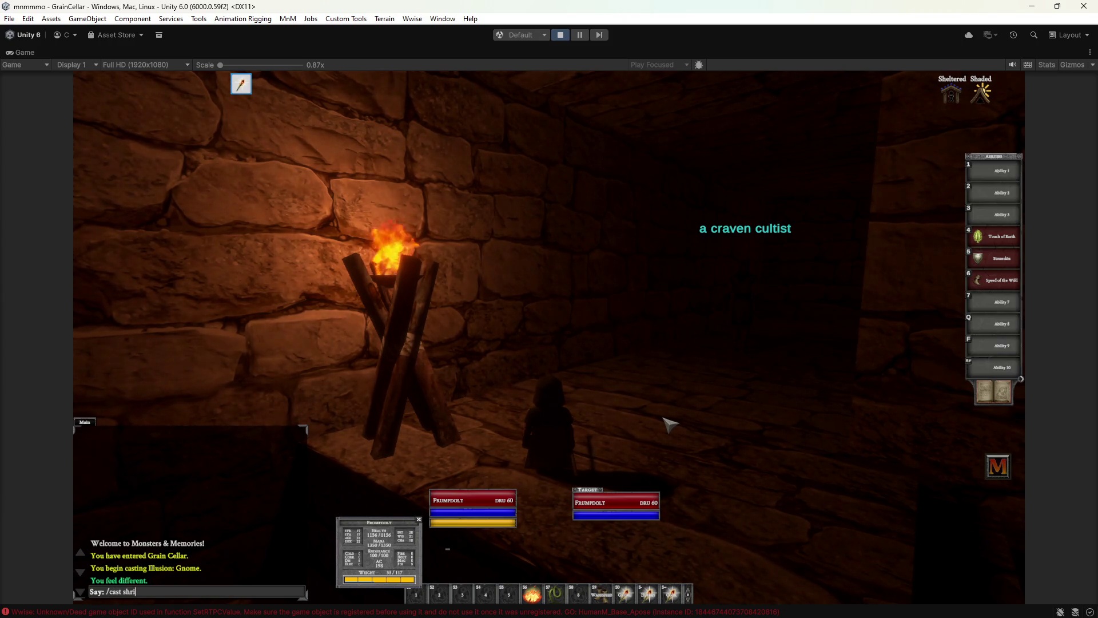
text(nk)
key(Return)
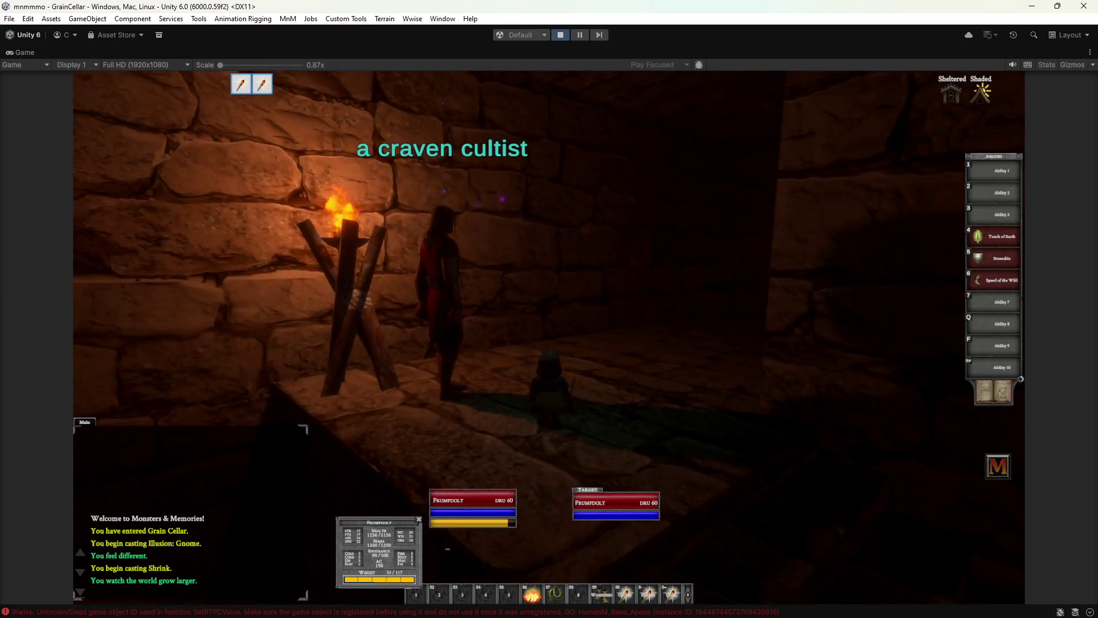
key(shift+minus)
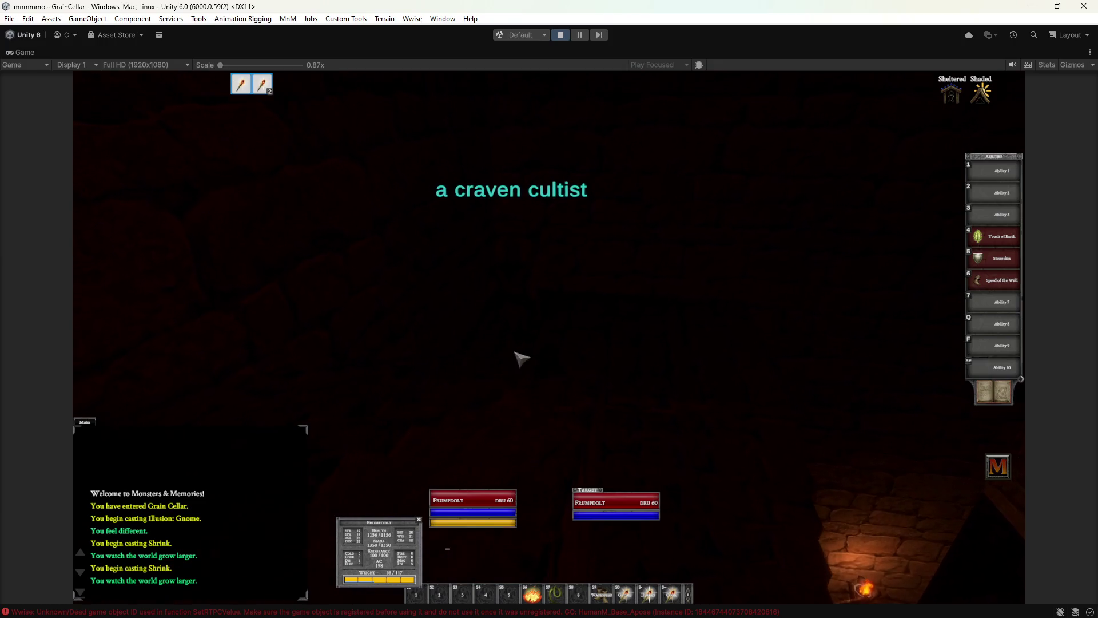
- Light the cellar with Lantern of the Gods and walk the gnome beside the cultist
right_click(537, 472)
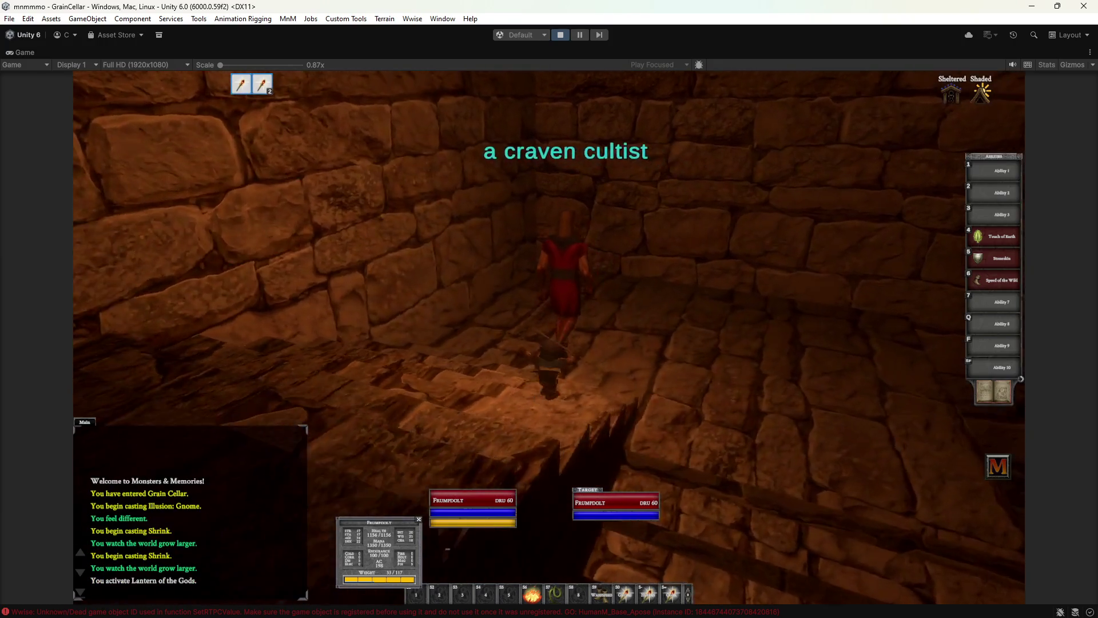
key(w)
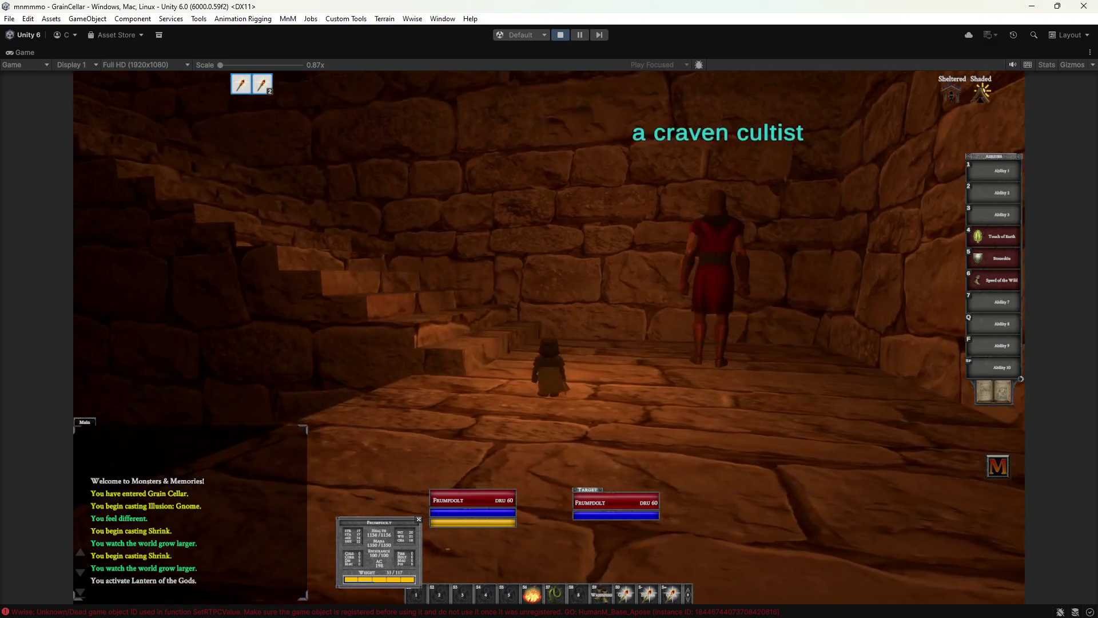
key(d)
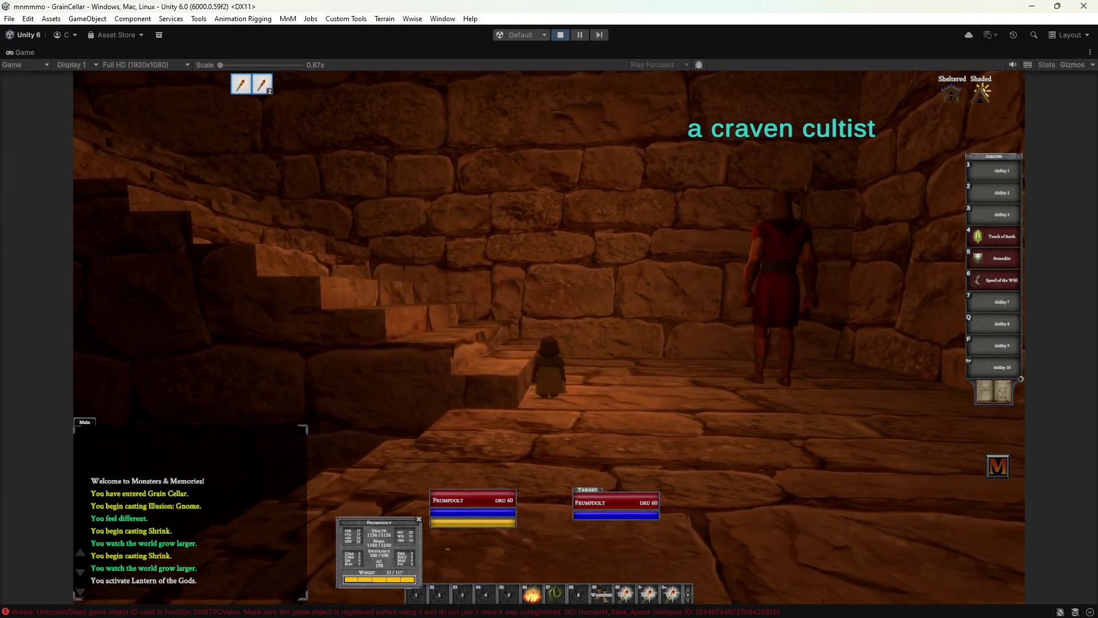
key(d)
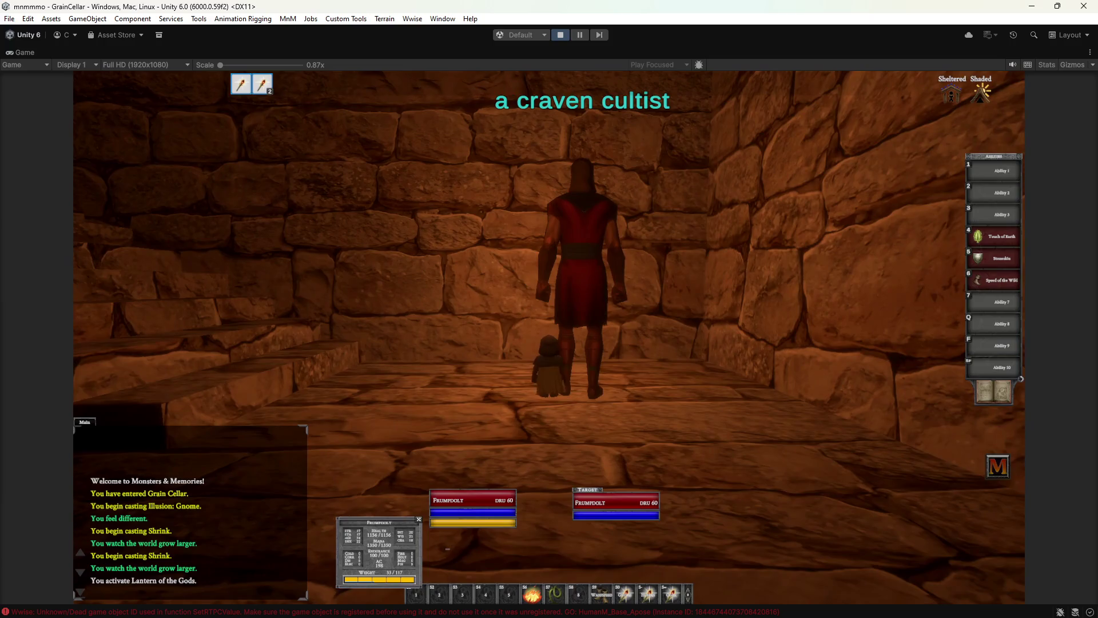
key(w)
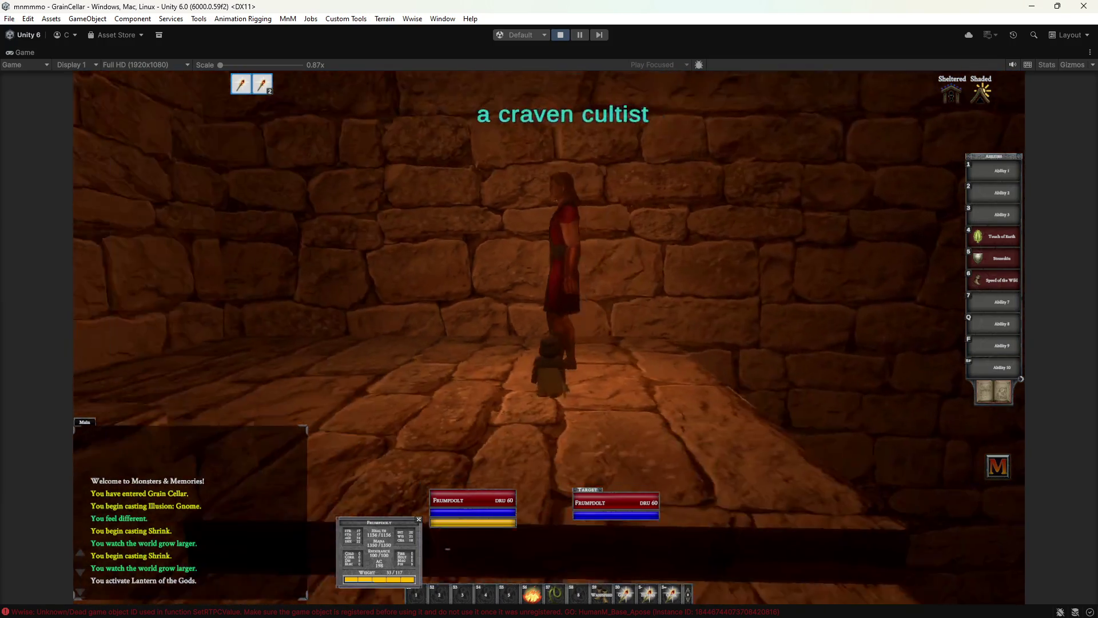
right_drag(549, 337, 602, 337)
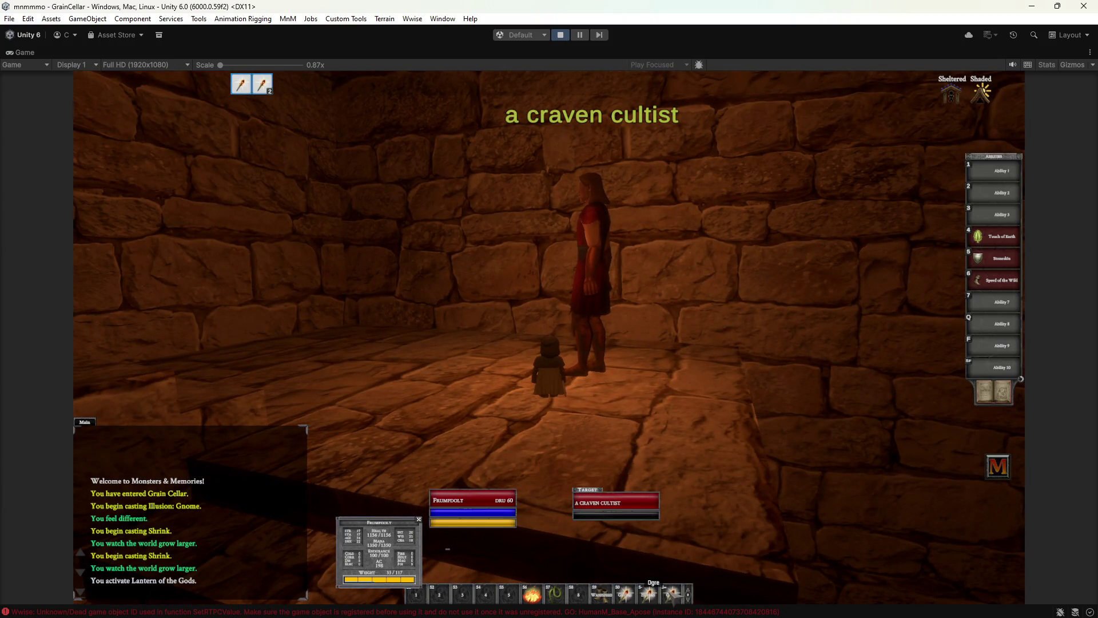
- Cast Illusion: Ogre, then Gnome again, and walk down the stairs into the lit room
key(shift+minus)
right_drag(681, 361, 640, 366)
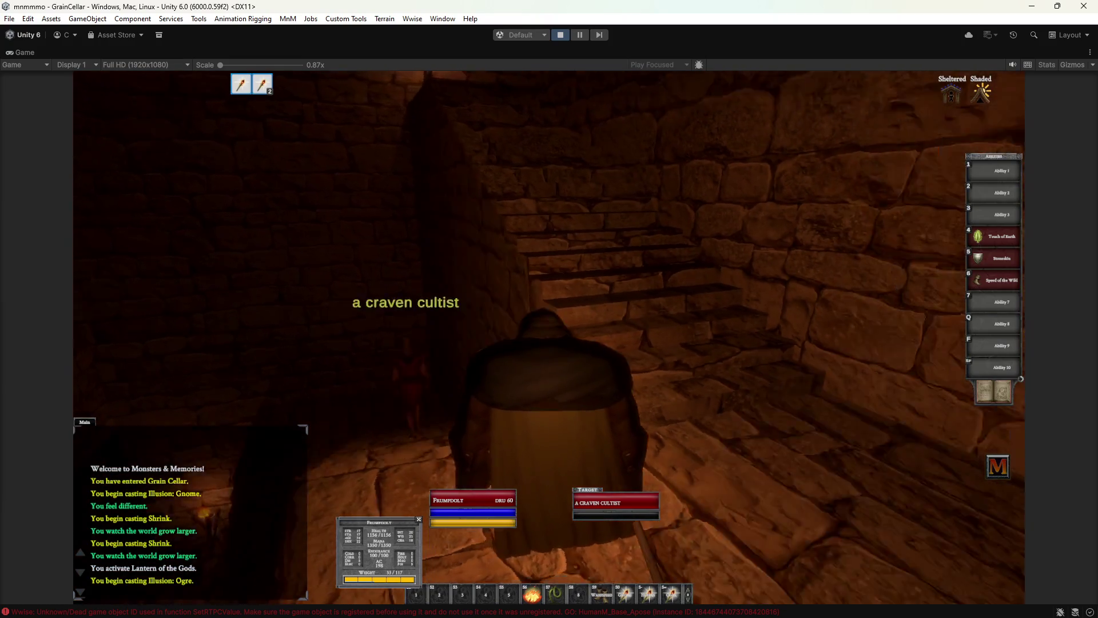
mouse_move(674, 301)
right_down()
mouse_move(560, 303)
mouse_move(479, 504)
right_up()
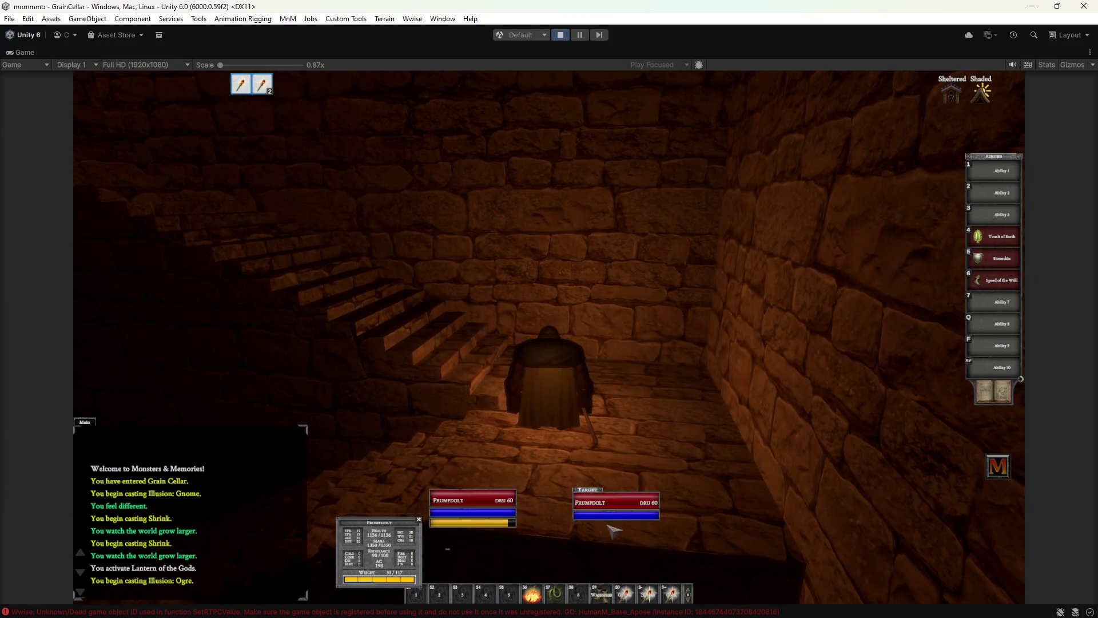
click(627, 595)
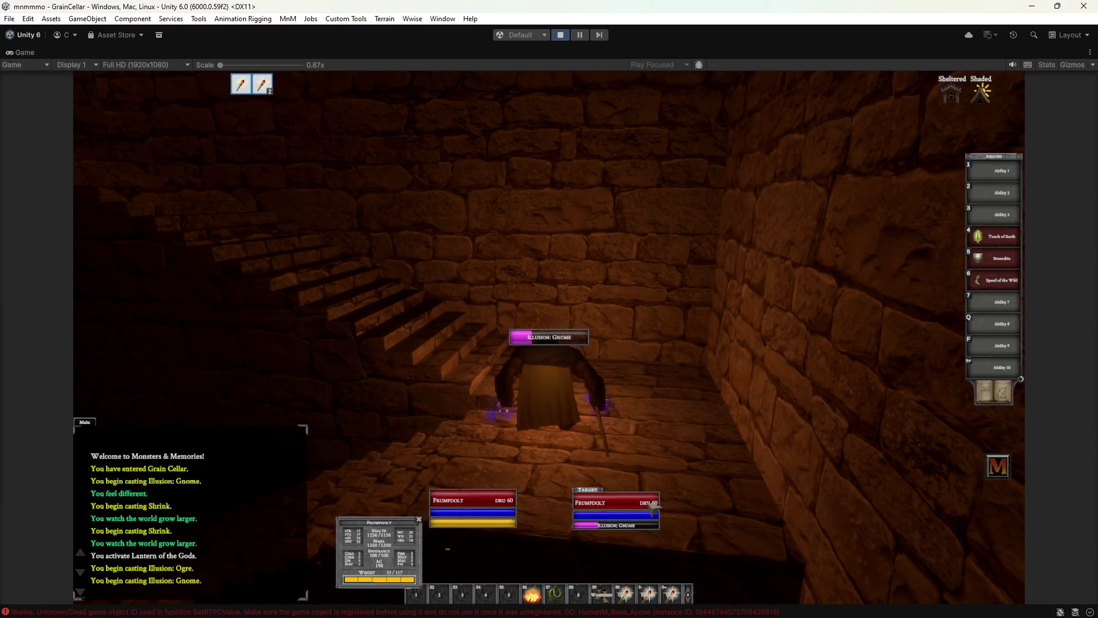
right_drag(761, 411, 647, 412)
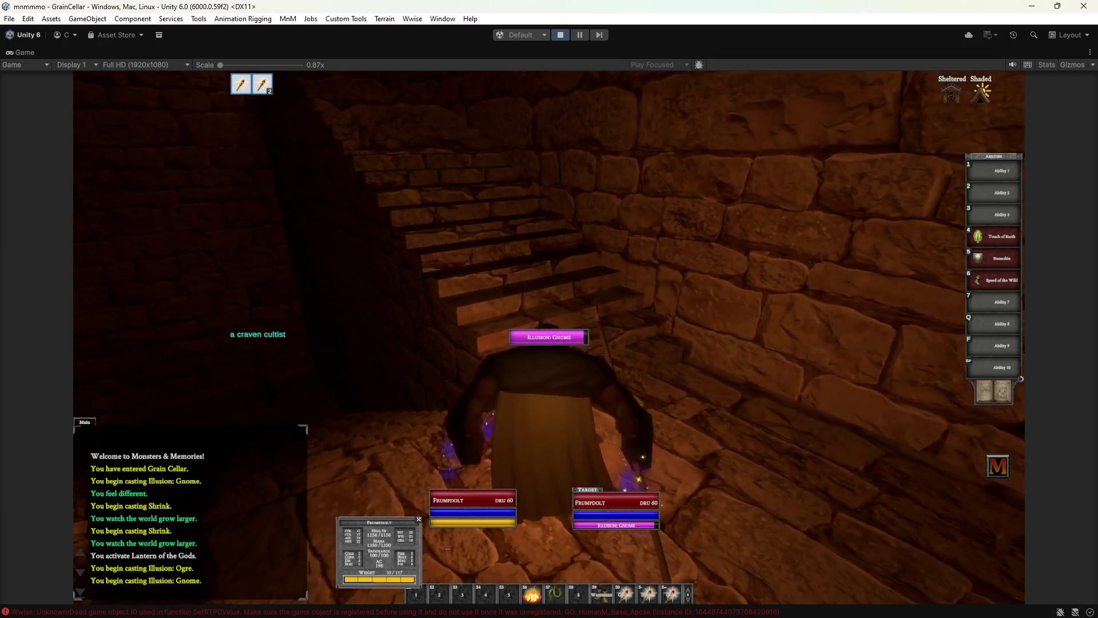
key(w)
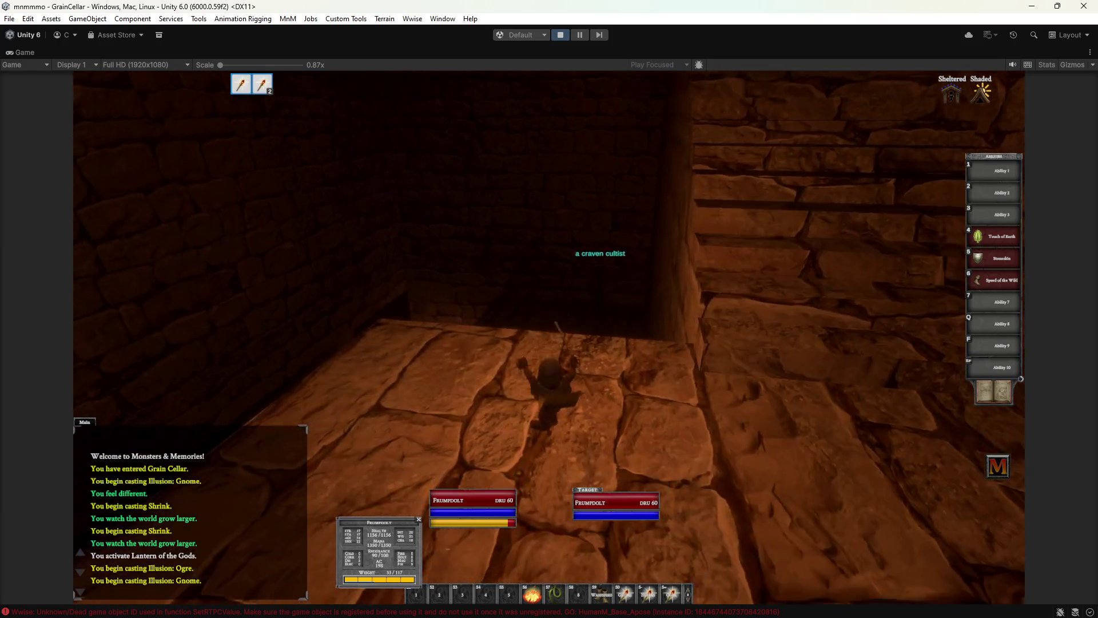
key(w)
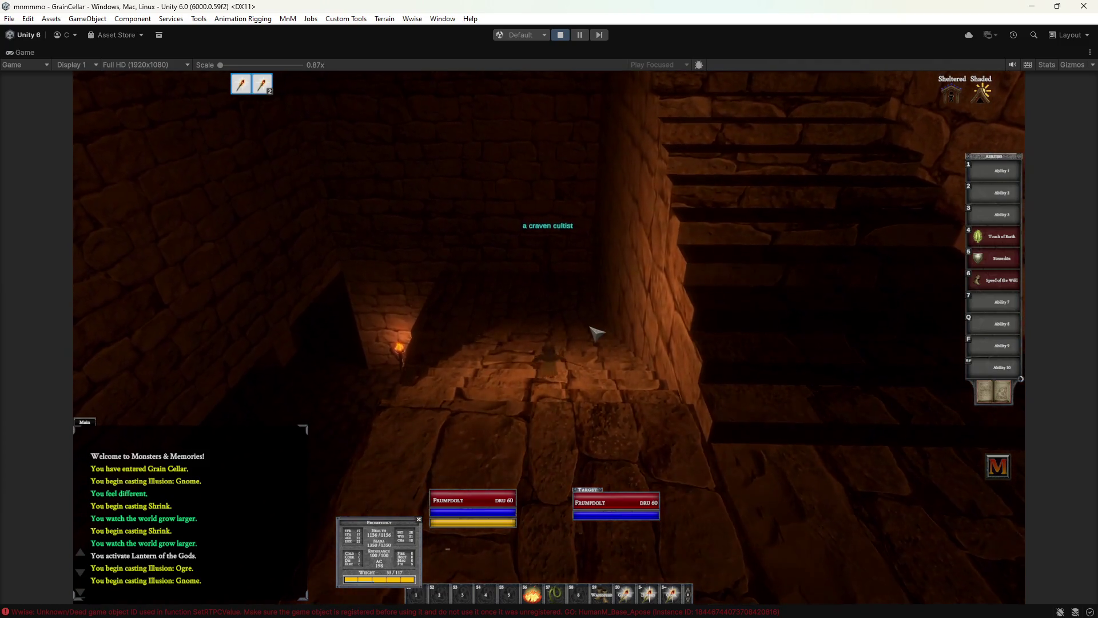
key(w)
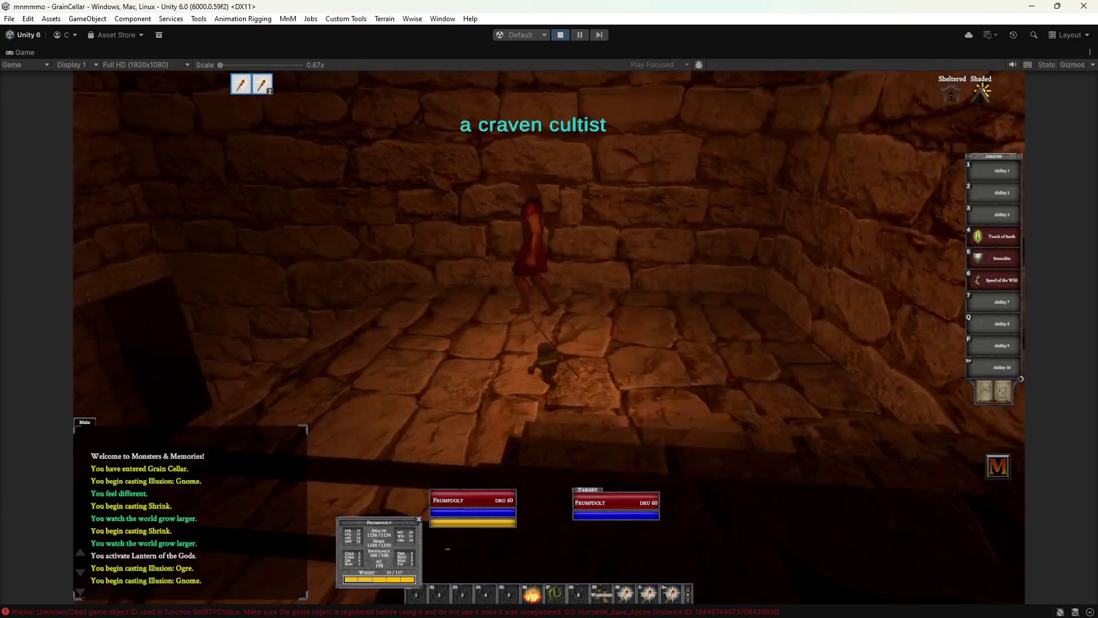
key(a)
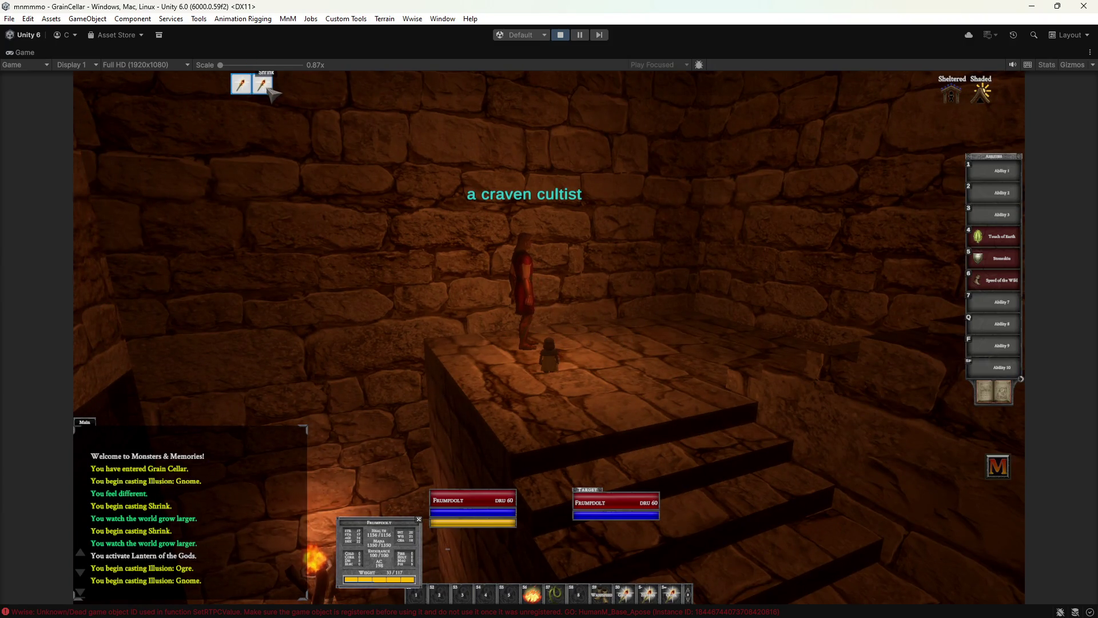
- Remove the Shrink buff to restore normal size and stop play mode
click(304, 110)
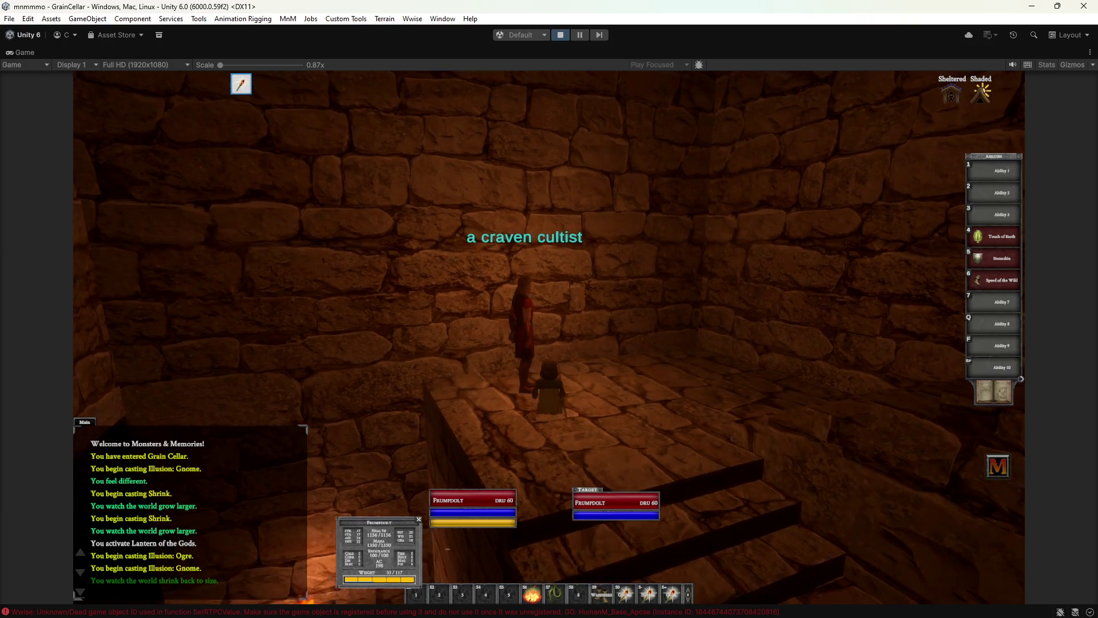
key(d)
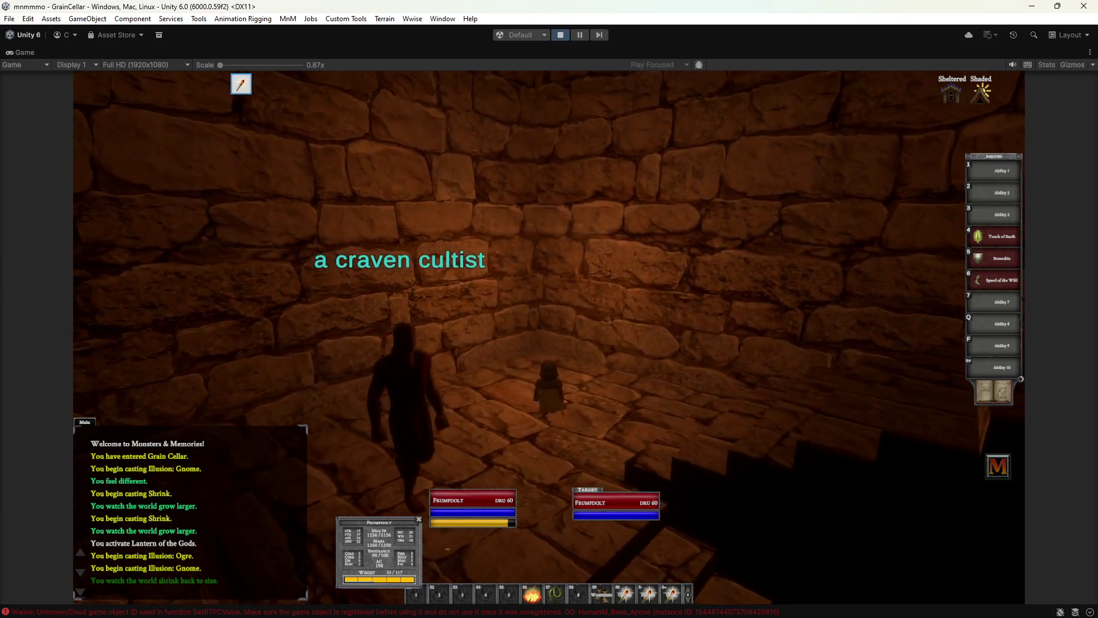
click(561, 36)
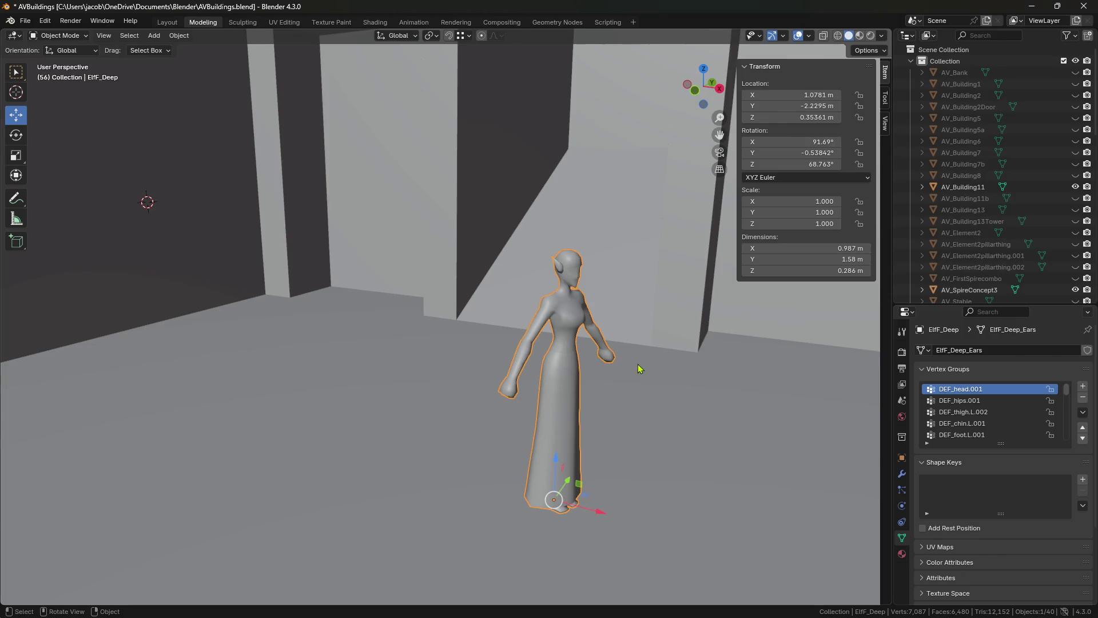
- In Blender, frame the elf model and zoom out to show the whole house
scroll(604, 373, down, 3)
scroll(528, 373, down, 3)
mouse_move(528, 373)
middle_down()
mouse_move(554, 363)
mouse_move(546, 380)
mouse_move(478, 350)
middle_up()
key(KP_Decimal)
scroll(535, 368, down, 10)
- Move the elf figure along Y to 22.038 m outside AV_Building11, then save
key(g)
key(y)
click(641, 339)
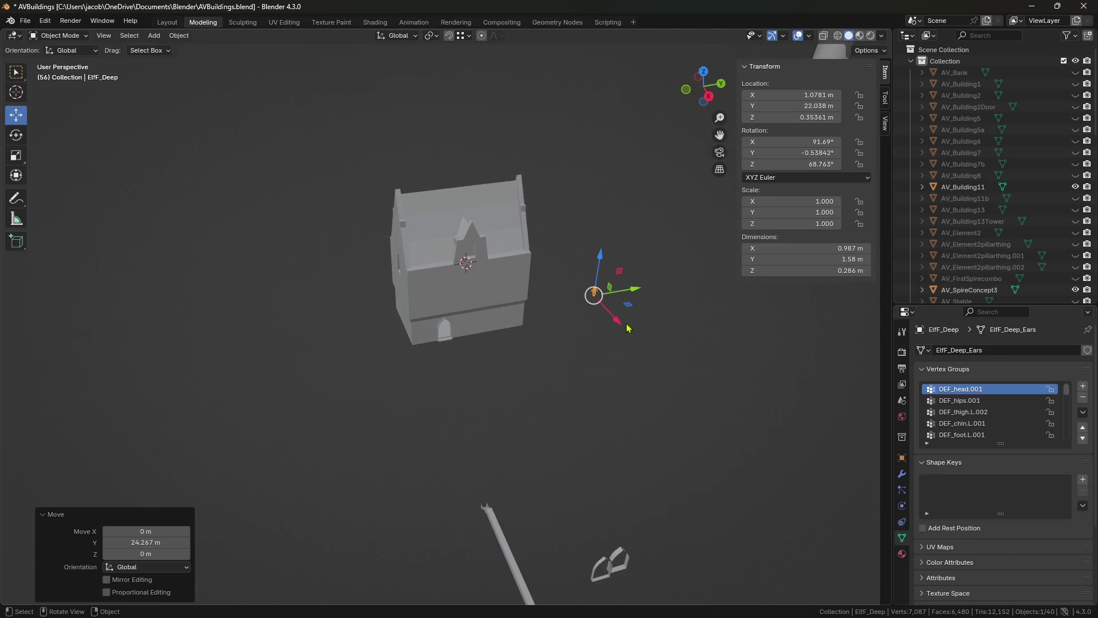
middle_drag(581, 395, 595, 380)
key(ctrl+s)
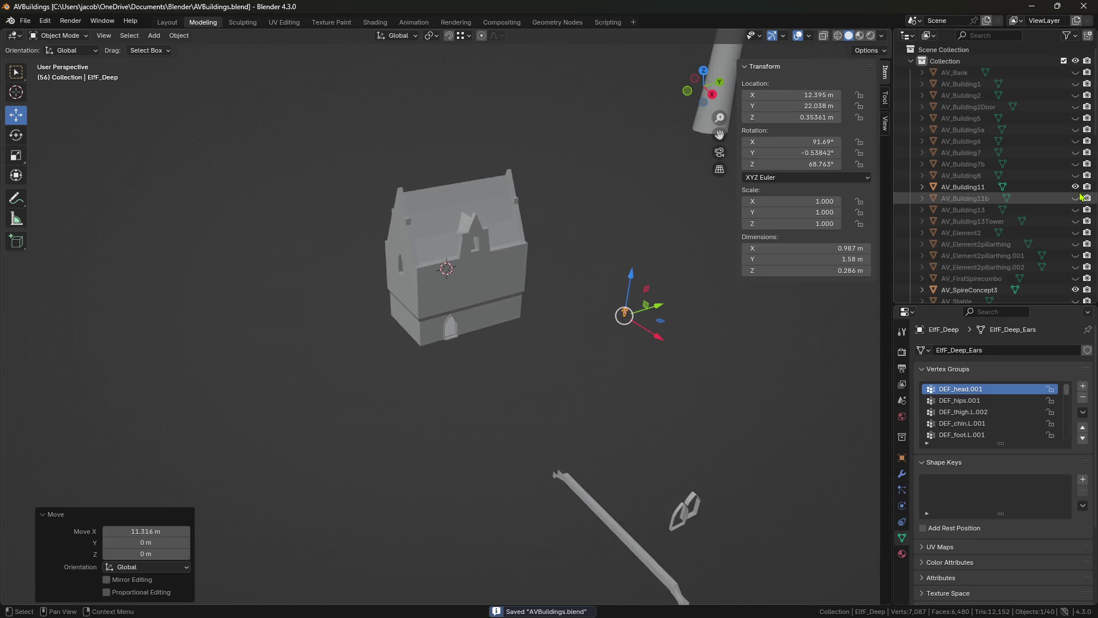
- Hide AV_Building11, then show, frame and select AV_Building11b
click(1076, 187)
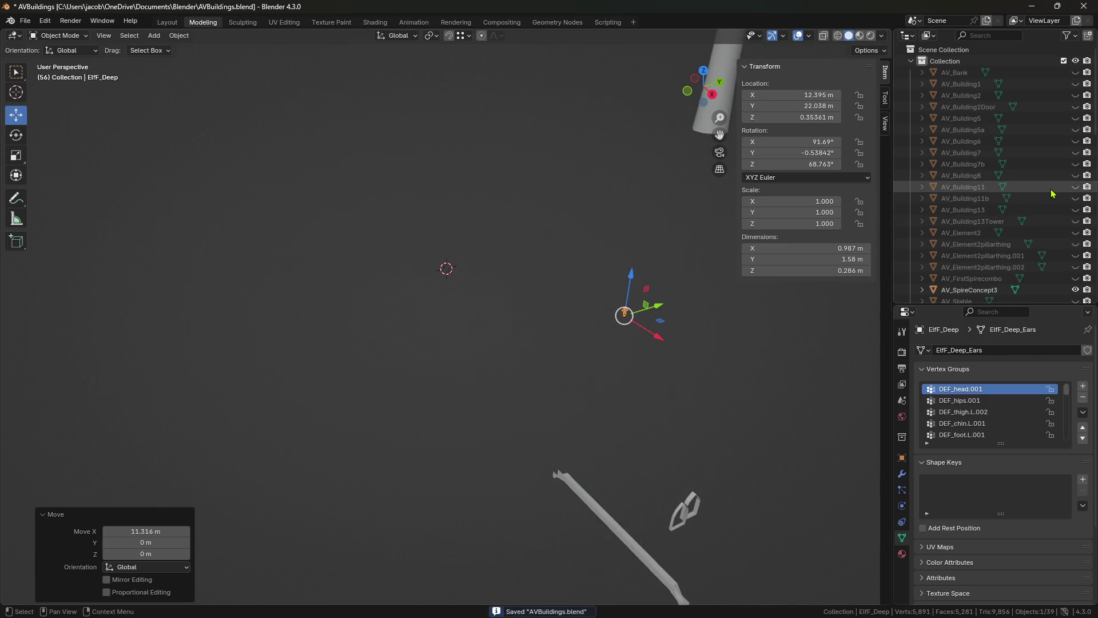
click(1041, 200)
click(1075, 198)
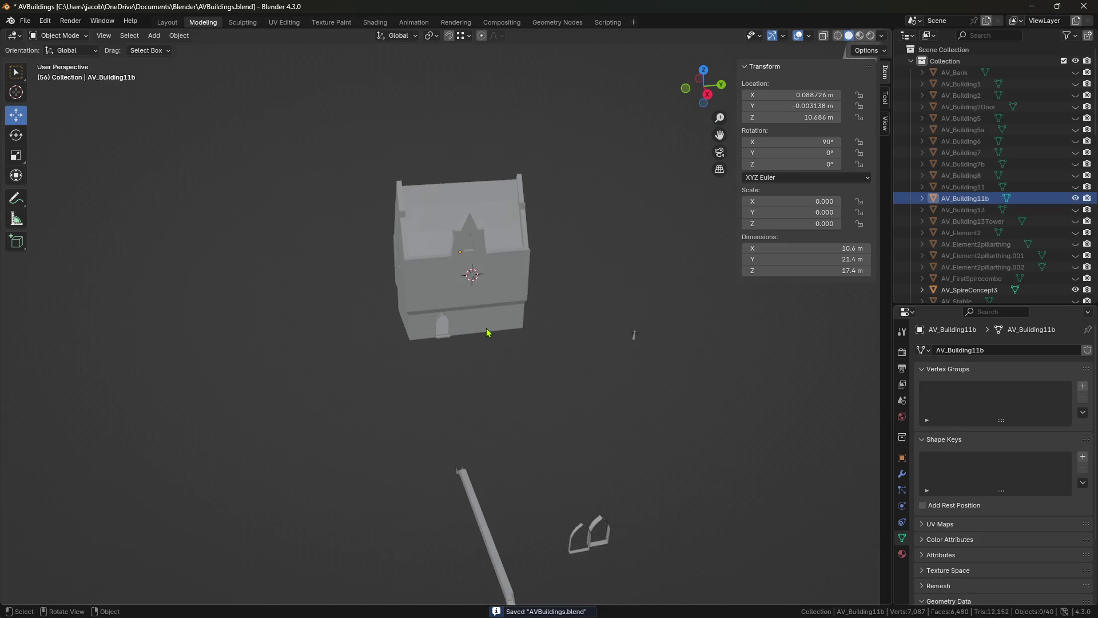
key(KP_Decimal)
click(492, 322)
mouse_move(458, 385)
middle_down()
mouse_move(458, 355)
mouse_move(606, 338)
mouse_move(497, 380)
mouse_move(510, 332)
mouse_move(481, 319)
middle_up()
scroll(424, 326, up, 3)
scroll(480, 377, up, 5)
- Walk through AV_Building11b's interior in first-person view to inspect it
key(shift+grave)
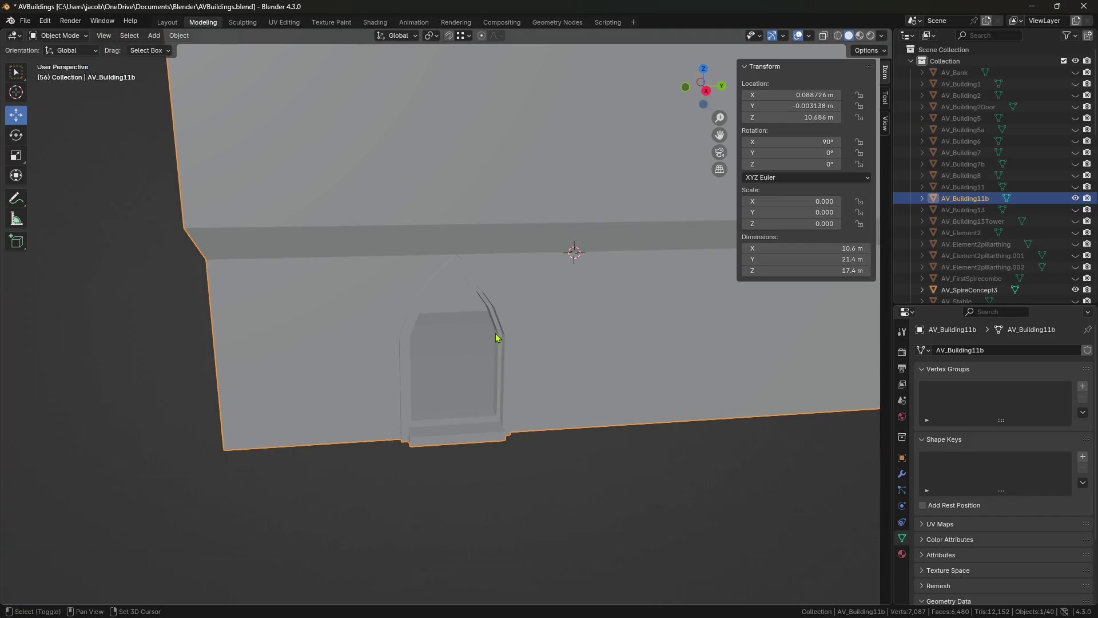
key(w)
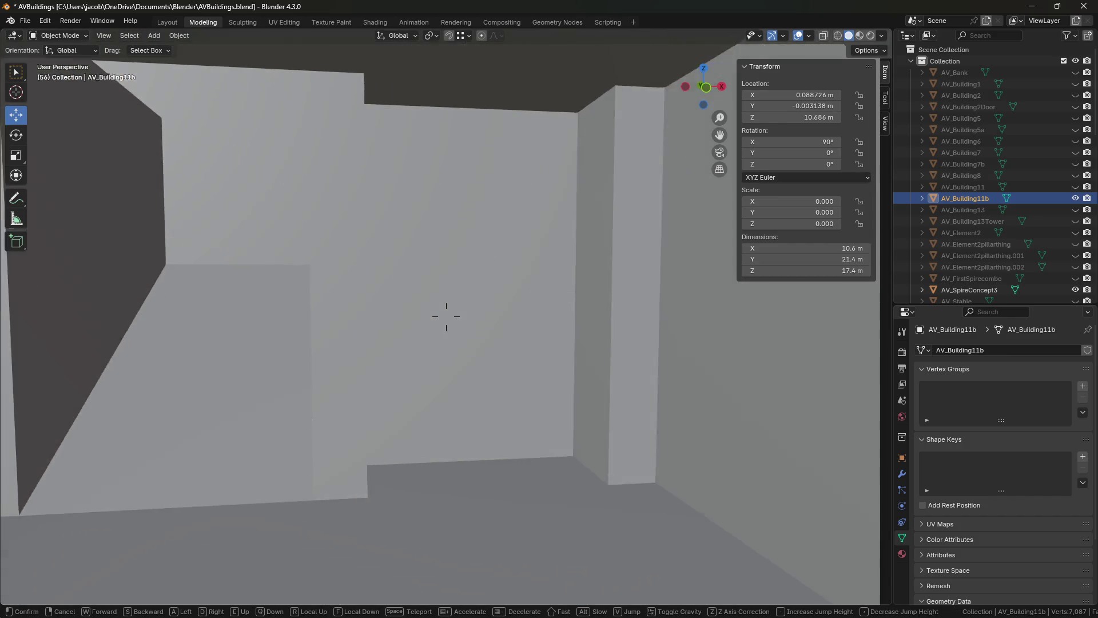
key(s)
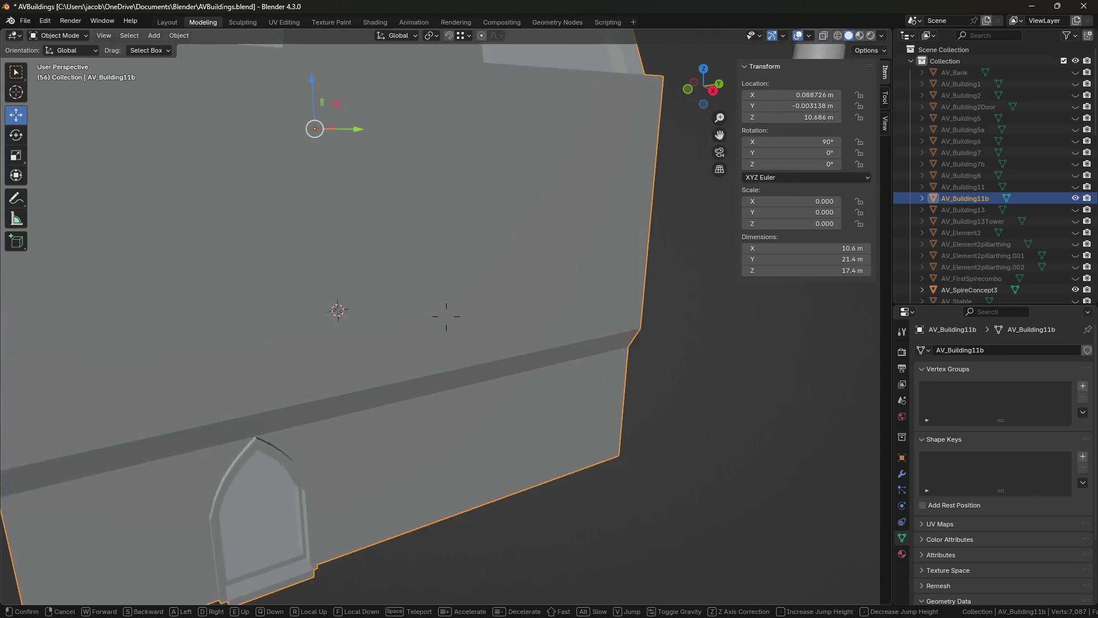
key(w)
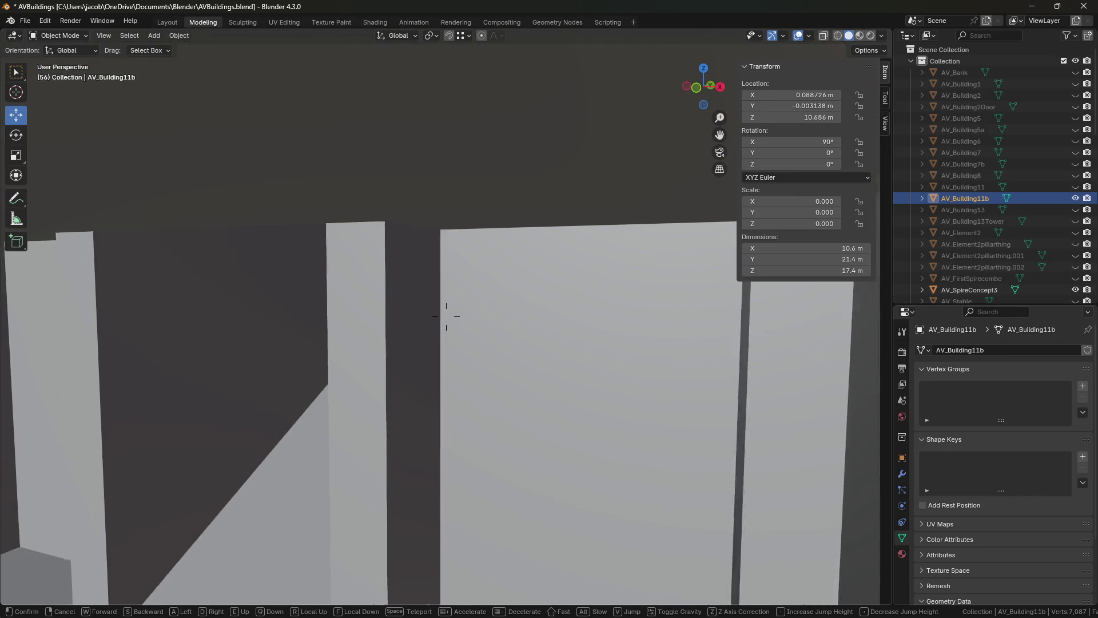
key(s)
click(446, 316)
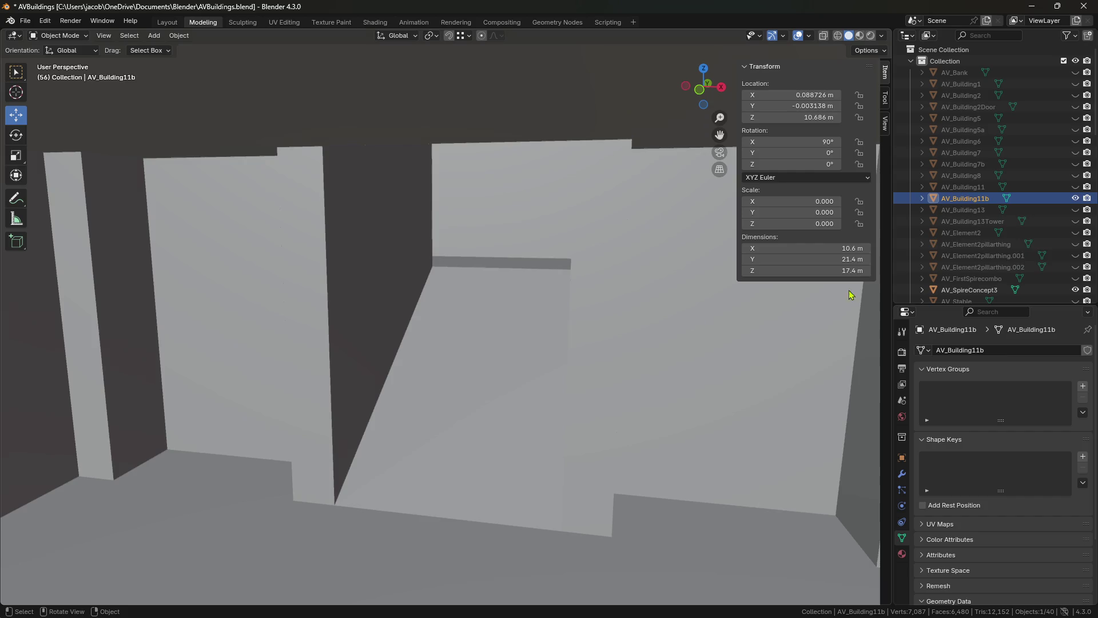
- Toggle the visibility of AV_Building11b and AV_Building11, then enter Edit Mode on AV_Building11b
click(1075, 198)
click(1075, 187)
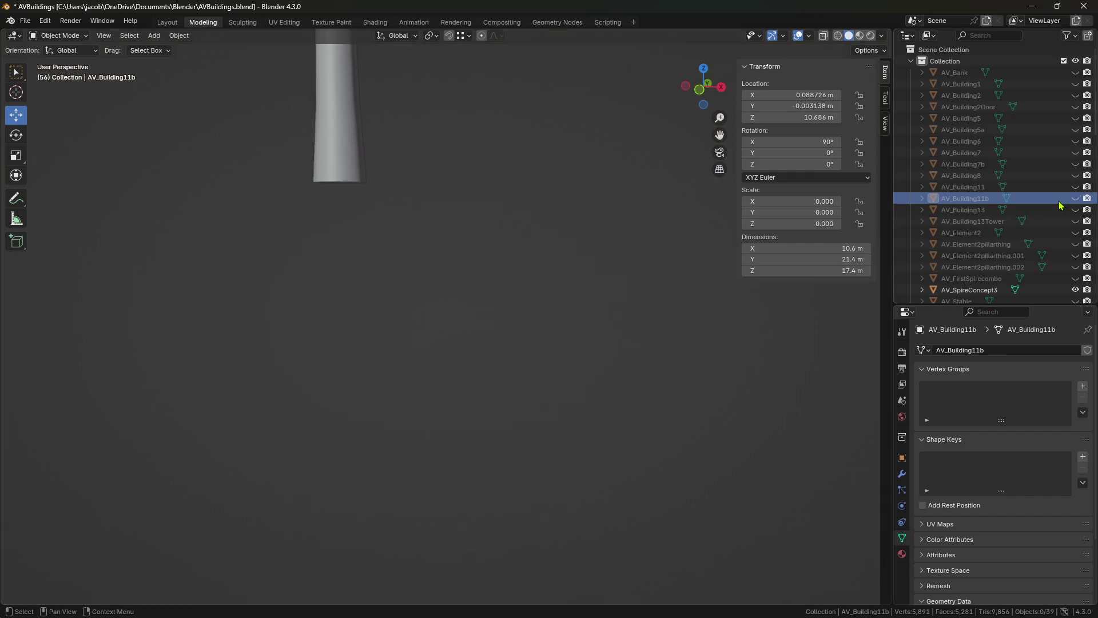
click(1075, 198)
key(Tab)
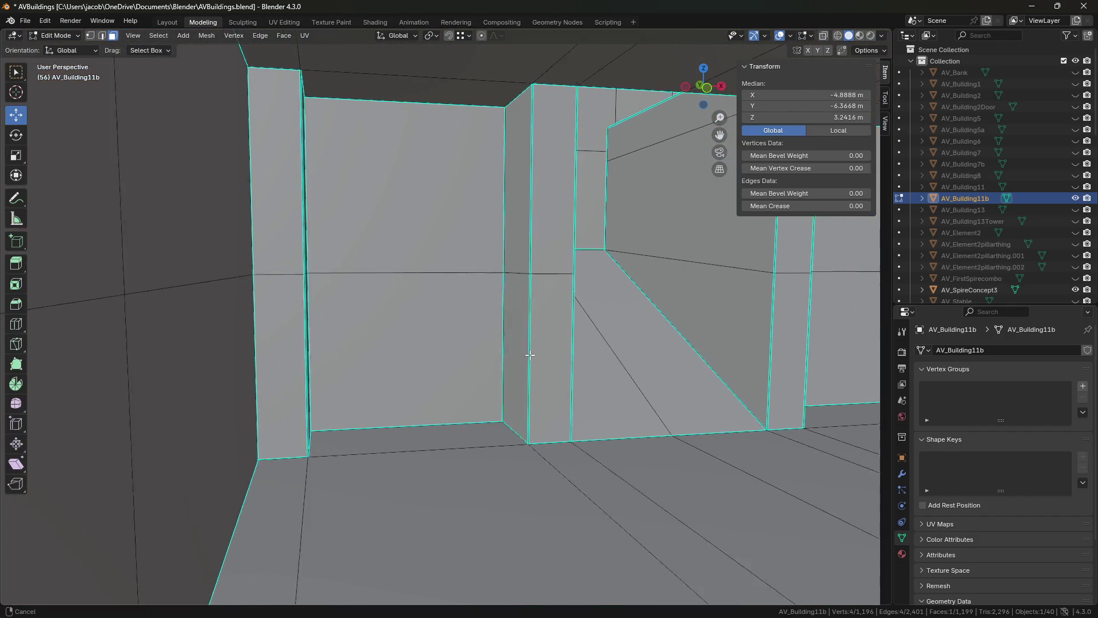
mouse_move(530, 355)
middle_down()
mouse_move(432, 358)
mouse_move(742, 380)
mouse_move(587, 372)
middle_up()
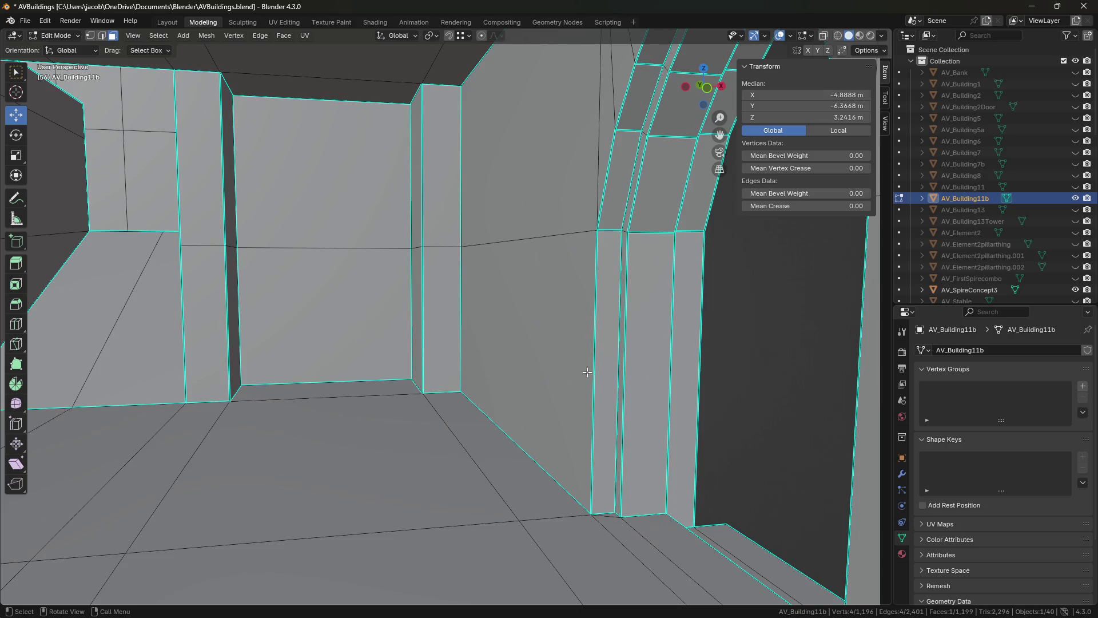
shift+click(518, 460)
shift+click(530, 355)
shift+click(544, 201)
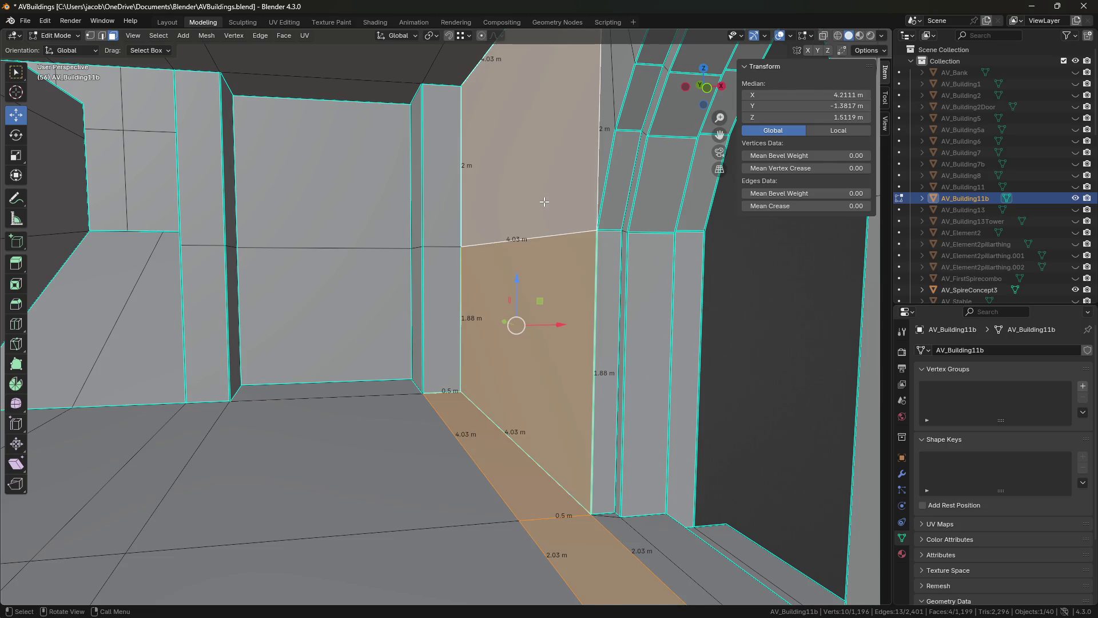
middle_drag(546, 202, 385, 195)
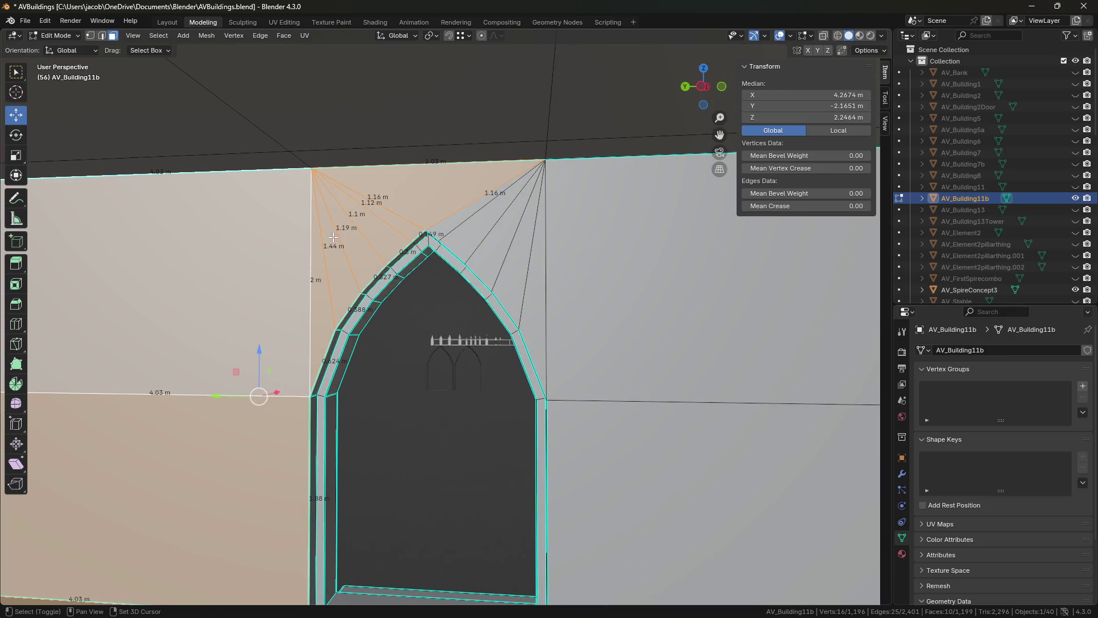
shift+middle_drag(625, 424, 624, 312)
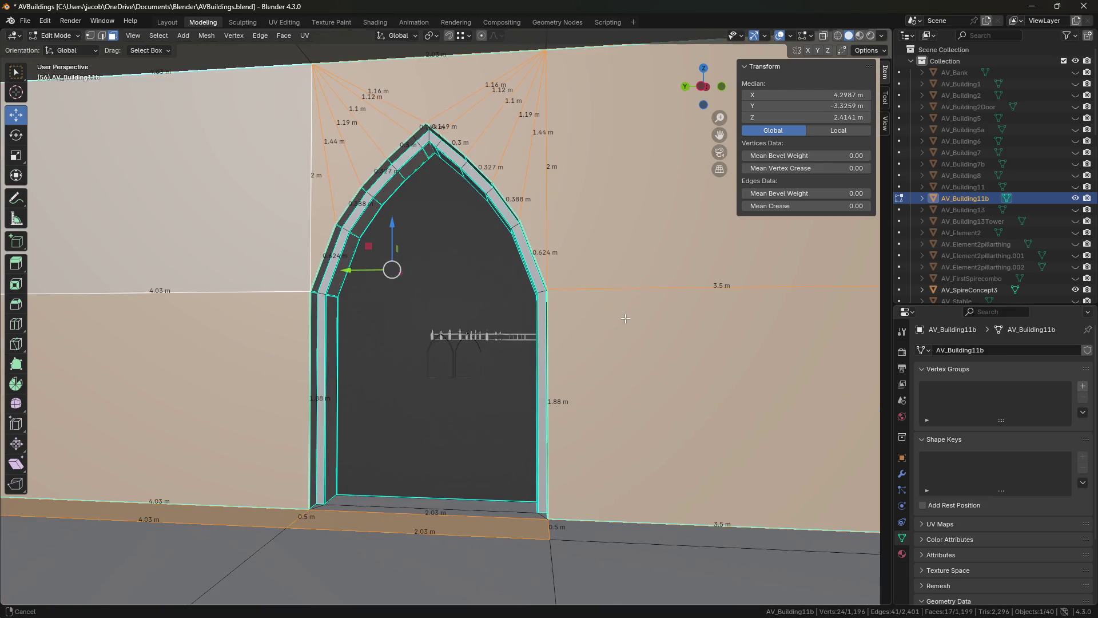
shift+click(611, 536)
key(x)
click(612, 496)
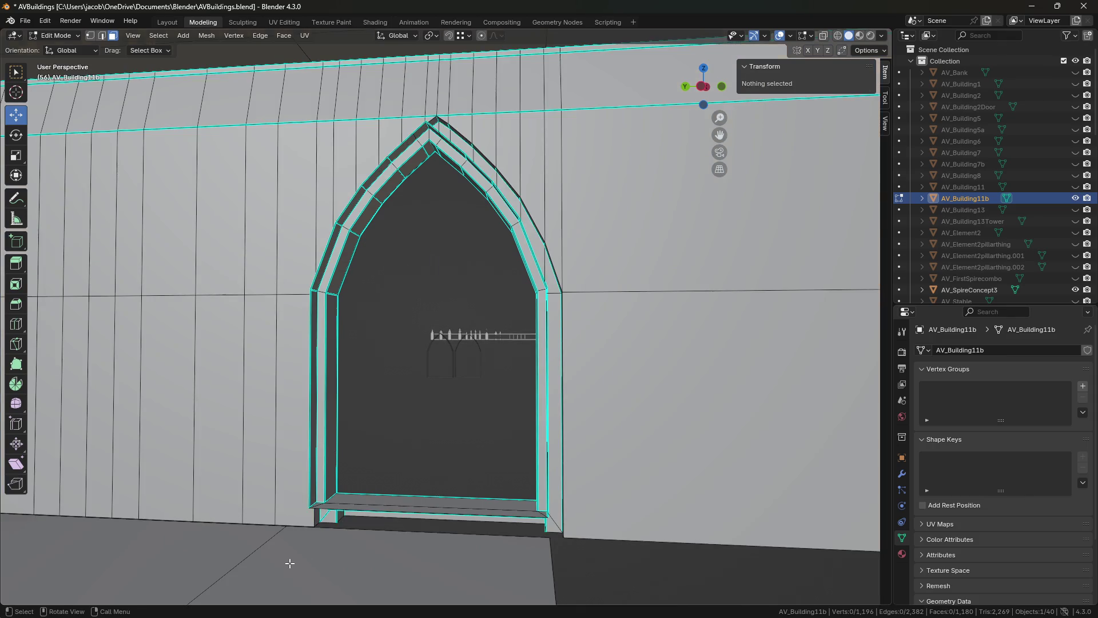
key(l)
key(x)
click(269, 496)
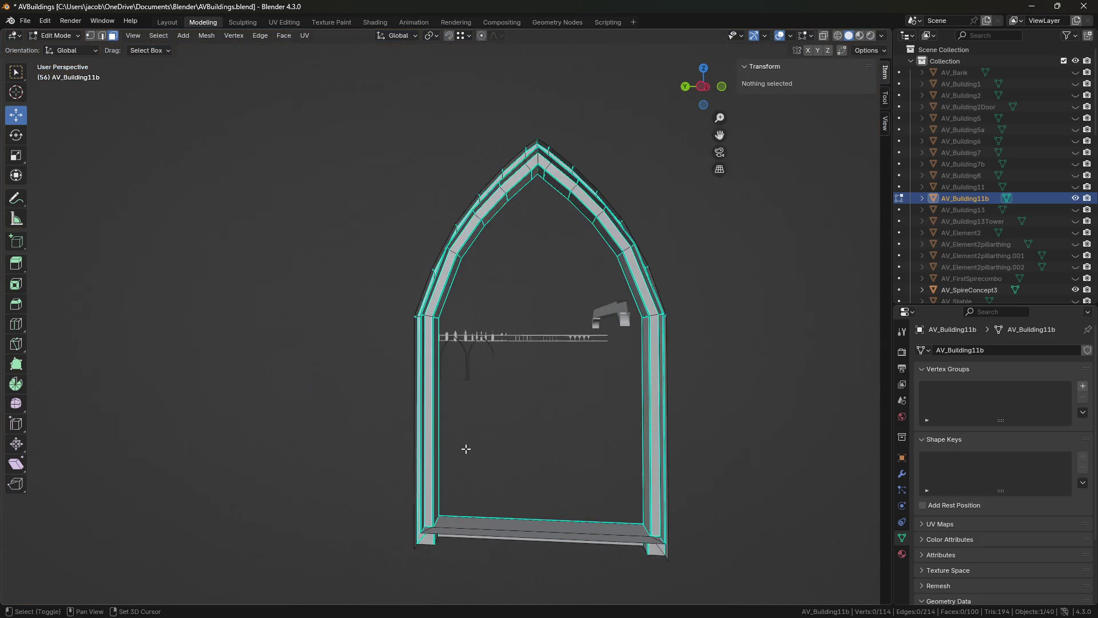
middle_drag(466, 449, 338, 449)
scroll(344, 441, down, 5)
key(ctrl+z)
scroll(343, 441, up, 8)
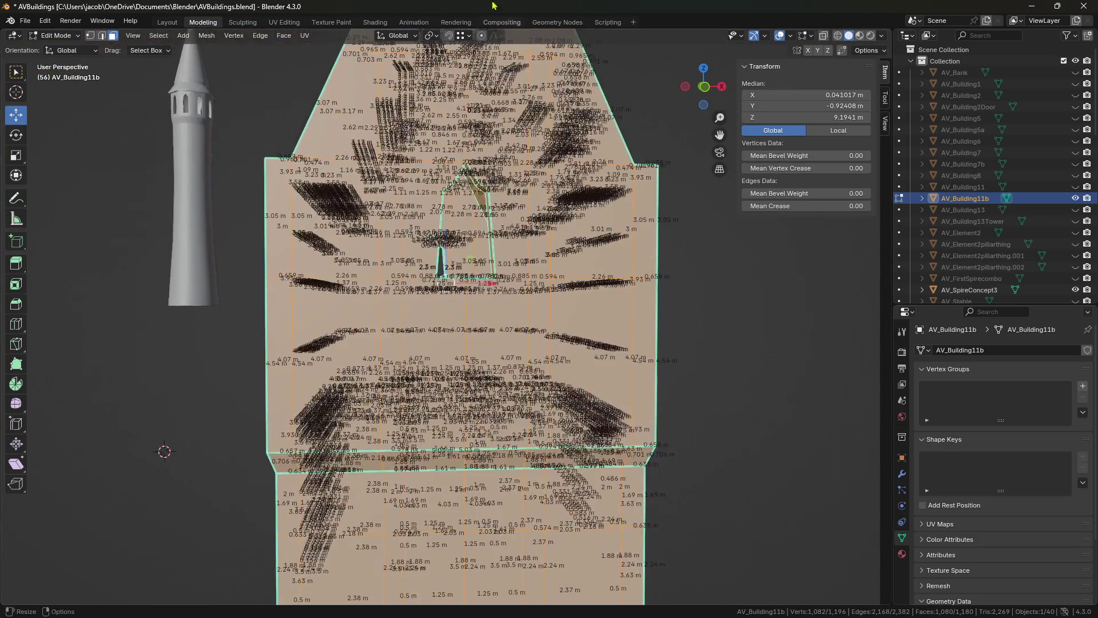
- Loop-select the horizontal band of interior wall faces and delete those faces
click(496, 246)
scroll(486, 241, up, 5)
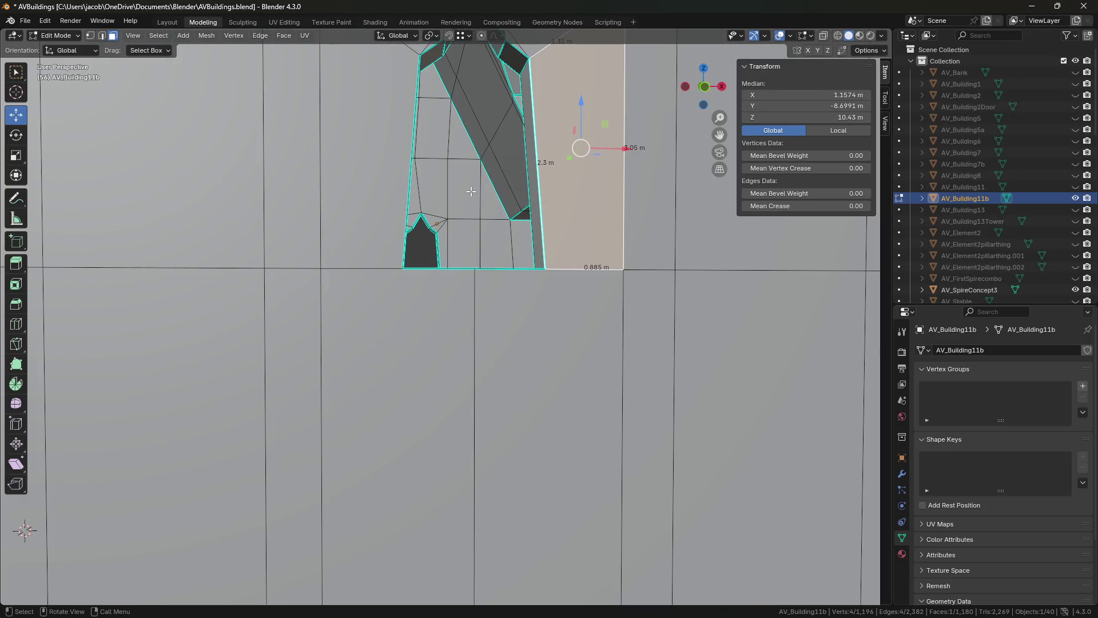
scroll(470, 191, down, 6)
mouse_move(471, 191)
middle_down()
mouse_move(506, 246)
mouse_move(461, 307)
middle_up()
scroll(506, 246, up, 8)
scroll(532, 197, down, 6)
scroll(517, 245, up, 2)
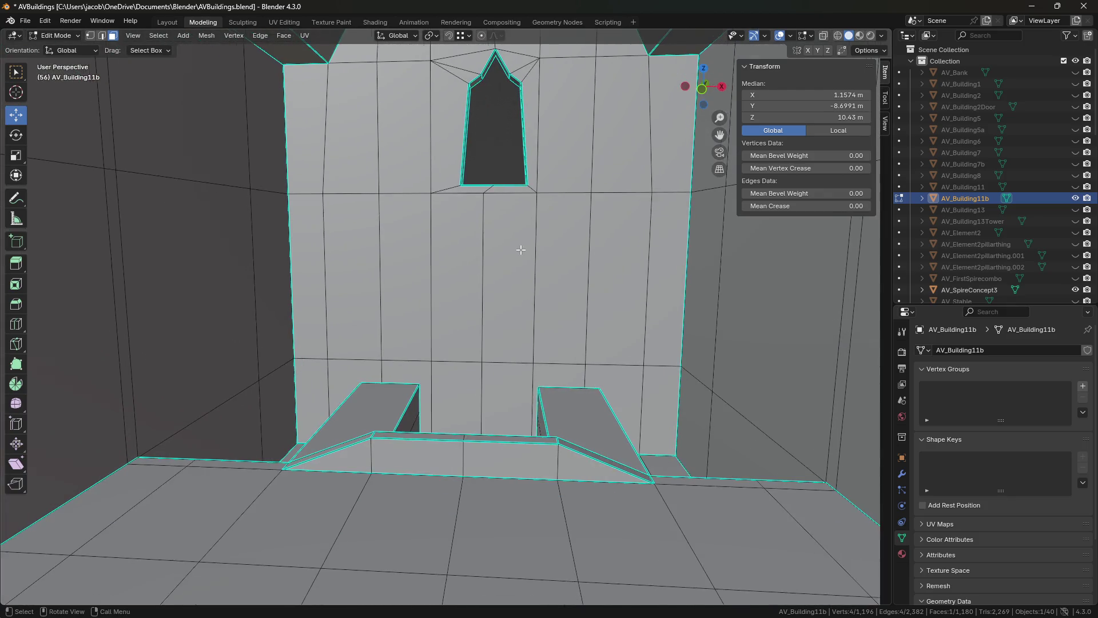
scroll(539, 284, up, 1)
alt+click(531, 278)
key(x)
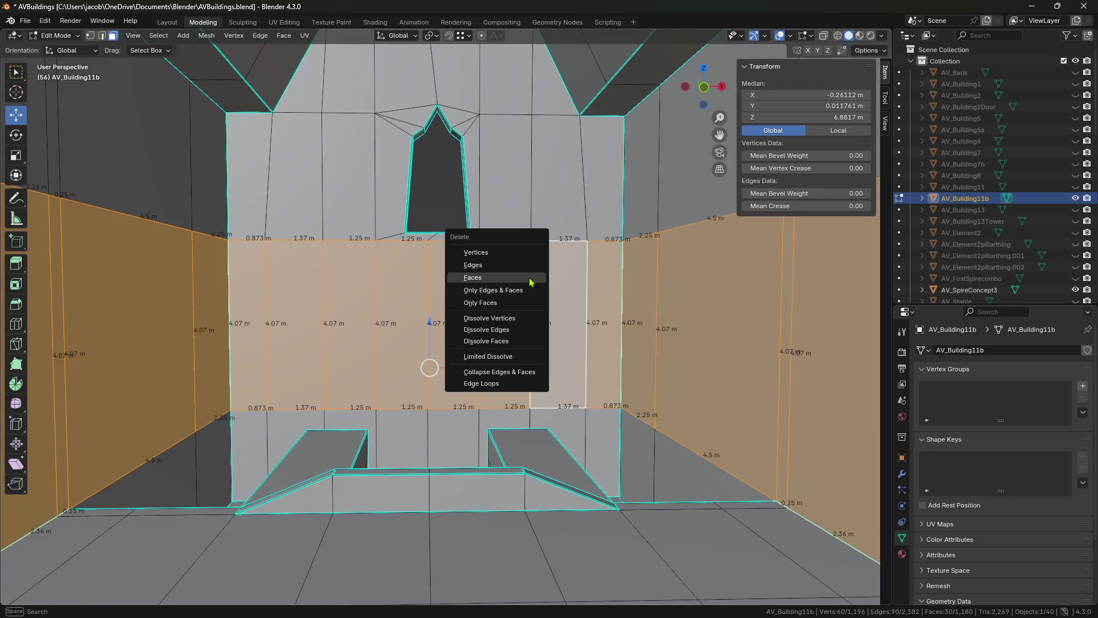
click(529, 278)
- Select the connected interior floor and delete it with Only Edges & Faces
middle_drag(529, 277, 487, 252)
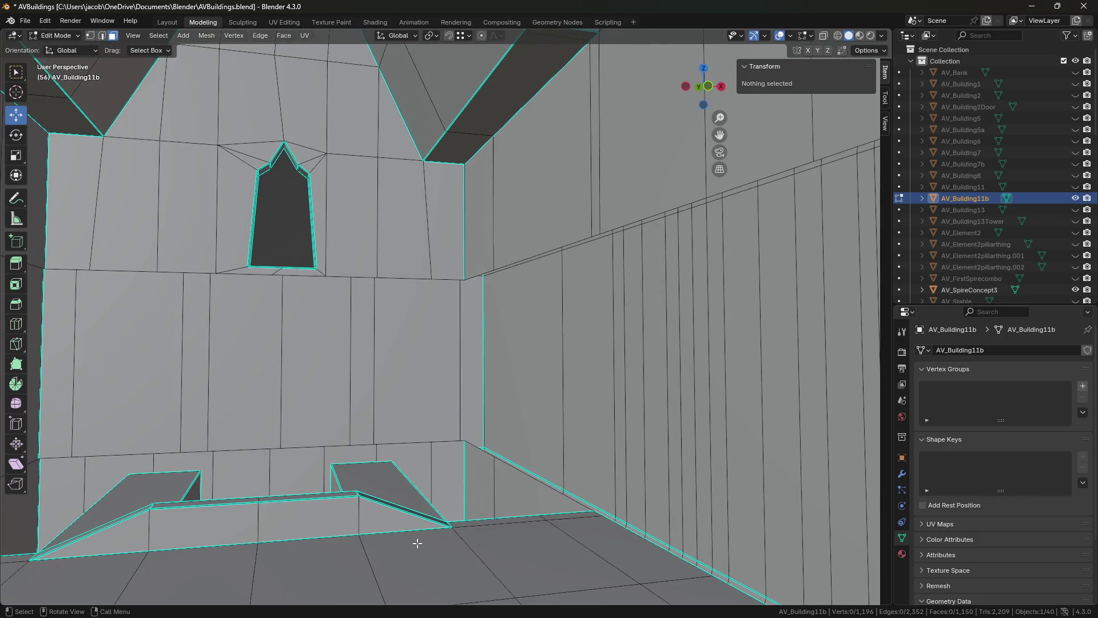
key(l)
key(x)
click(402, 510)
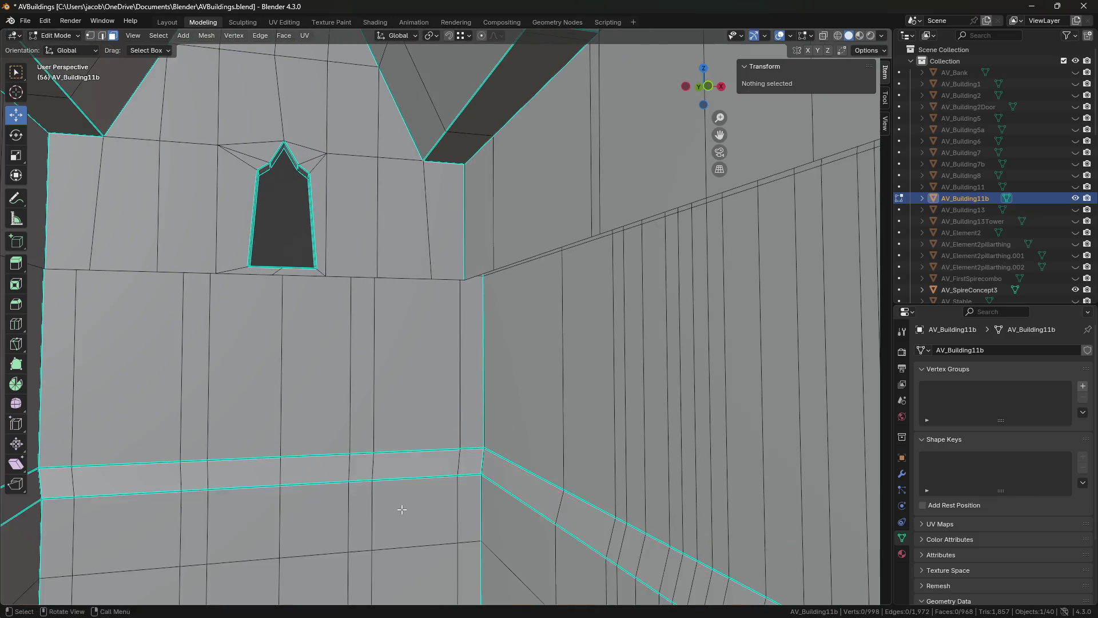
- Walk through the edited interior toward the pointed window and gable to inspect it
key(shift+grave)
key(w)
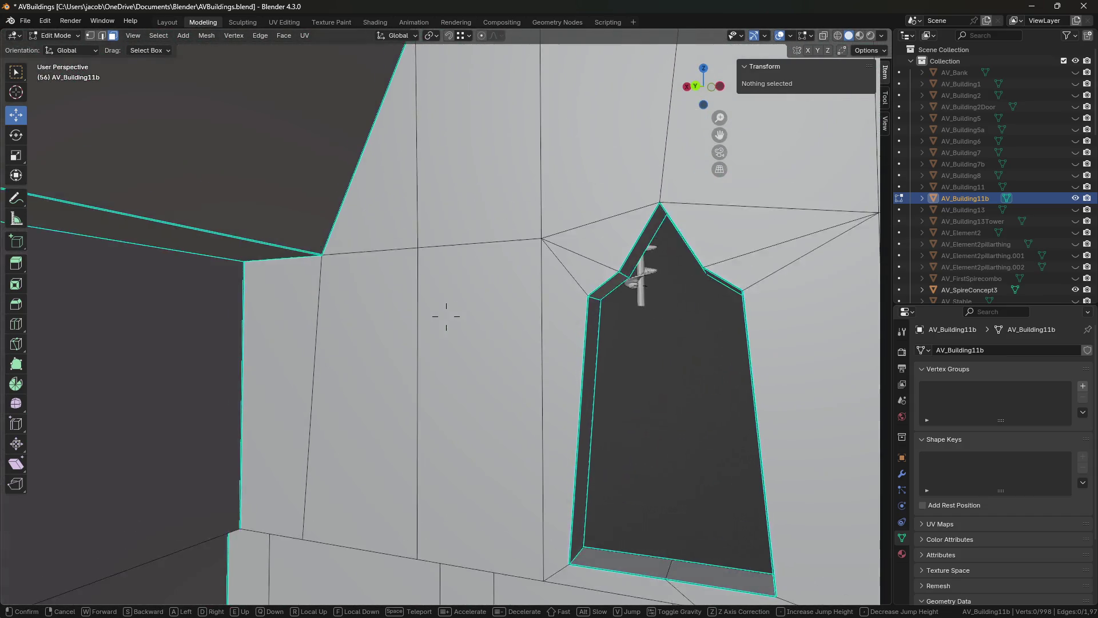
key(w)
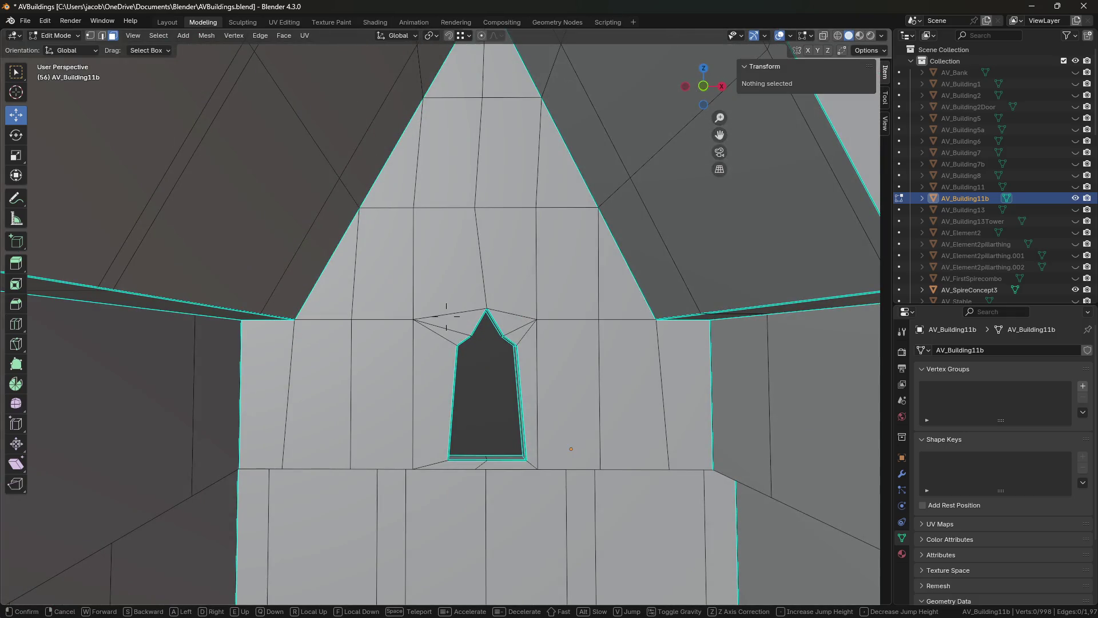
key(w)
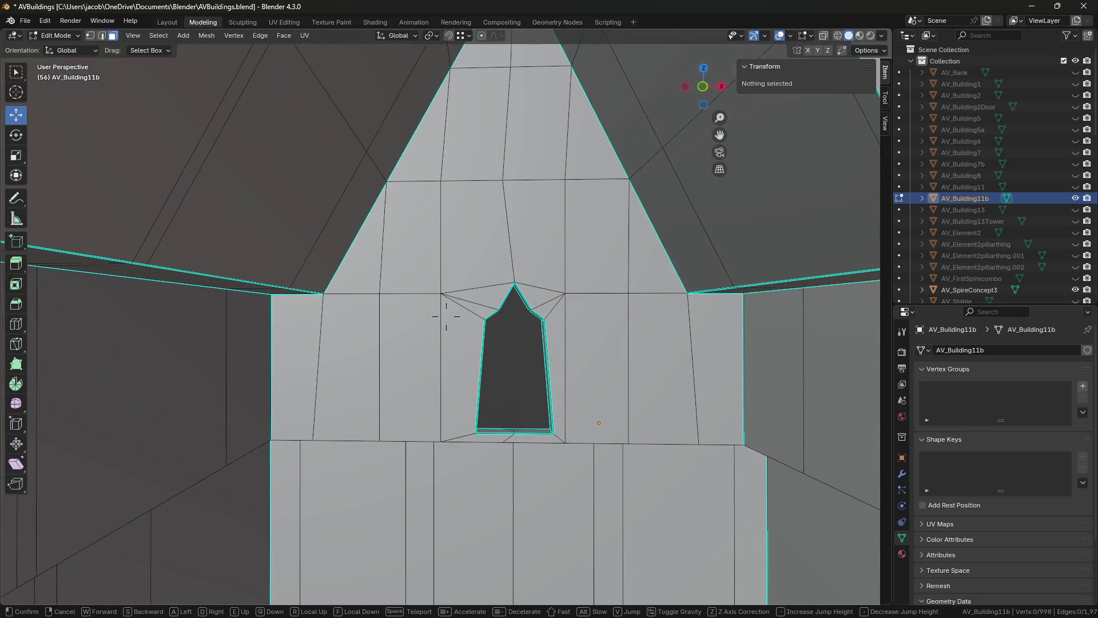
key(w)
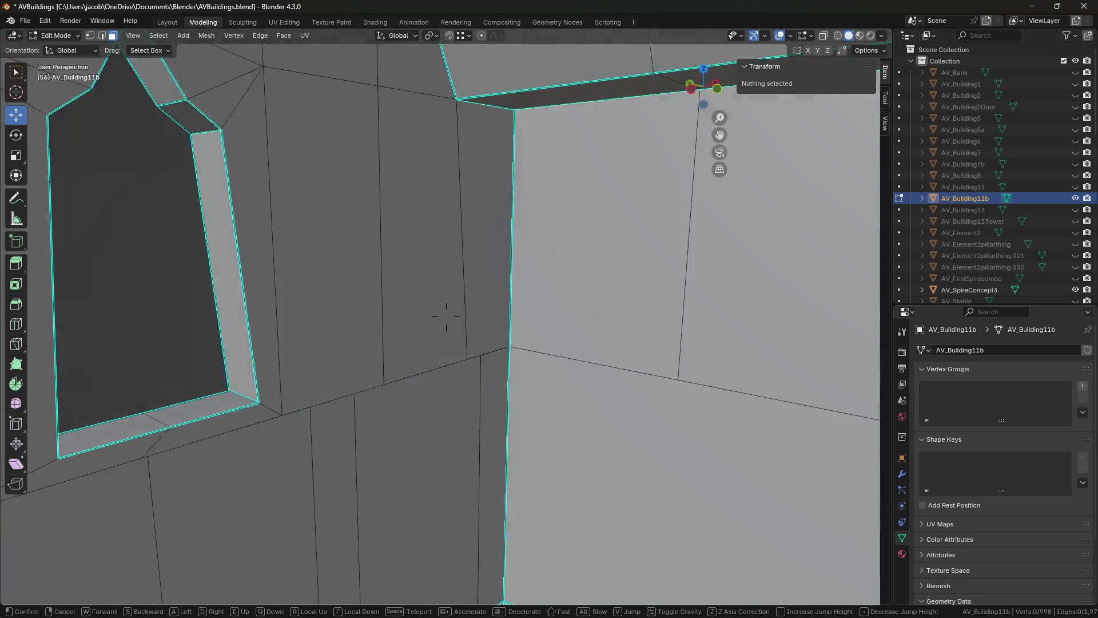
key(s)
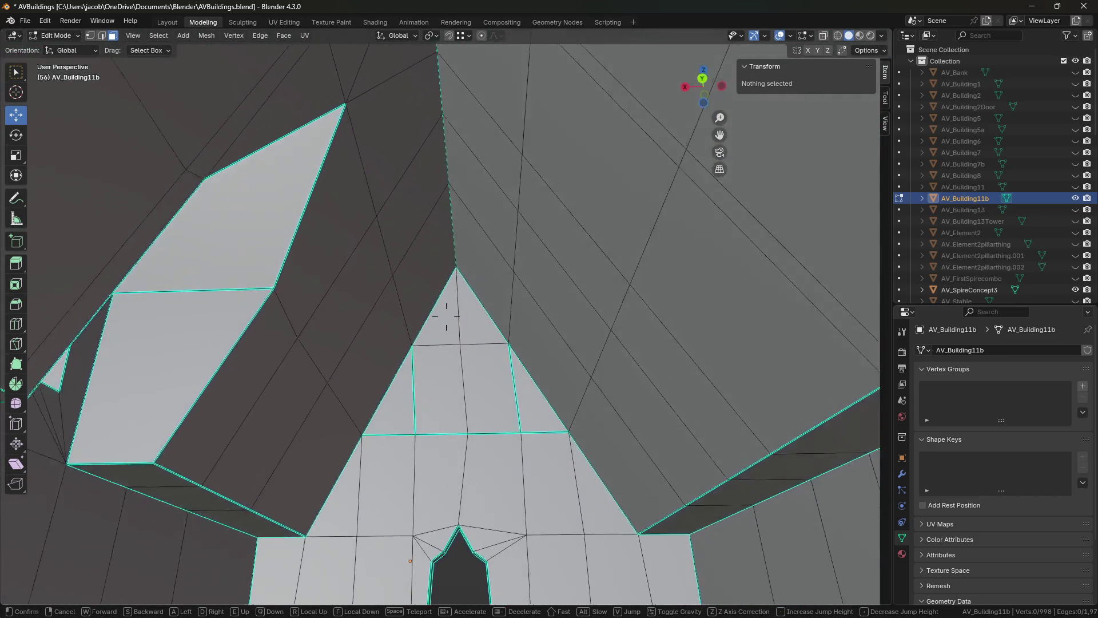
key(w)
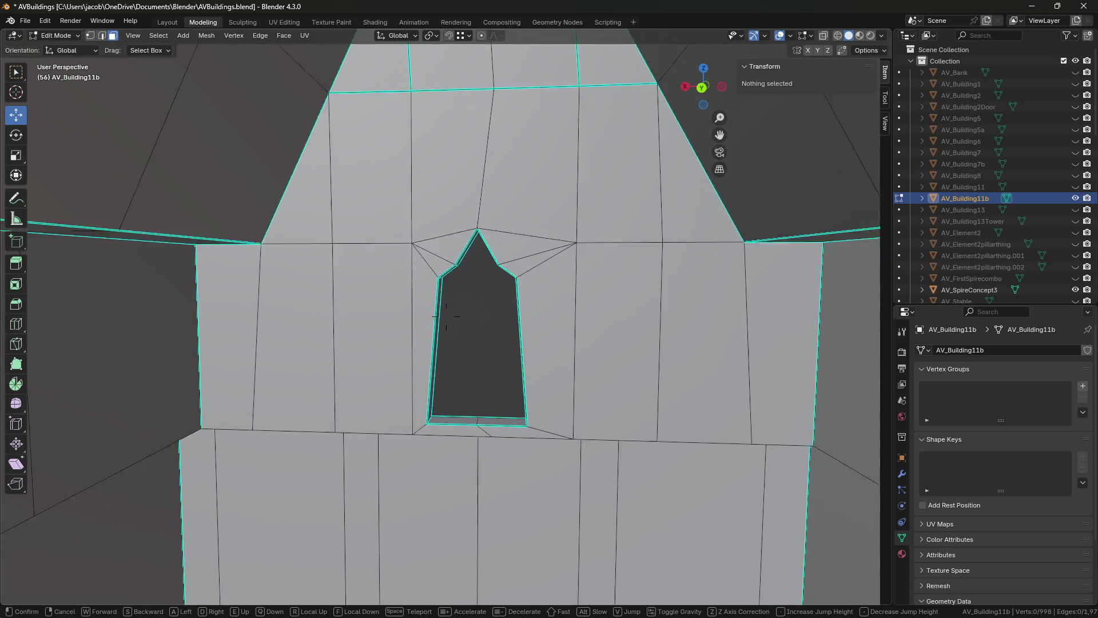
key(s)
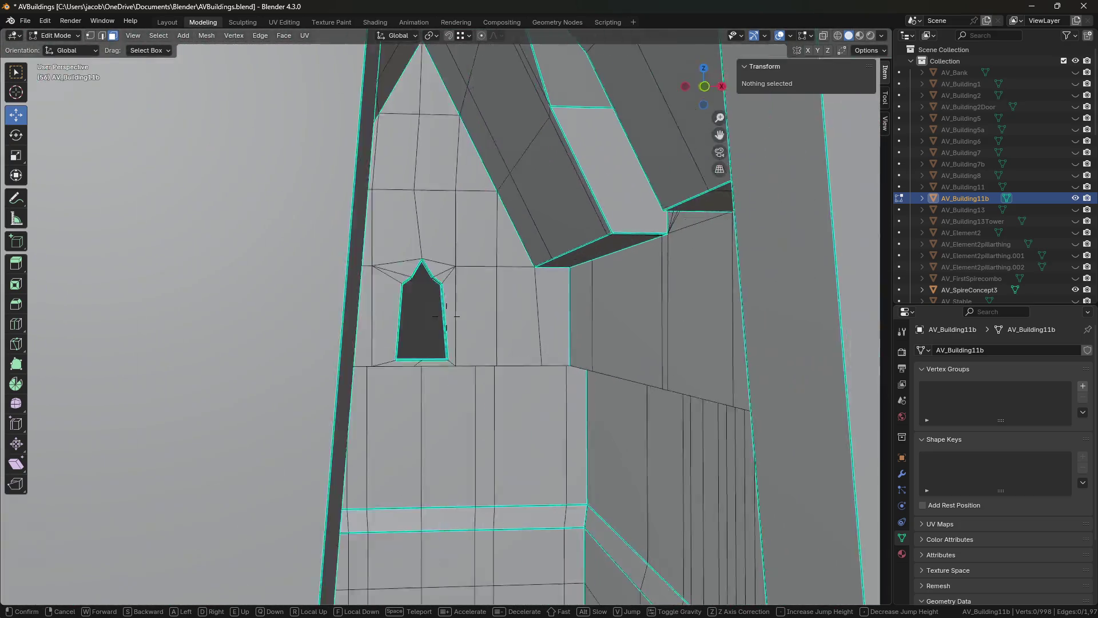
key(w)
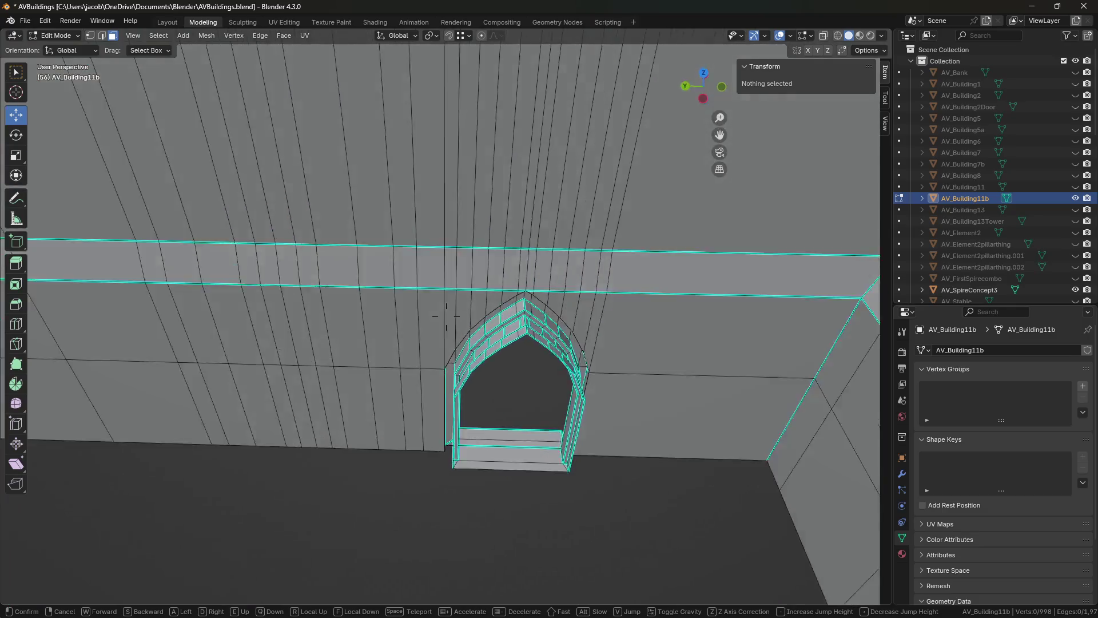
key(w)
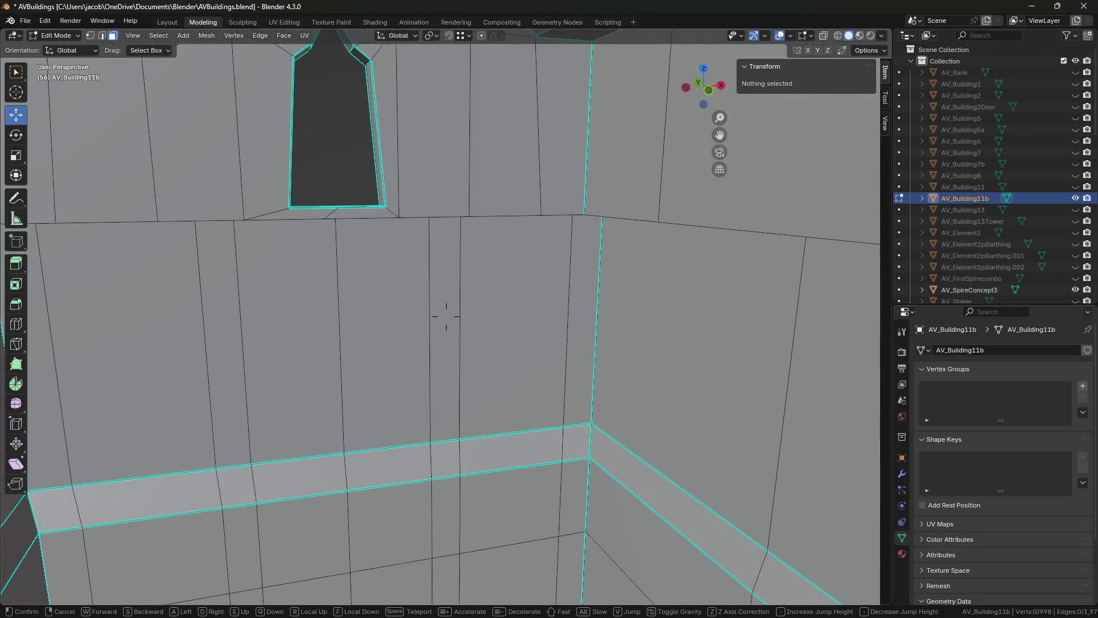
- Keep the current view, save AVBuildings.blend, and return AV_Building11b to Object Mode
mouse_move(446, 316)
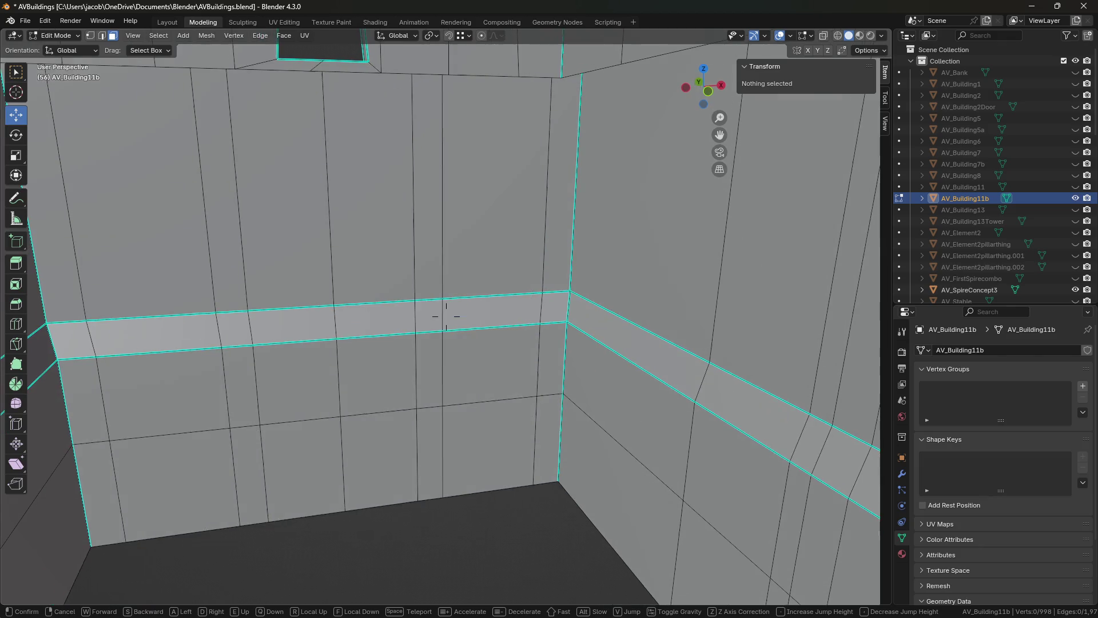
click(446, 317)
key(ctrl+s)
key(Tab)
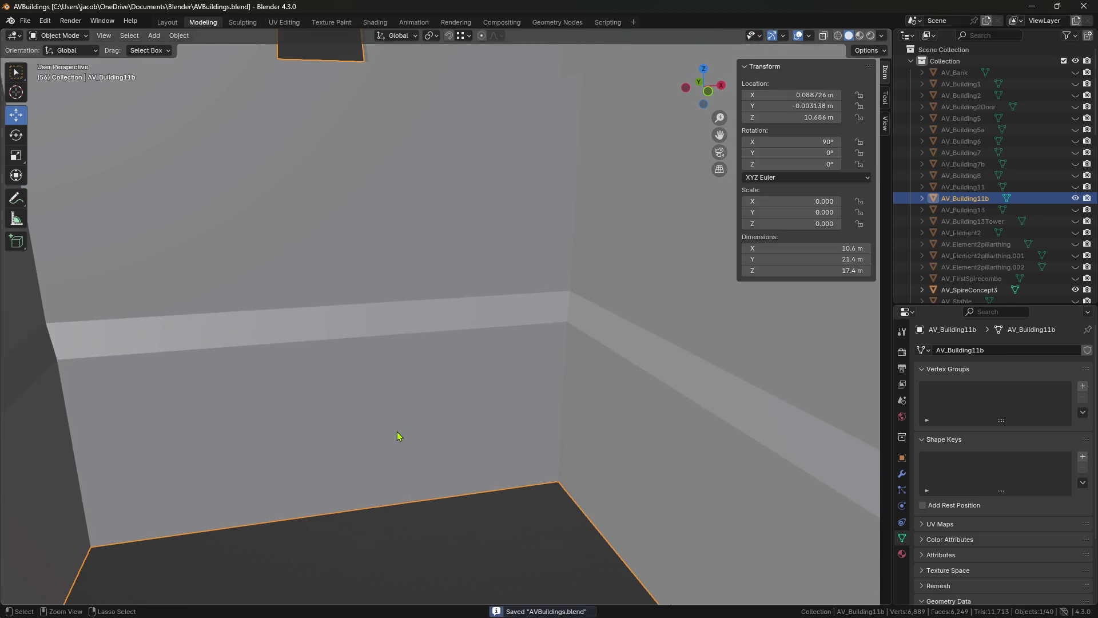